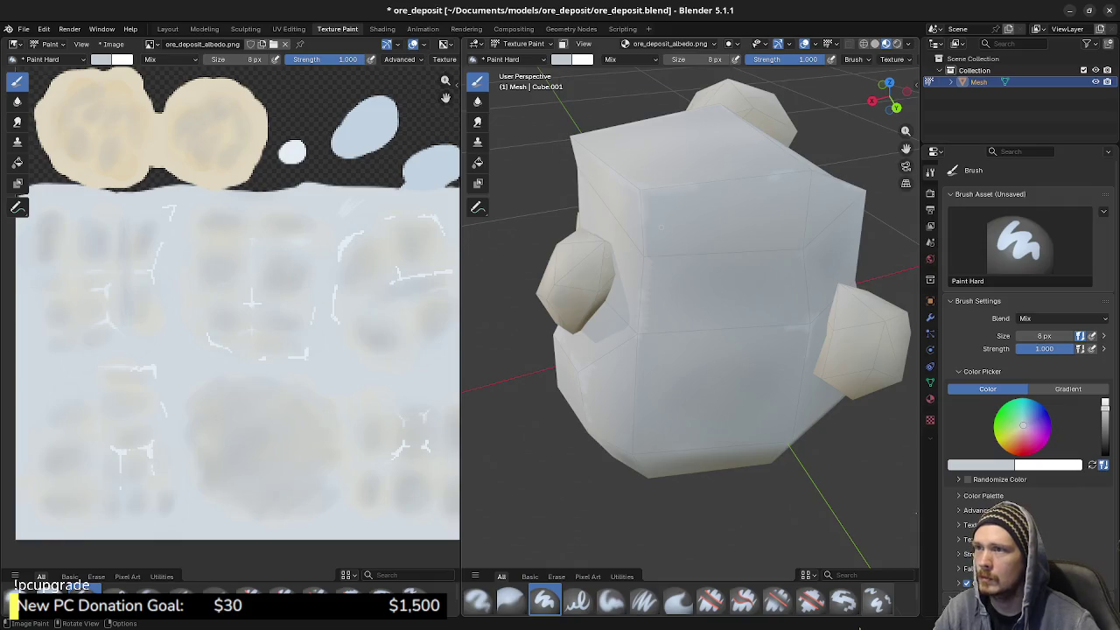
# Enlarge the brush to 25 px and try two dark grey strokes, undoing both
pyautogui.moveTo(700, 58)
pyautogui.mouseDown()
pyautogui.moveTo(753, 59)
pyautogui.moveTo(713, 59)
pyautogui.mouseUp()
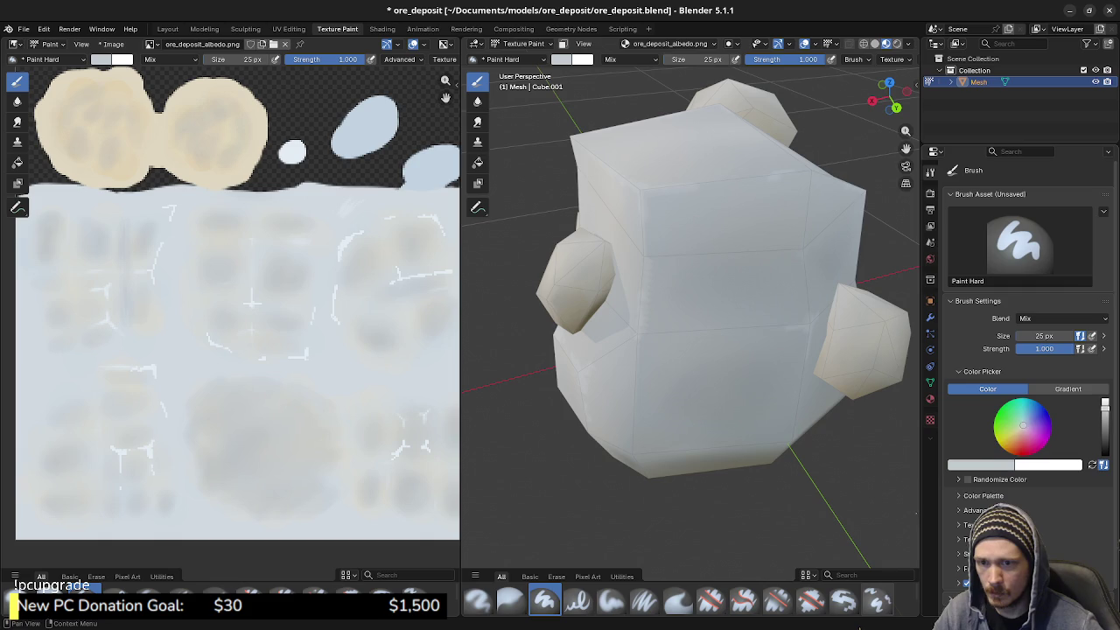
pyautogui.moveTo(683, 250); pyautogui.dragTo(705, 252)
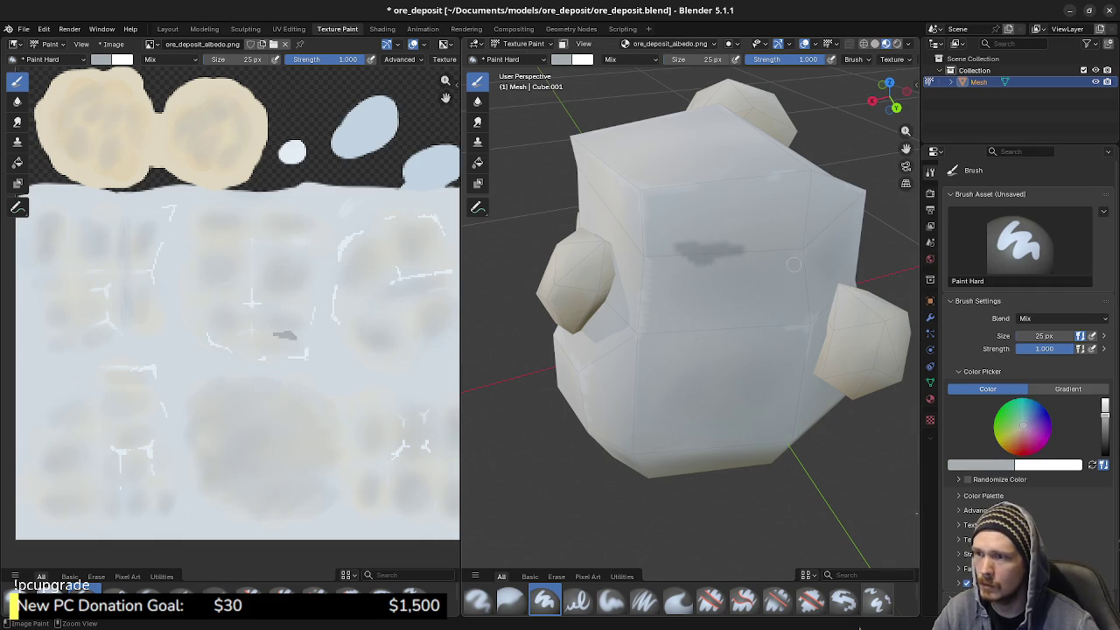
pyautogui.hotkey('ctrl', 'z')
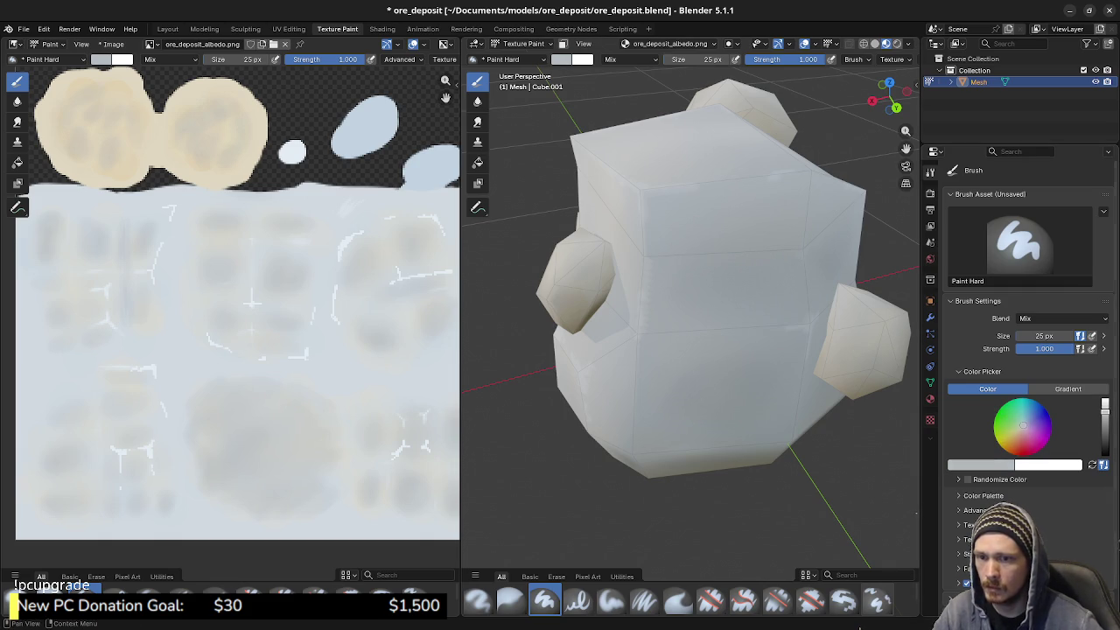
pyautogui.moveTo(704, 251); pyautogui.dragTo(744, 253)
pyautogui.hotkey('ctrl', 'z')
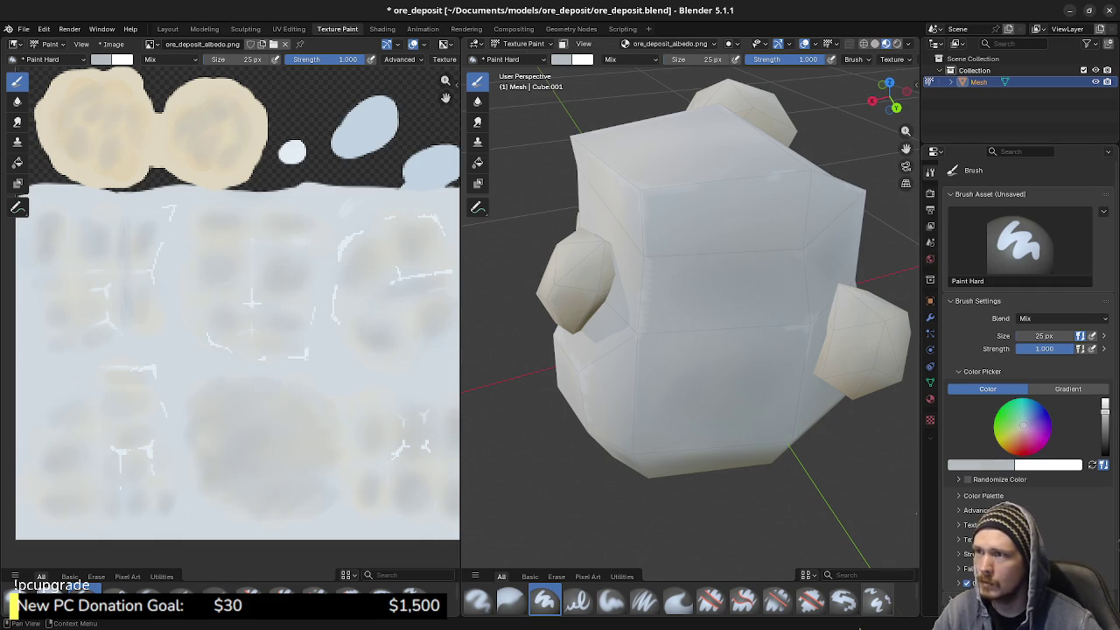
# Lower brush strength to 0.353 and paint faint grey streaks across the rock from several angles
pyautogui.moveTo(788, 58); pyautogui.dragTo(727, 59)
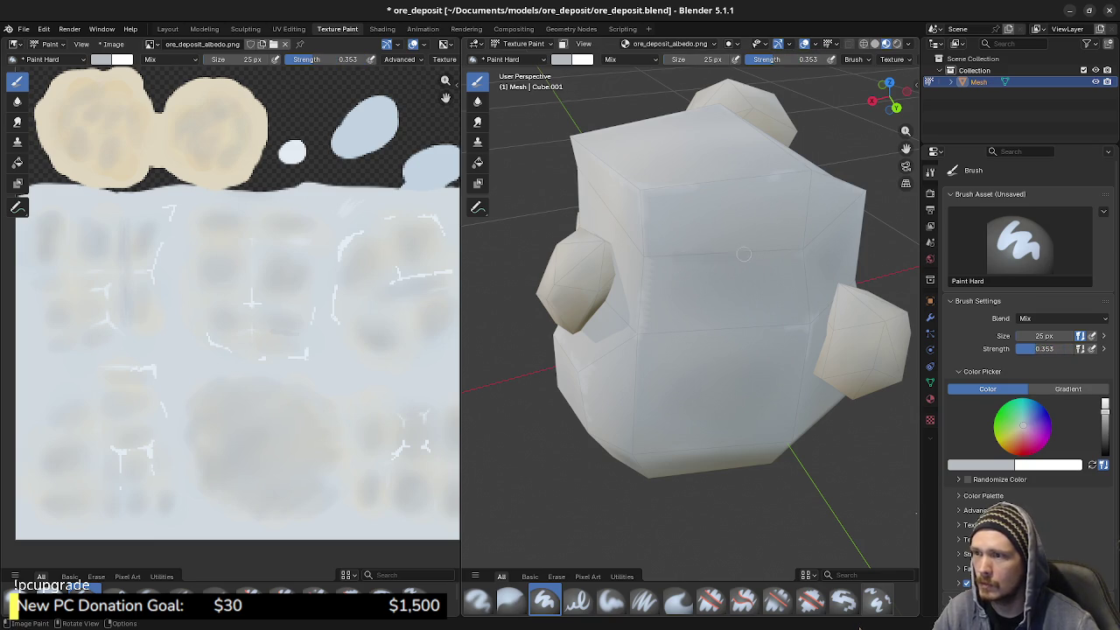
pyautogui.moveTo(667, 258); pyautogui.dragTo(696, 247)
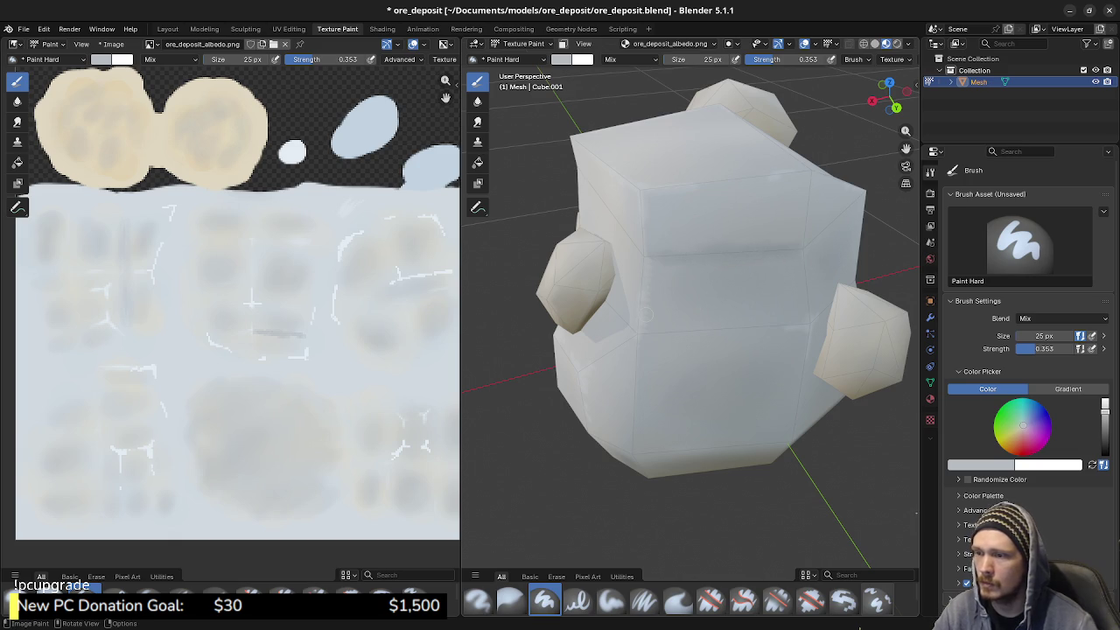
pyautogui.moveTo(500, 286); pyautogui.dragTo(665, 287)
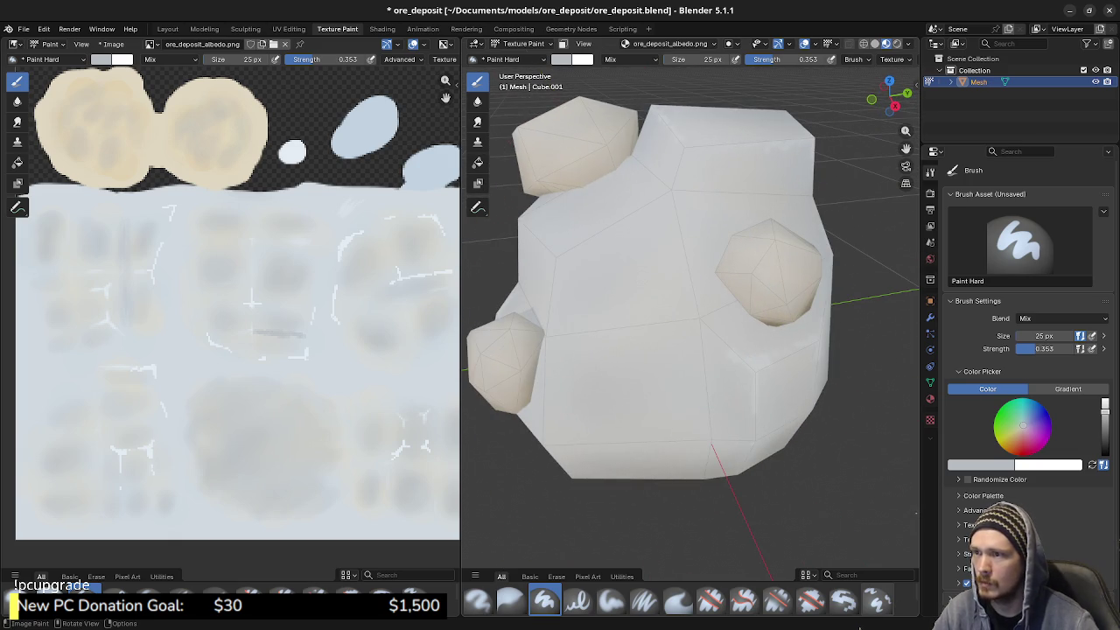
pyautogui.moveTo(92, 382)
pyautogui.mouseDown()
pyautogui.moveTo(155, 382)
pyautogui.moveTo(87, 379)
pyautogui.mouseUp()
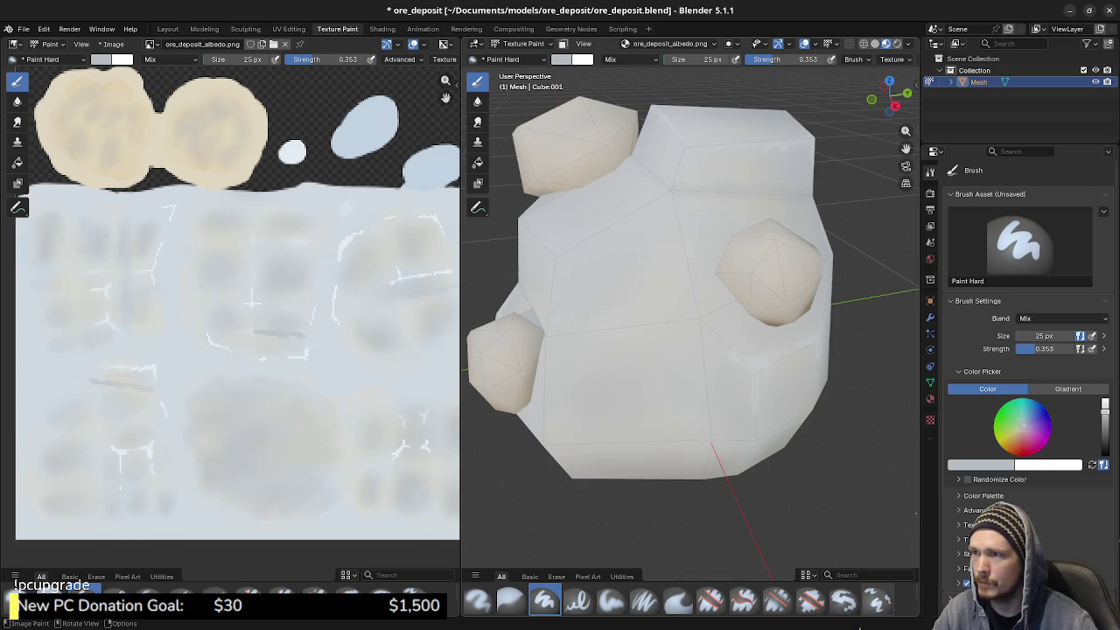
pyautogui.moveTo(691, 297); pyautogui.dragTo(613, 302)
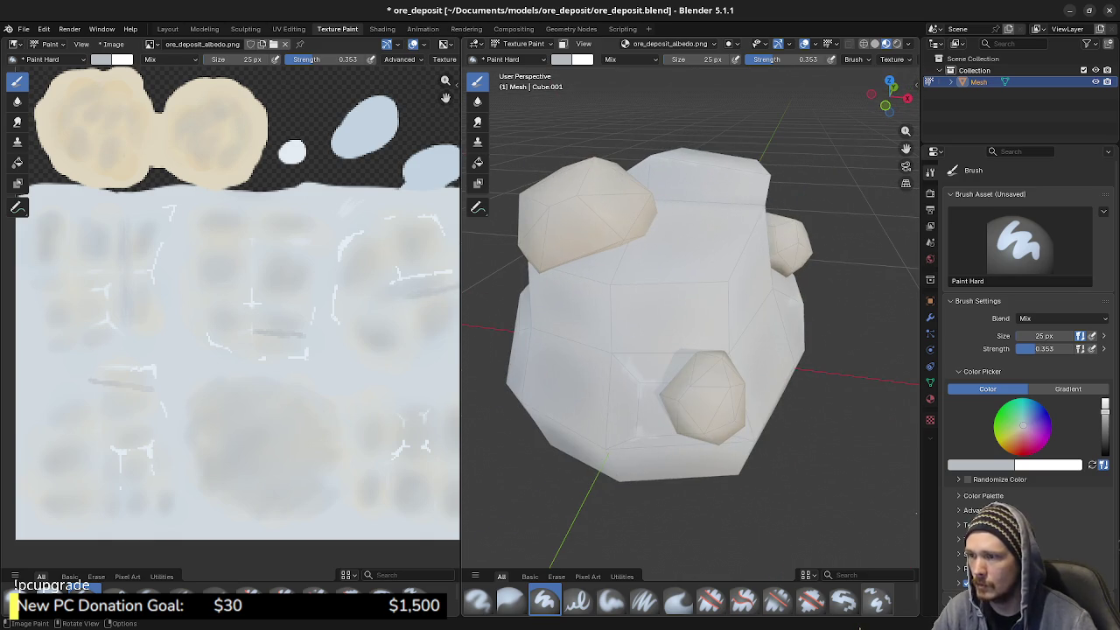
pyautogui.moveTo(388, 428); pyautogui.dragTo(388, 459)
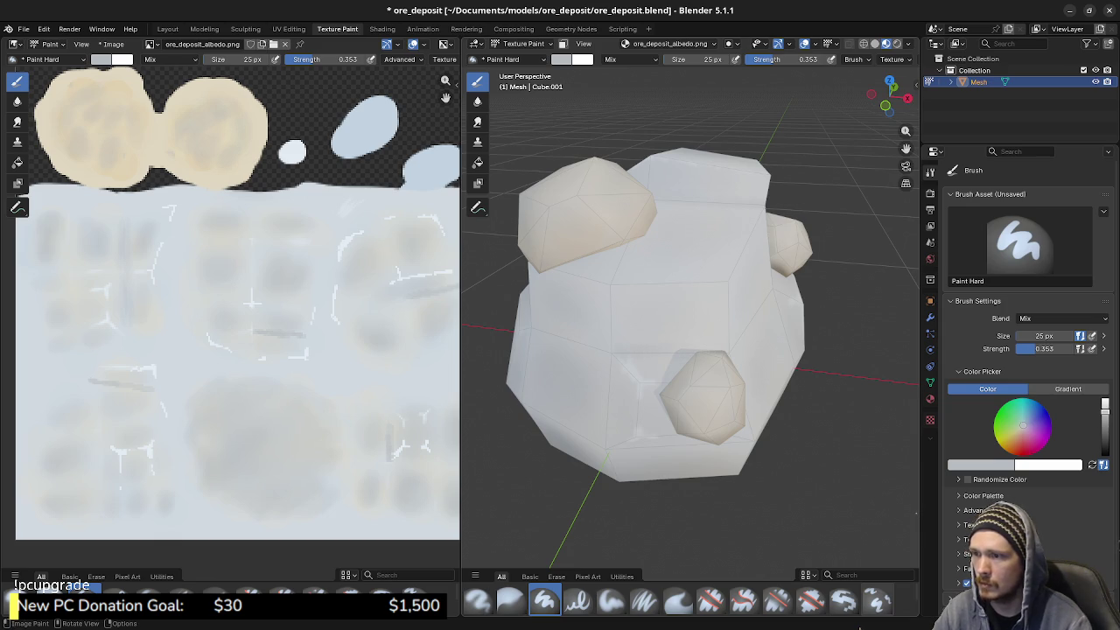
# Add a faint stroke along the rock's side, orbit around the ore, and begin sampling a colour
pyautogui.moveTo(691, 315)
pyautogui.mouseDown()
pyautogui.moveTo(612, 318)
pyautogui.moveTo(666, 321)
pyautogui.mouseUp()
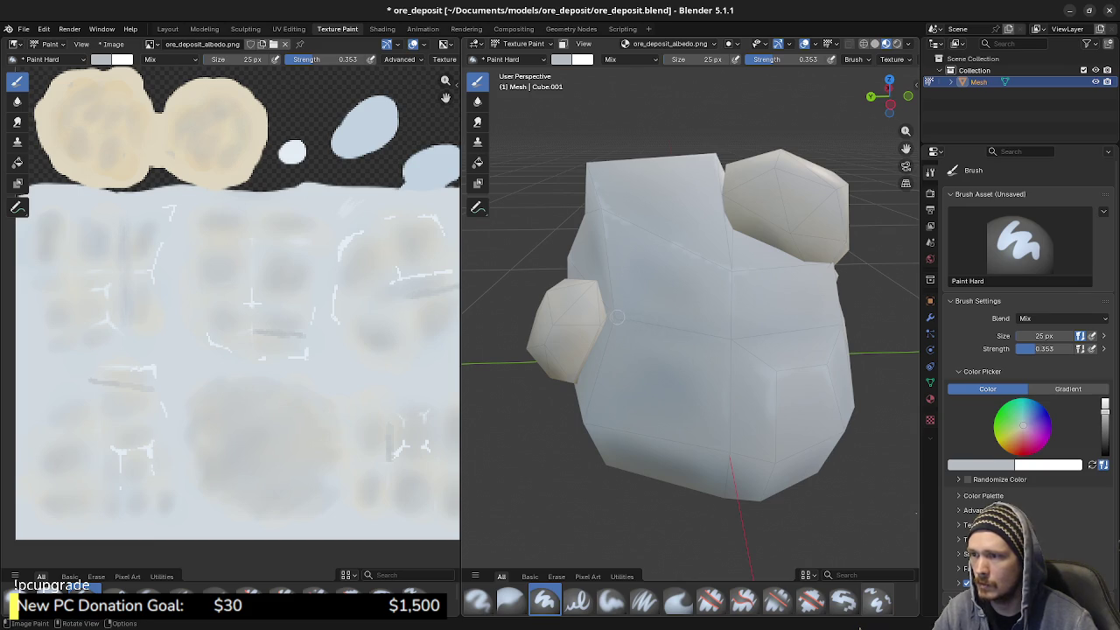
pyautogui.moveTo(682, 329); pyautogui.dragTo(711, 334)
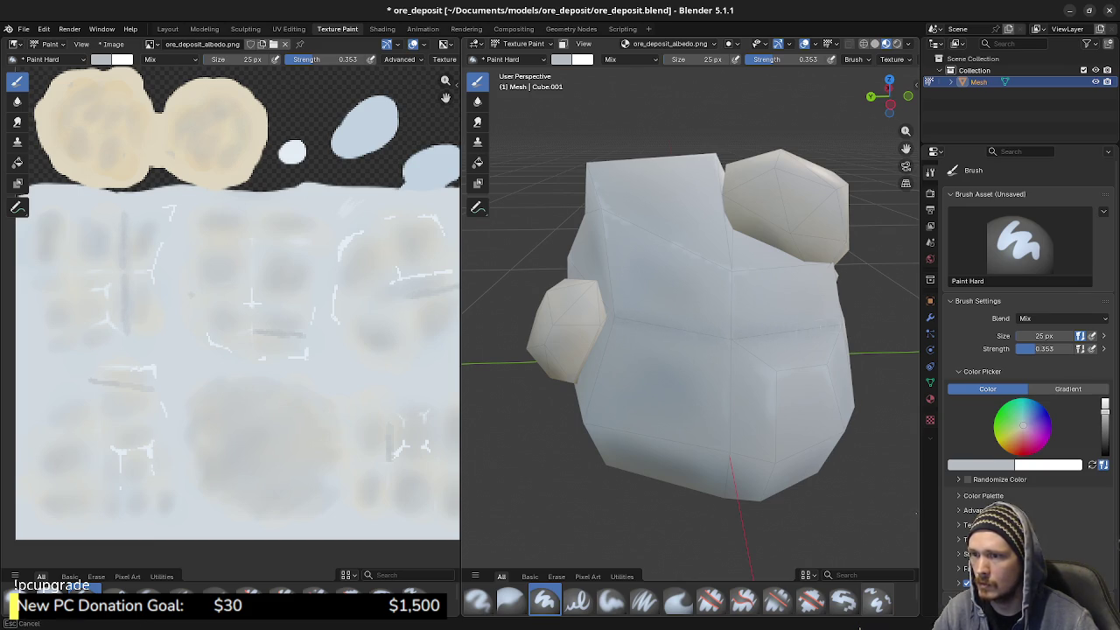
pyautogui.moveTo(569, 342)
pyautogui.mouseDown()
pyautogui.moveTo(788, 333)
pyautogui.moveTo(761, 337)
pyautogui.moveTo(691, 324)
pyautogui.moveTo(811, 307)
pyautogui.mouseUp()
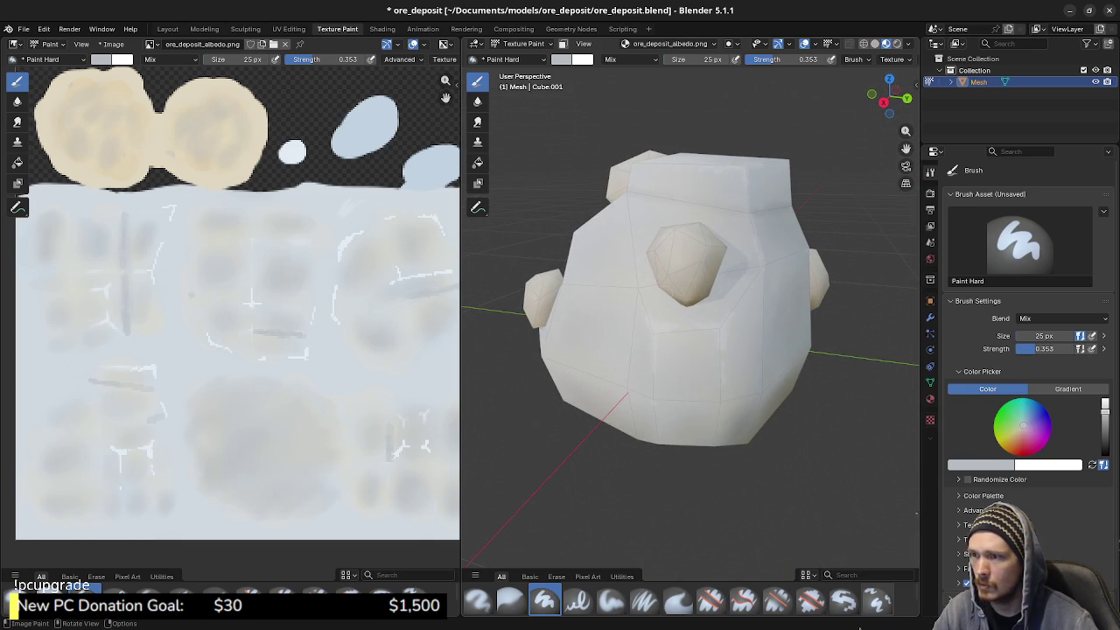
pyautogui.moveTo(691, 323)
pyautogui.mouseDown()
pyautogui.moveTo(857, 319)
pyautogui.moveTo(875, 324)
pyautogui.moveTo(875, 376)
pyautogui.moveTo(704, 254)
pyautogui.moveTo(770, 315)
pyautogui.moveTo(548, 220)
pyautogui.mouseUp()
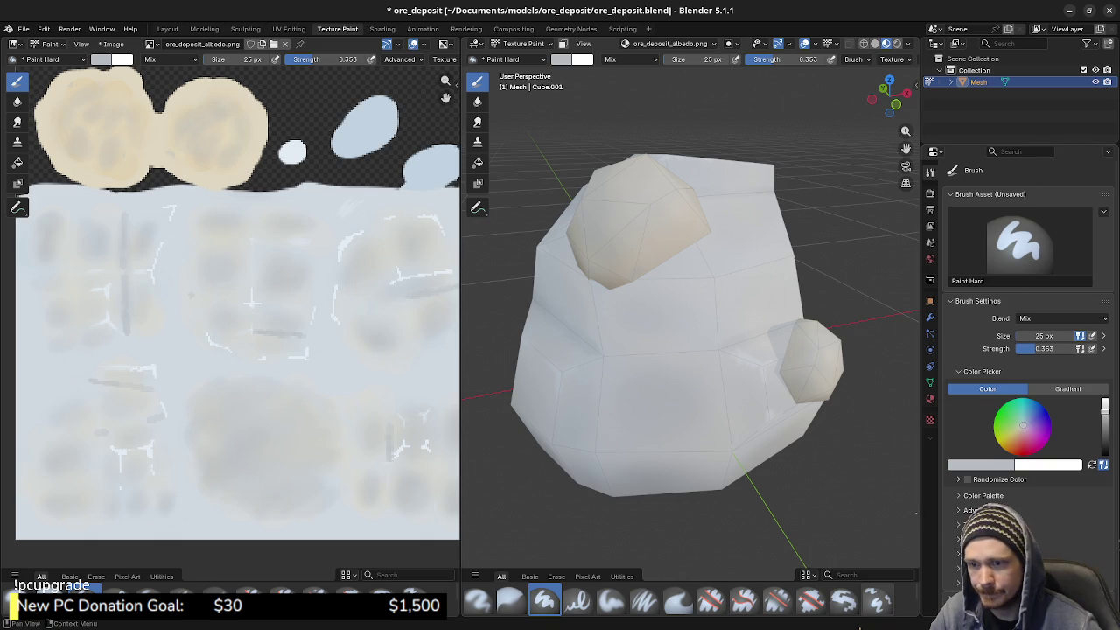
pyautogui.rightClick(959, 280)
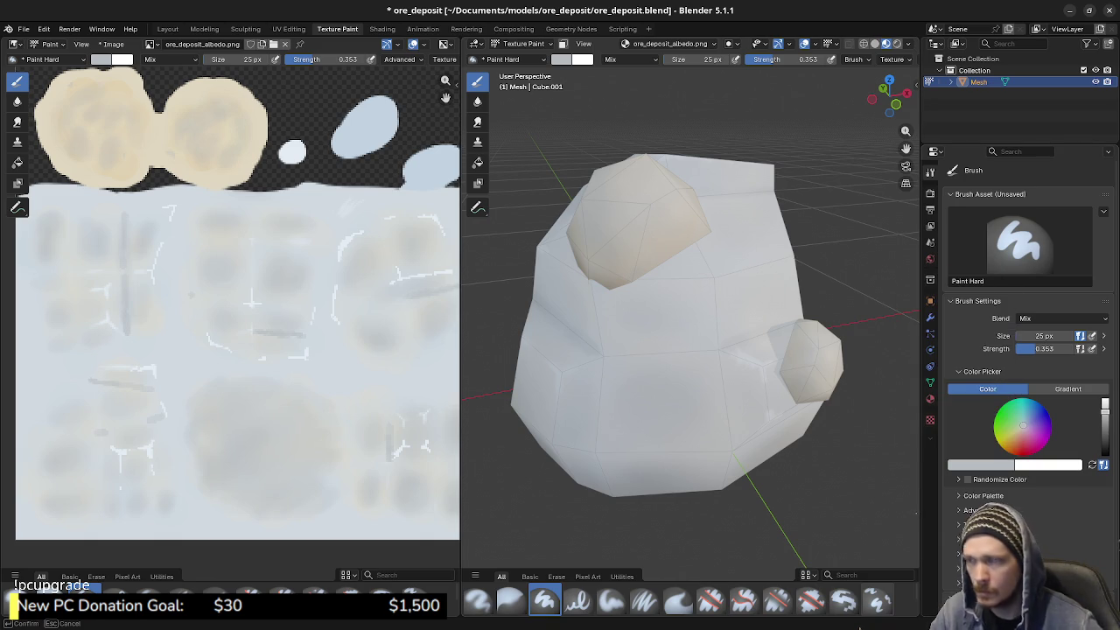
# Take the beige crystal colour for the brush and set the brush size to 8 px
pyautogui.press('Return')
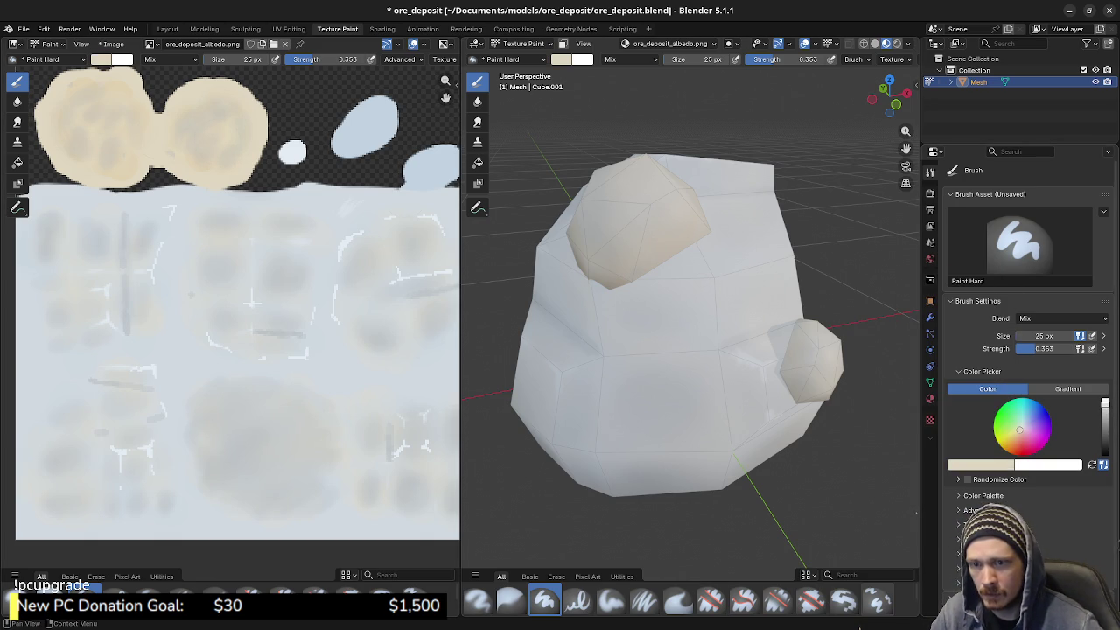
pyautogui.press('f')
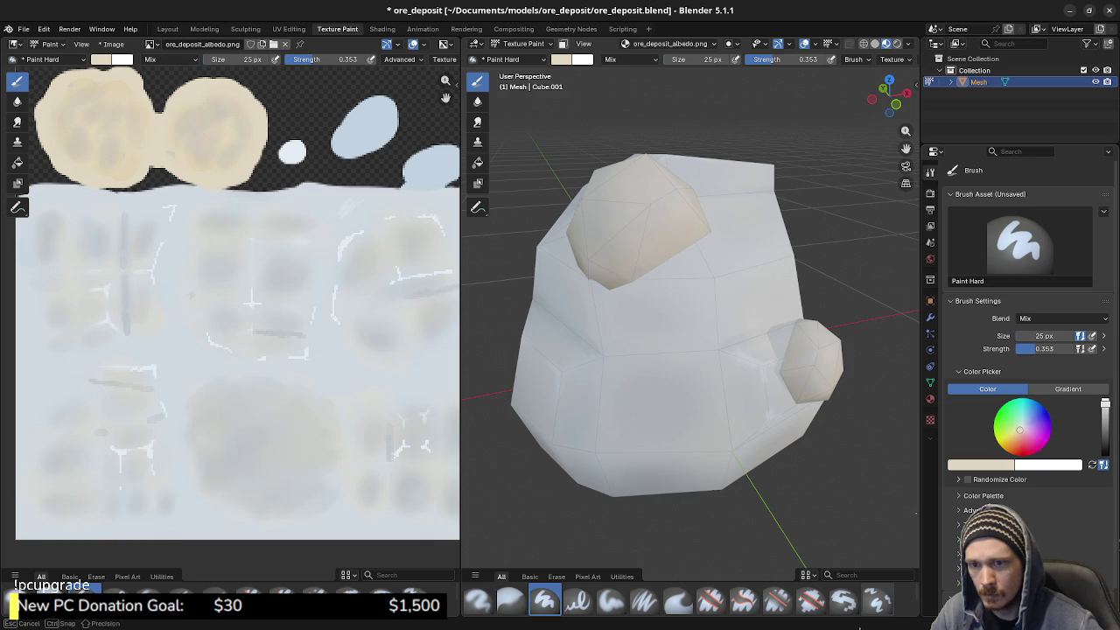
pyautogui.press('Escape')
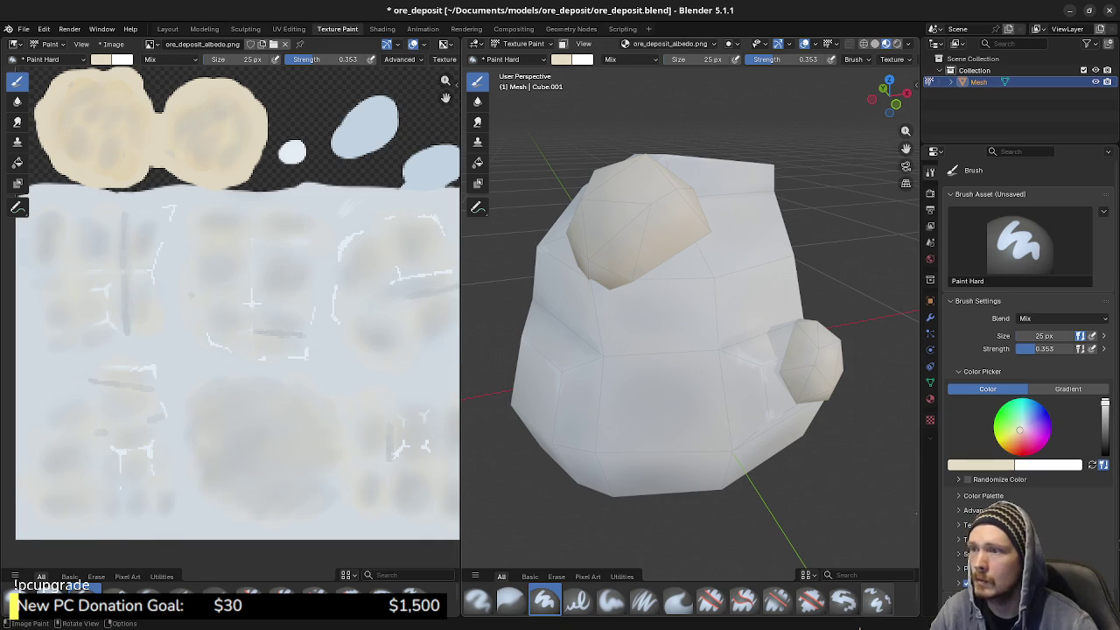
pyautogui.press('f')
pyautogui.press('Escape')
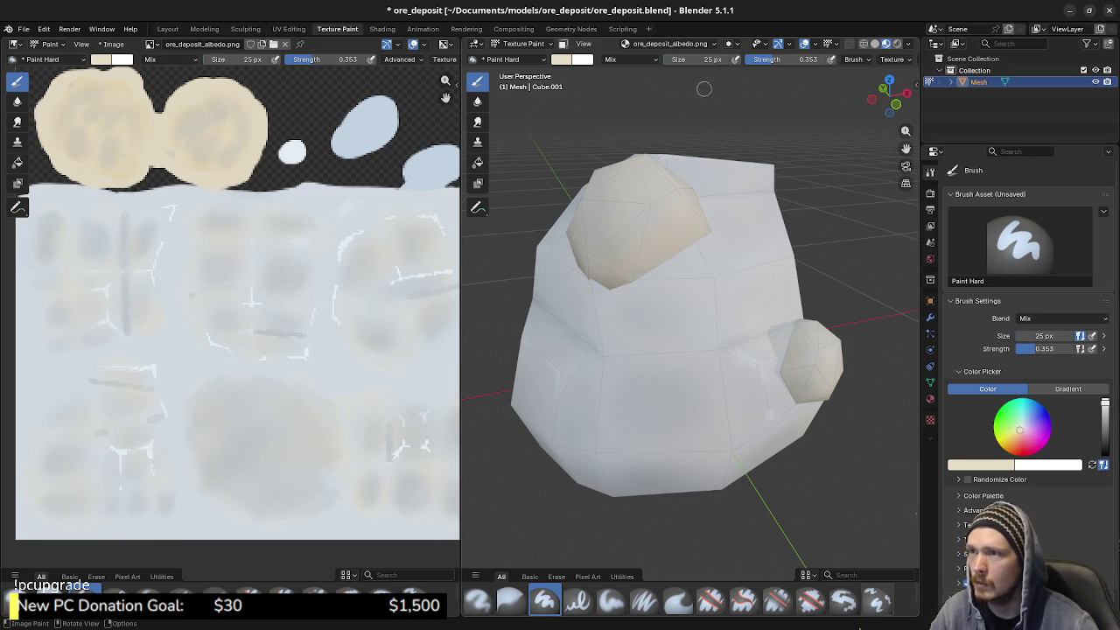
pyautogui.press('f')
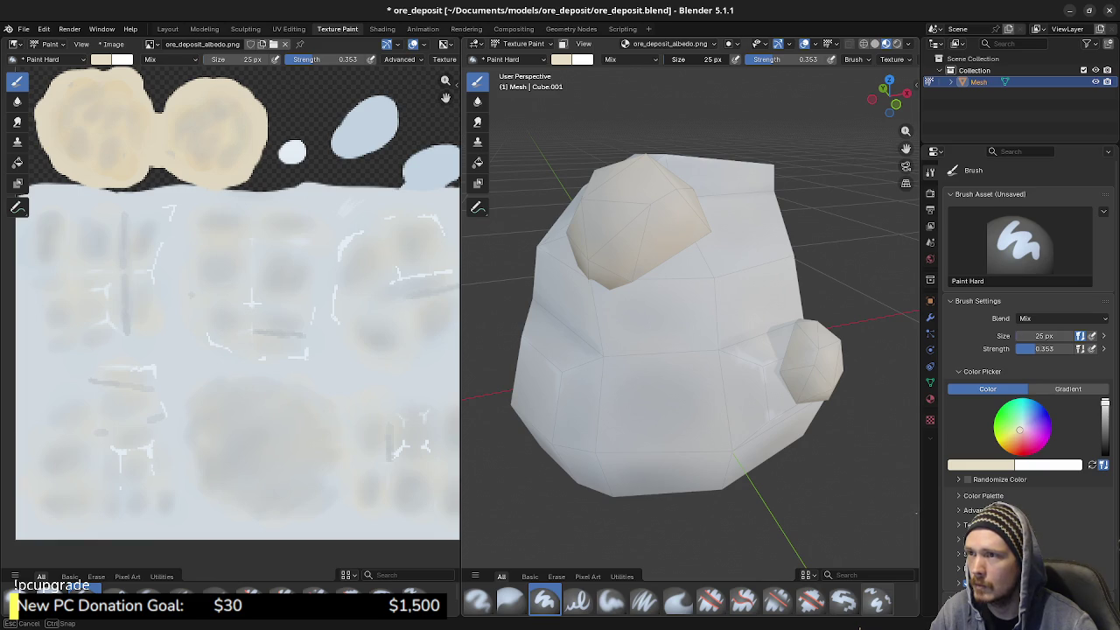
pyautogui.write('16')
pyautogui.press('8')
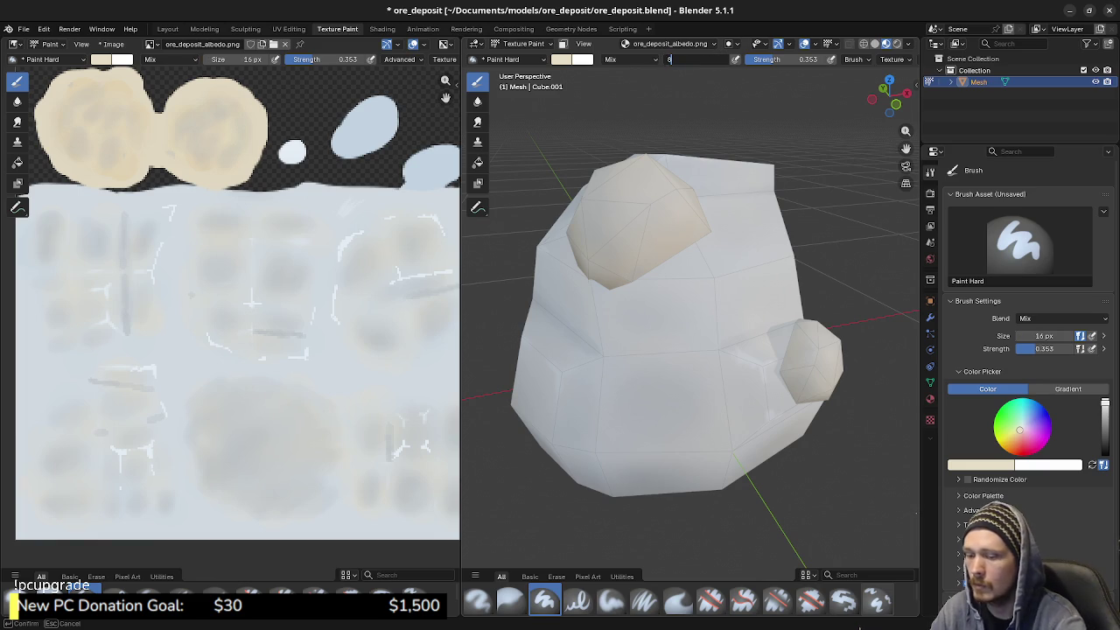
pyautogui.press('Return')
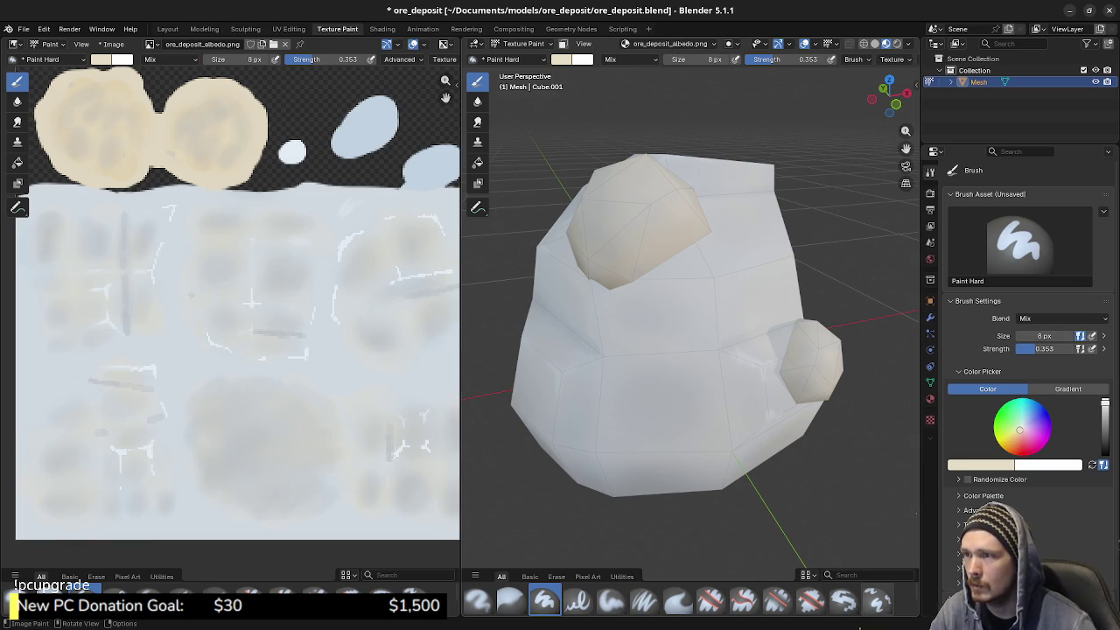
# Turn a tan crystal toward the camera and raise brush strength to 0.719
pyautogui.moveTo(692, 315); pyautogui.dragTo(701, 382)
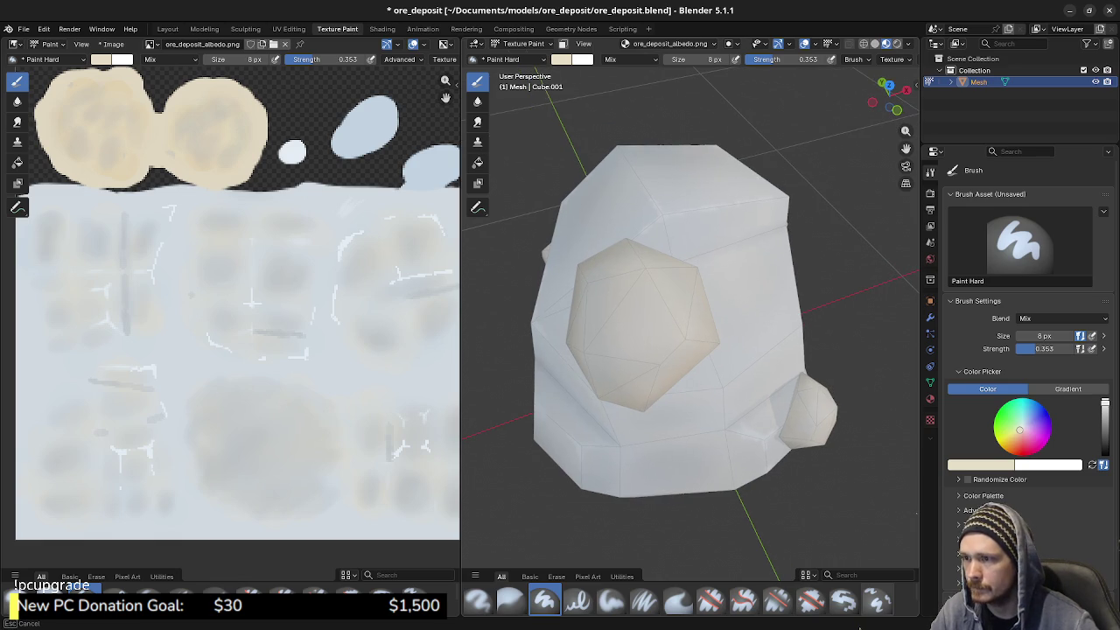
pyautogui.press('Escape')
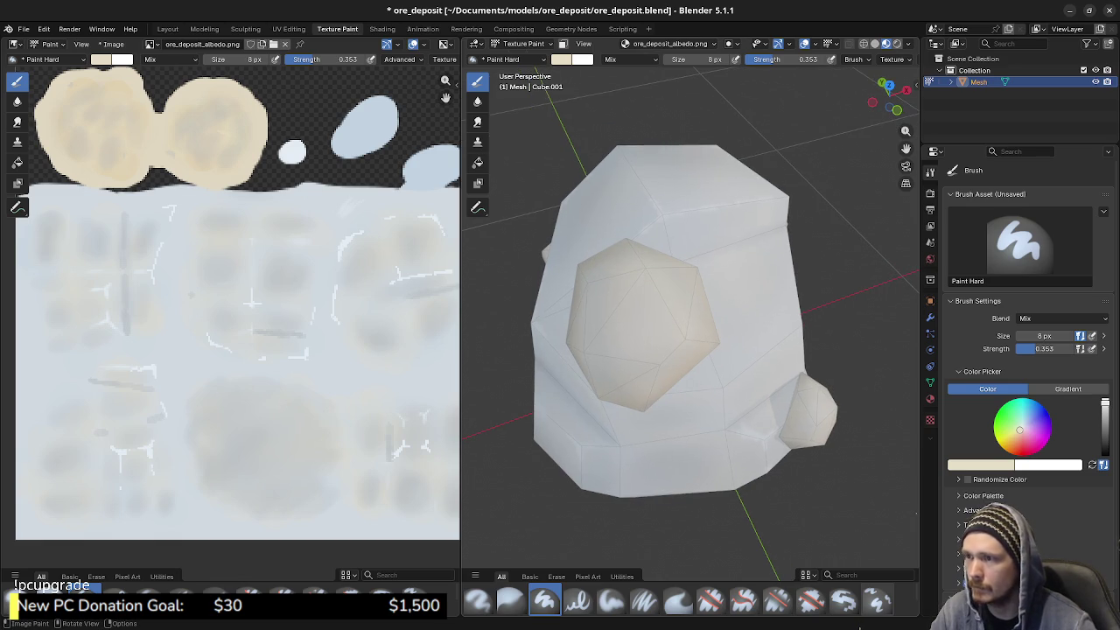
pyautogui.click(787, 59)
pyautogui.moveTo(788, 59); pyautogui.dragTo(803, 59)
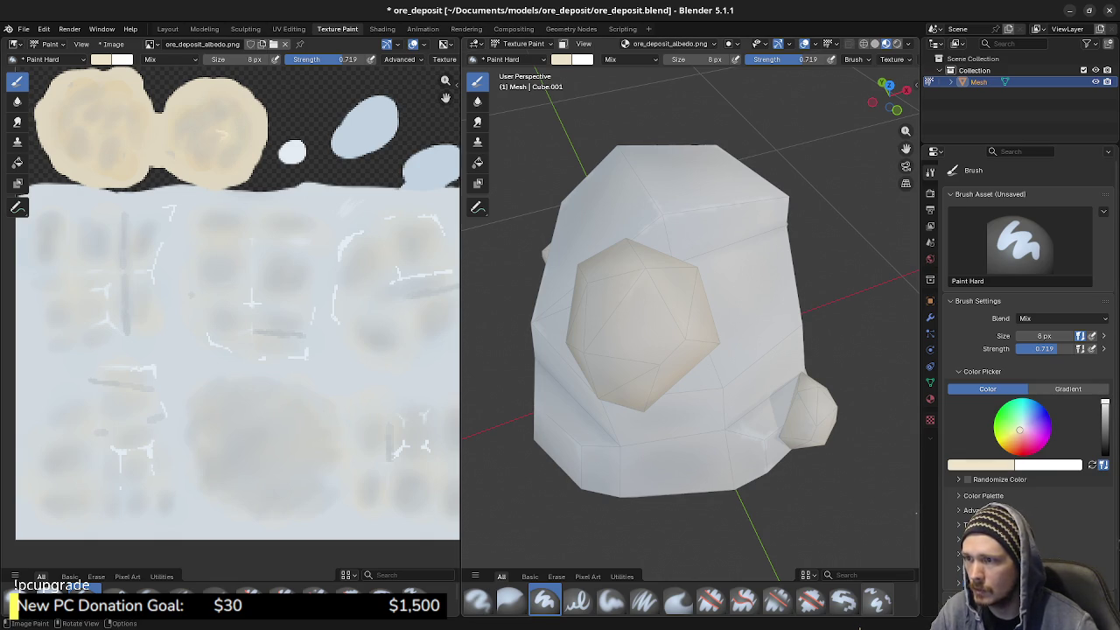
# Dab light cream paint onto the tan crystals, orbiting and zooming to inspect the result
pyautogui.moveTo(223, 132); pyautogui.dragTo(226, 132)
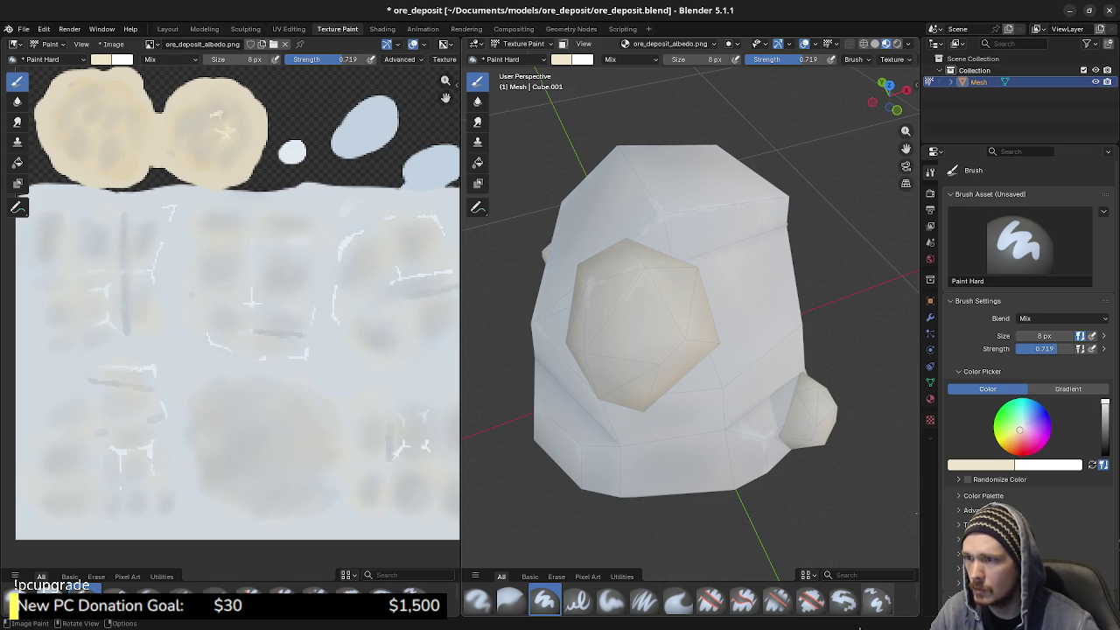
pyautogui.moveTo(888, 88); pyautogui.dragTo(862, 90)
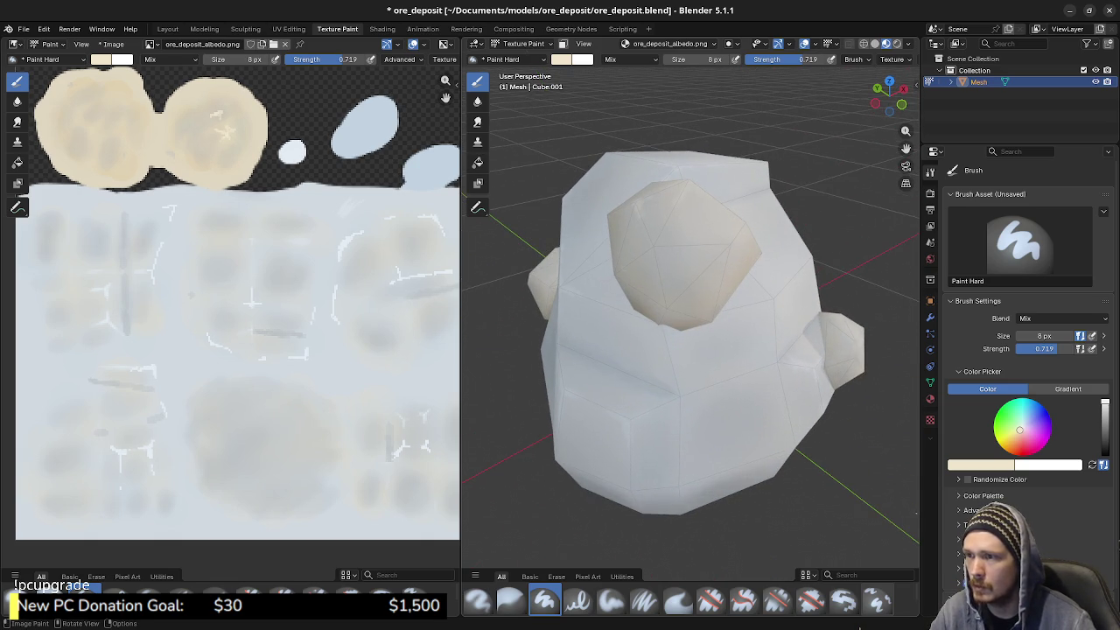
pyautogui.moveTo(637, 203); pyautogui.dragTo(640, 208)
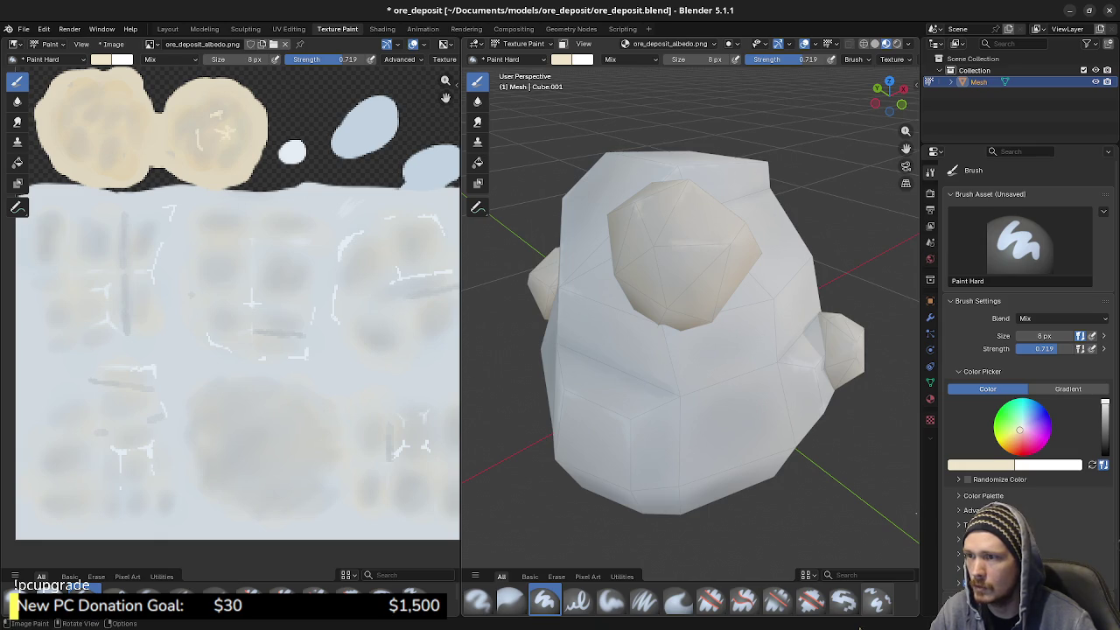
pyautogui.moveTo(889, 90)
pyautogui.mouseDown()
pyautogui.moveTo(836, 96)
pyautogui.moveTo(792, 123)
pyautogui.mouseUp()
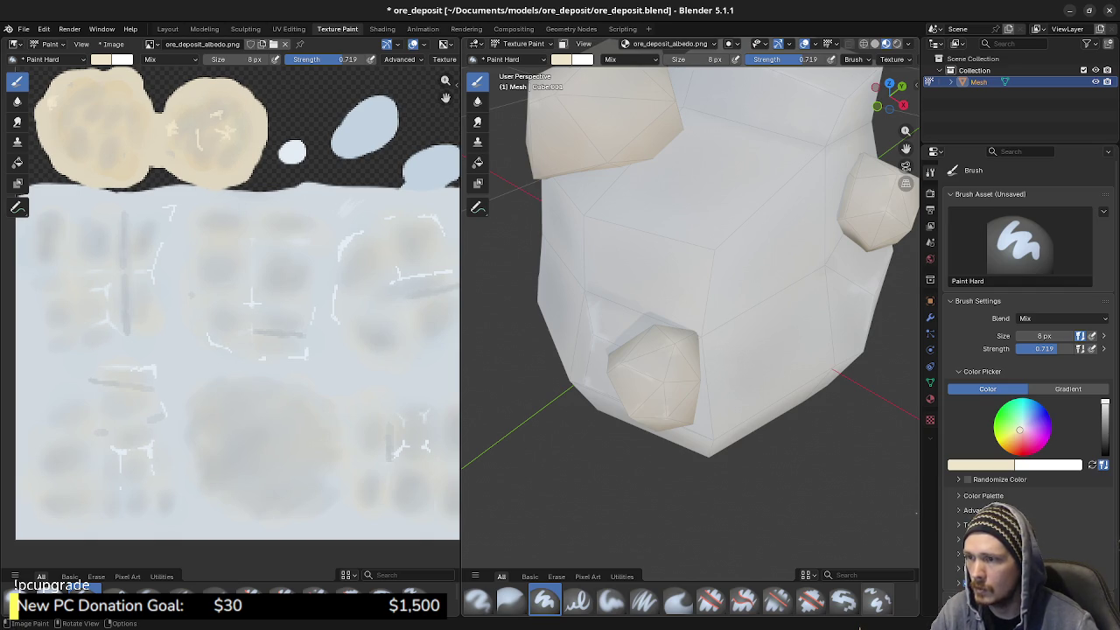
pyautogui.moveTo(890, 93); pyautogui.dragTo(845, 105)
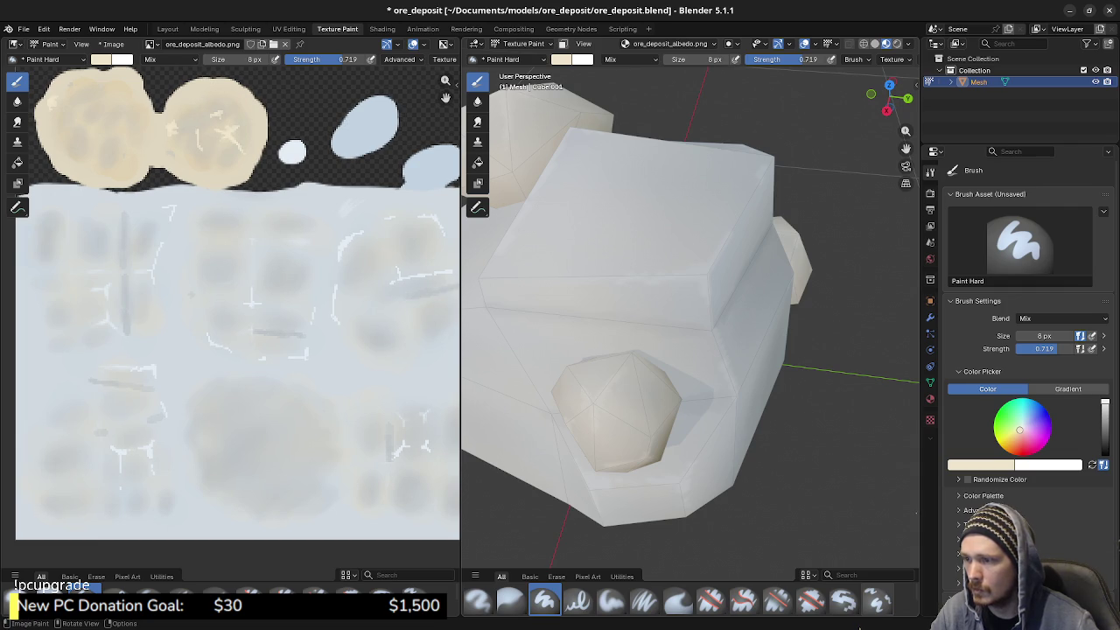
pyautogui.moveTo(692, 306); pyautogui.dragTo(884, 287)
pyautogui.scroll(4, 692, 332)
pyautogui.moveTo(691, 332); pyautogui.dragTo(870, 319)
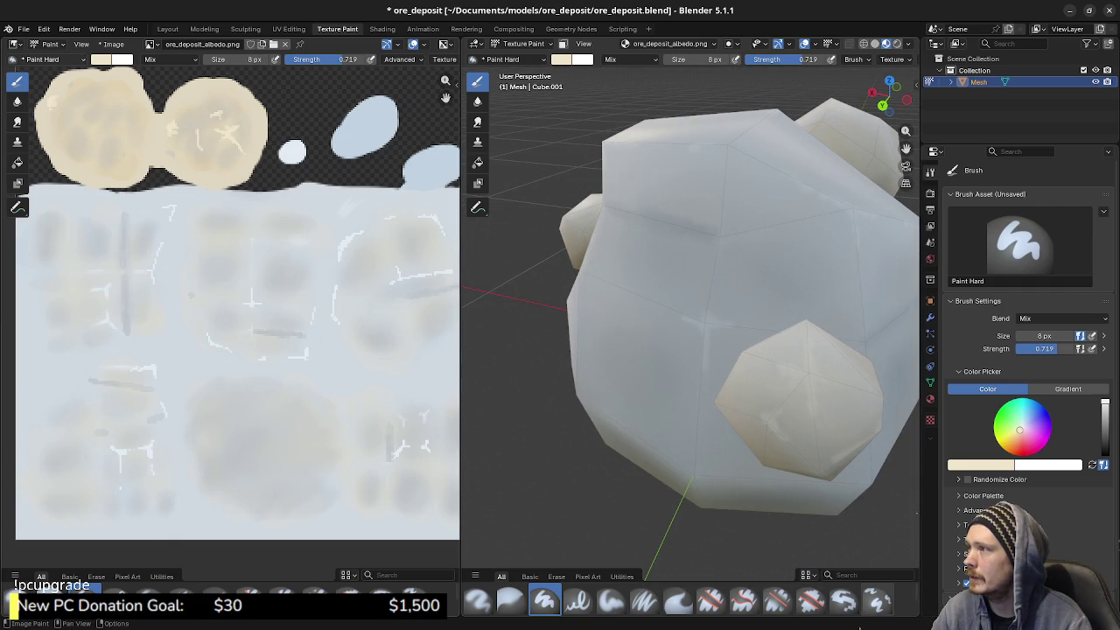
# Save ore_deposit_albedo.png and the ore_deposit.blend project, then switch to Krita
pyautogui.click(112, 43)
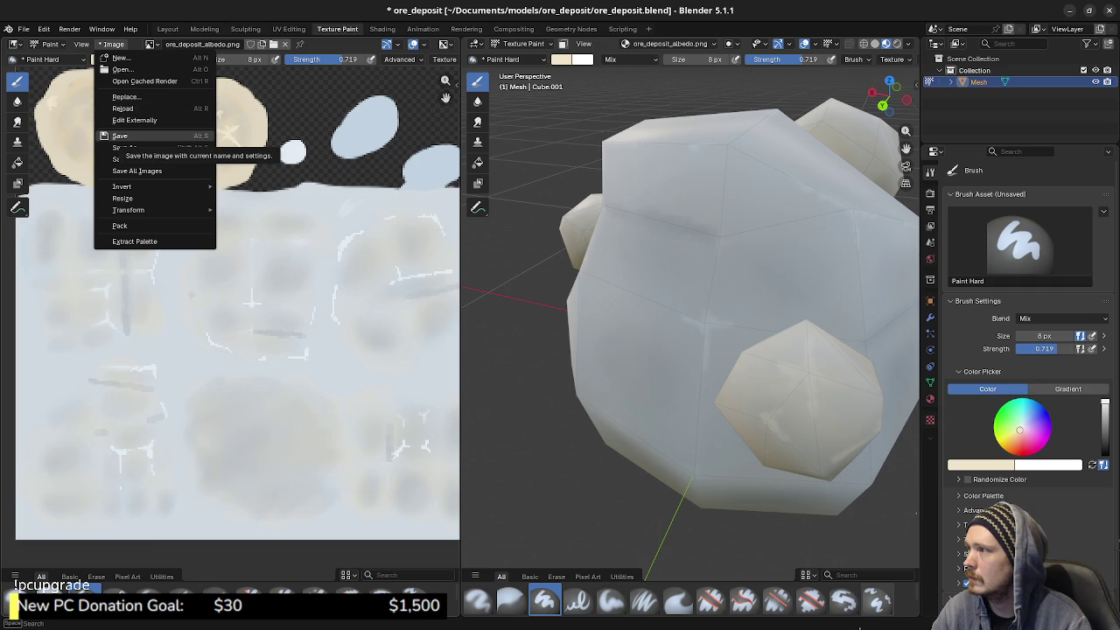
pyautogui.click(132, 137)
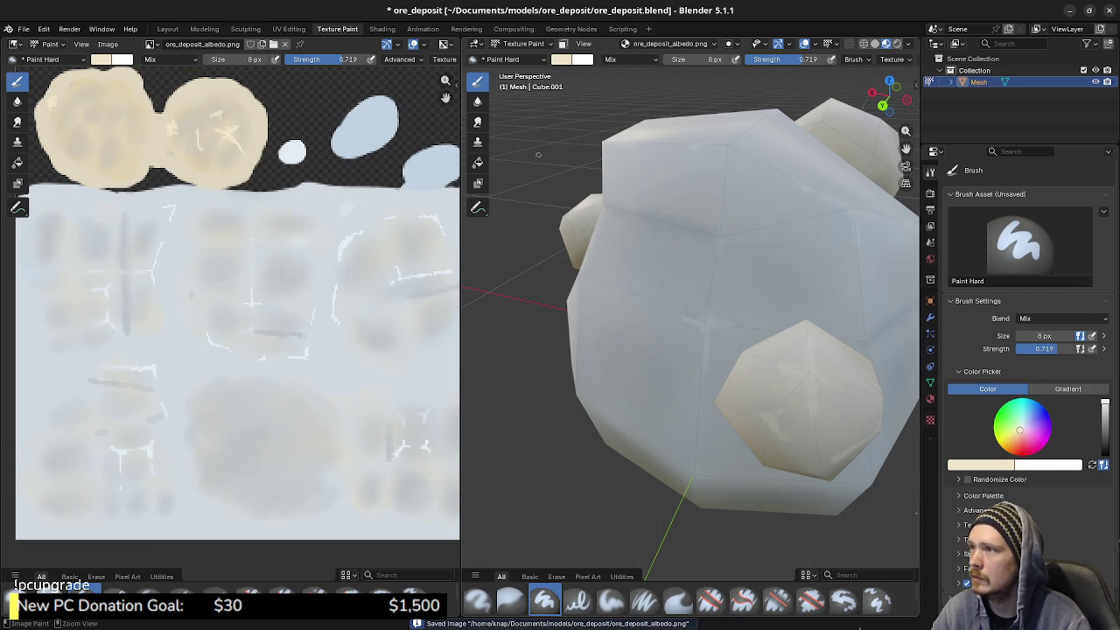
pyautogui.hotkey('ctrl', 's')
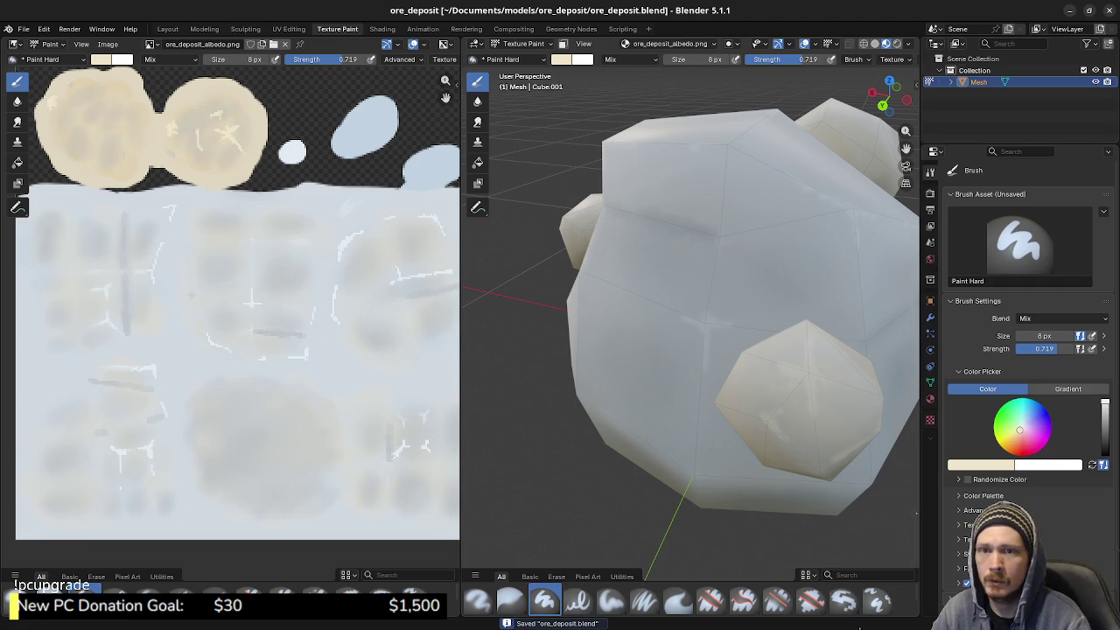
pyautogui.hotkey('alt', 'Tab')
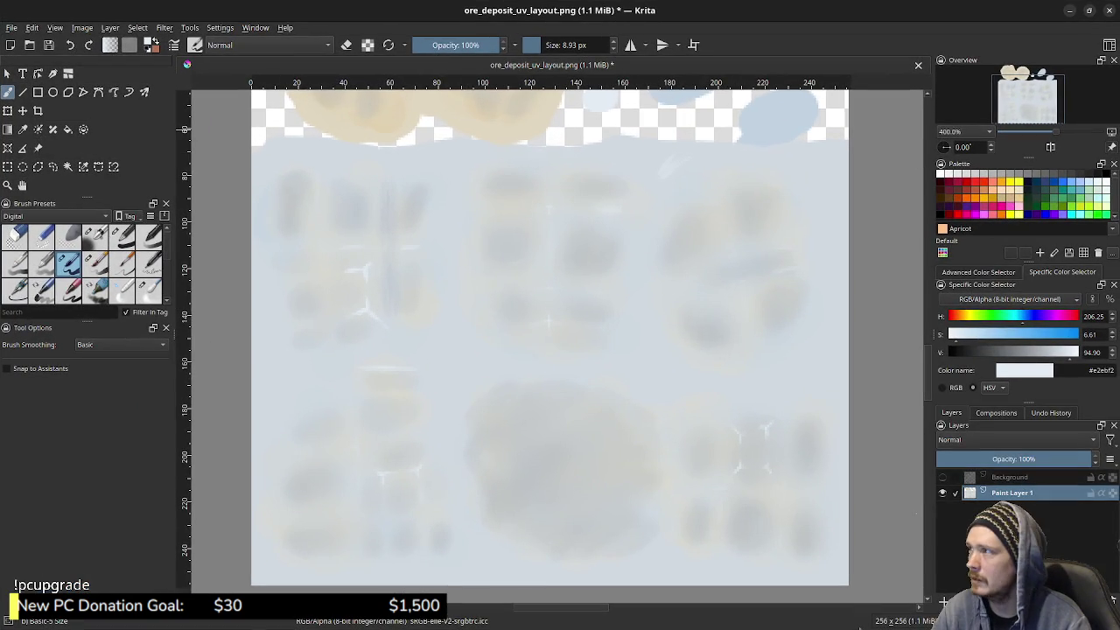
# Look through Krita's Edit, File, Image and Window menus, zoom the canvas out, and bring up Open Recent
pyautogui.click(32, 28)
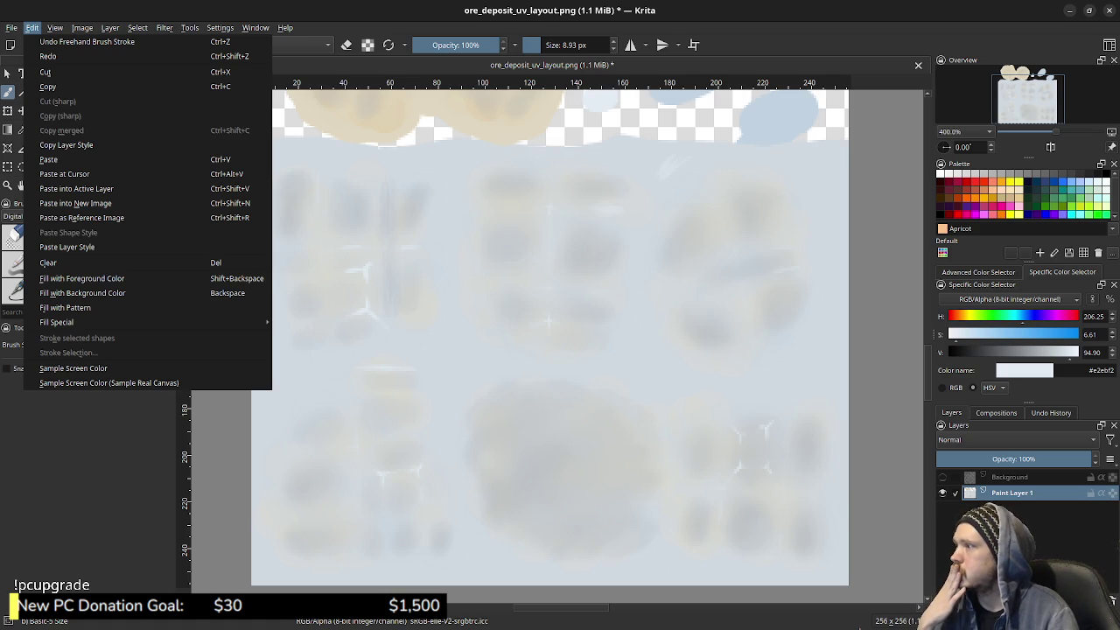
pyautogui.moveTo(11, 27)
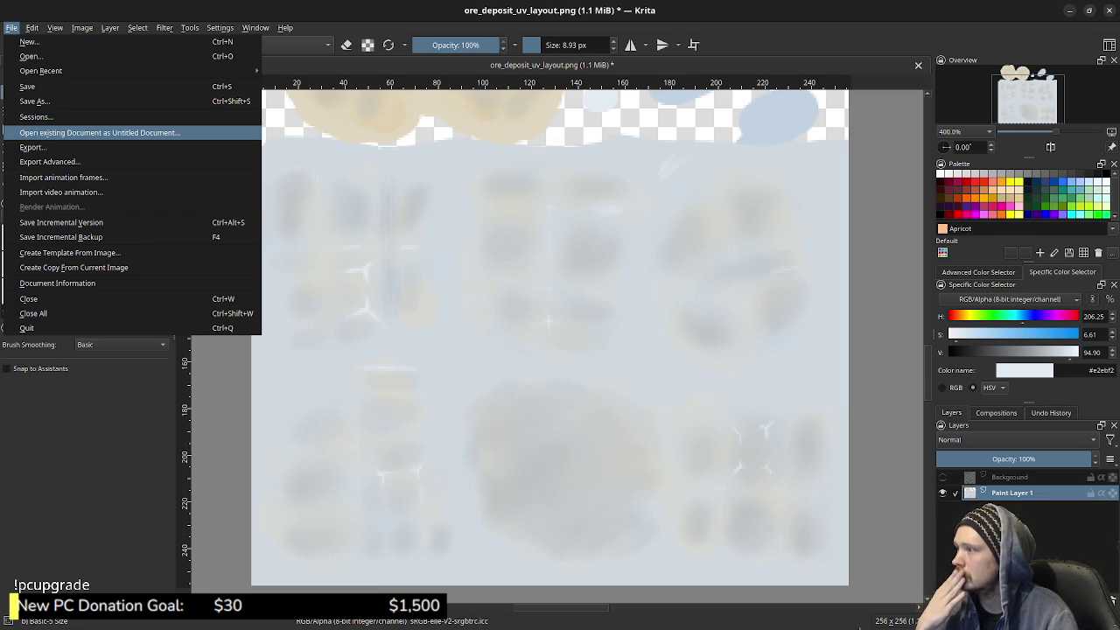
pyautogui.moveTo(82, 27)
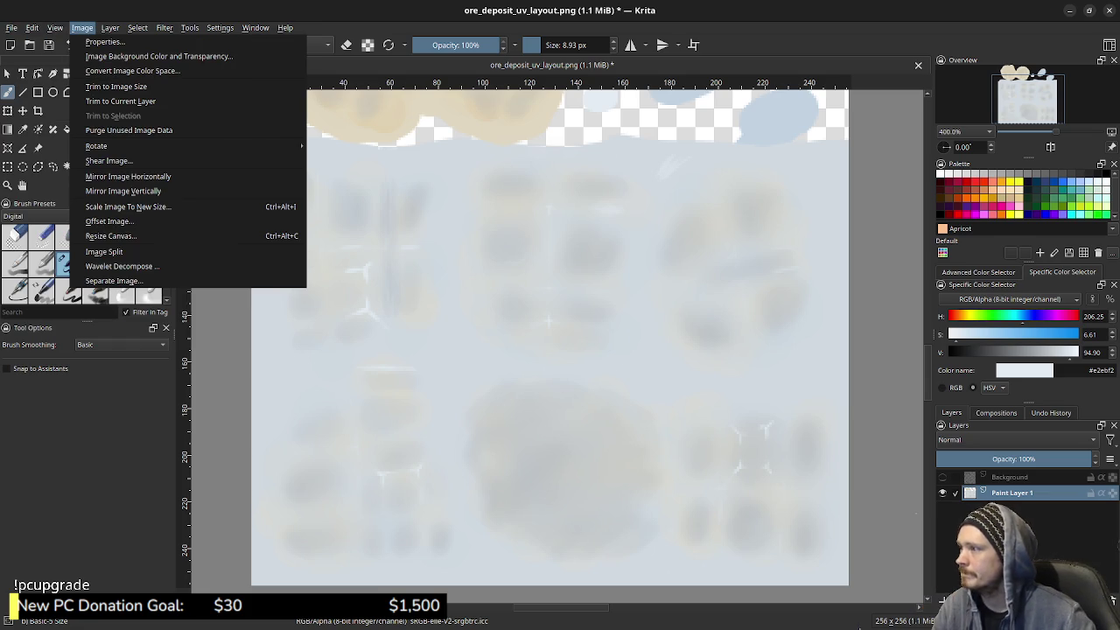
pyautogui.moveTo(256, 27)
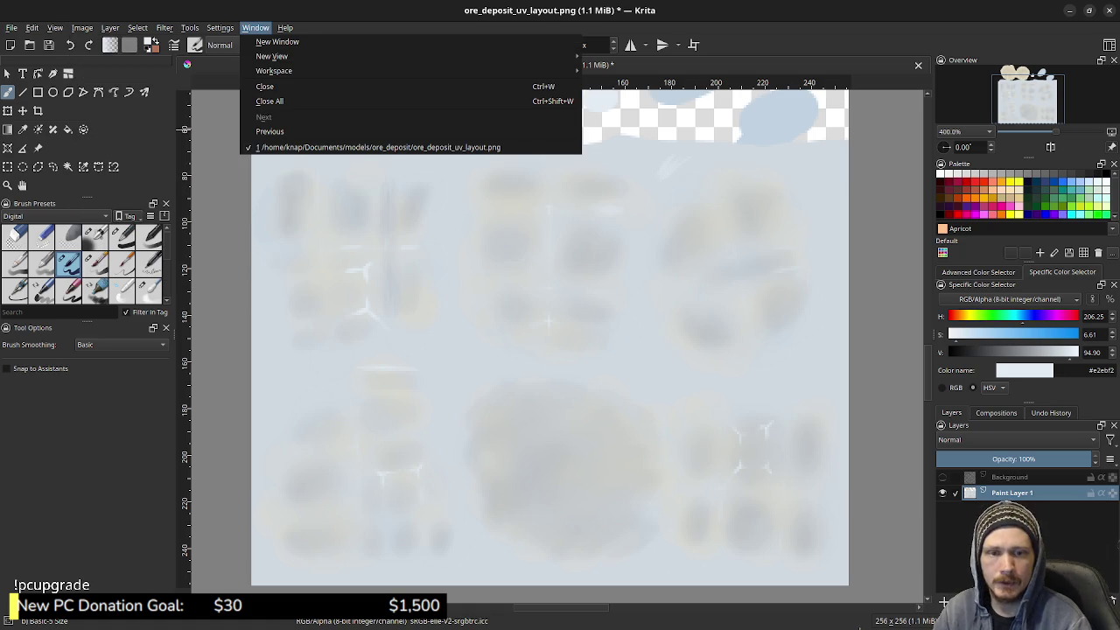
pyautogui.click(184, 129)
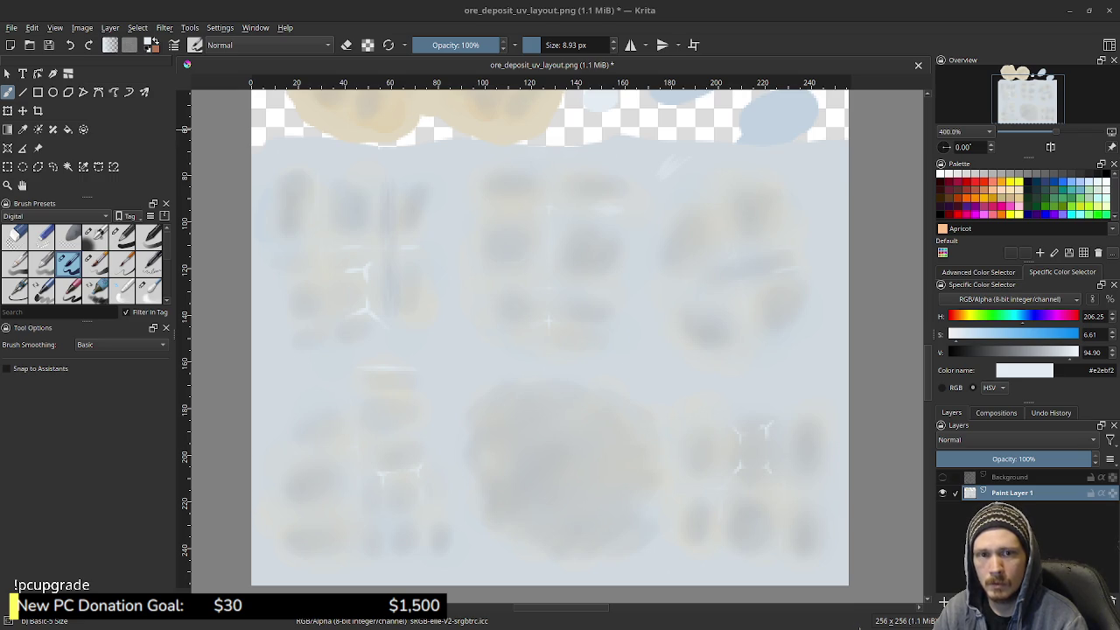
pyautogui.scroll(-1, 560, 281)
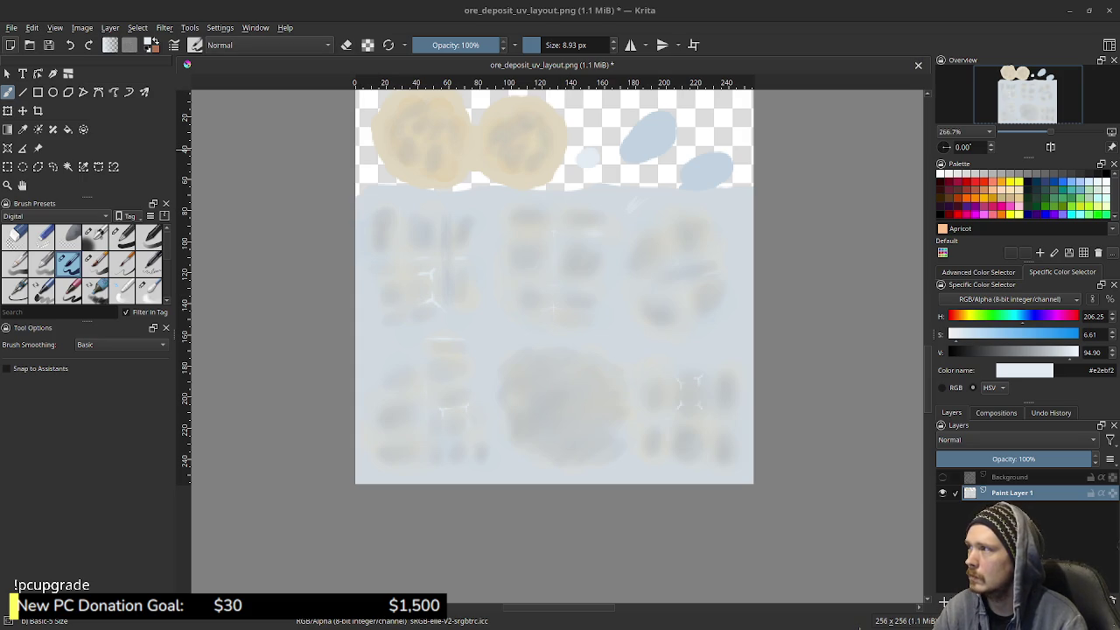
pyautogui.click(11, 27)
# Open ore_deposit_albedo.png in Krita through File > Open
pyautogui.moveTo(41, 70)
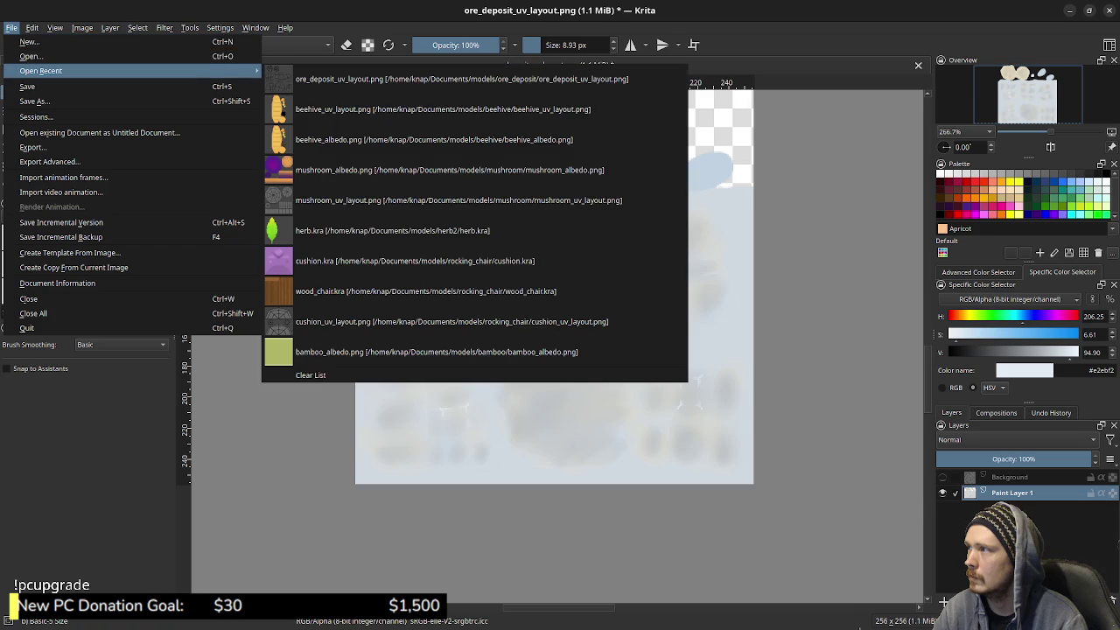
pyautogui.click(31, 56)
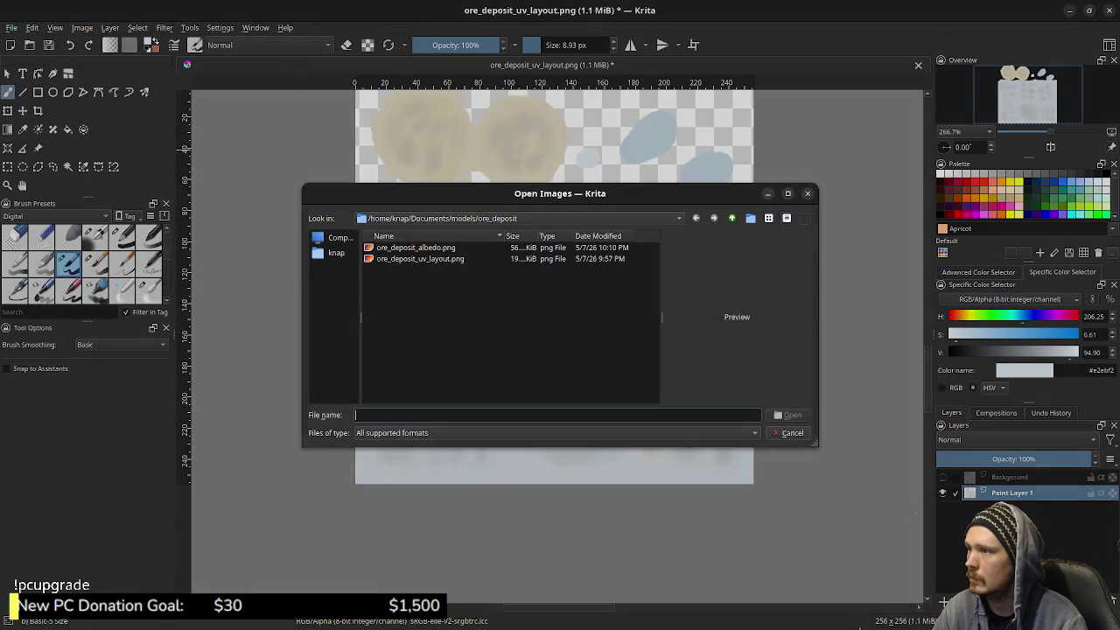
pyautogui.click(420, 246)
pyautogui.click(796, 412)
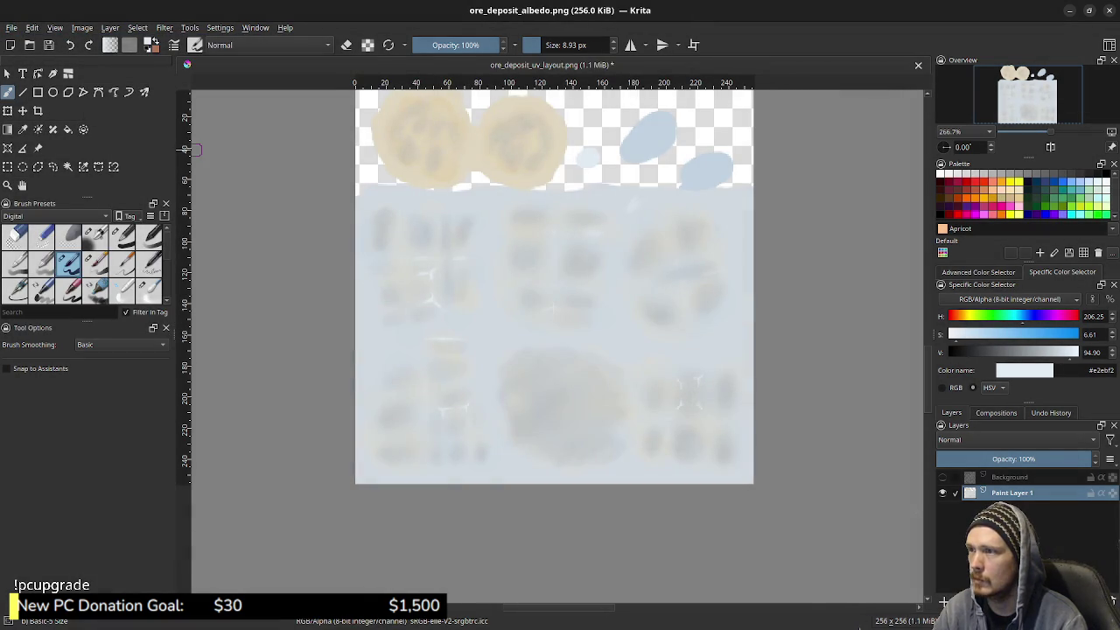
# Close ore_deposit_uv_layout.png without saving and pick a soft blur brush at 25% opacity
pyautogui.click(540, 66)
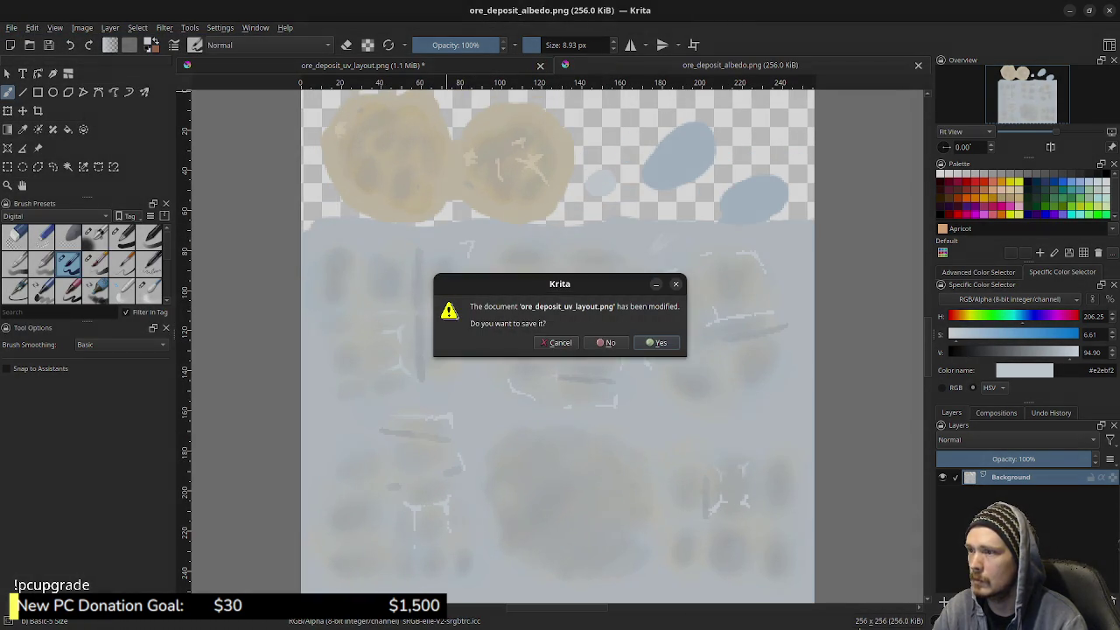
pyautogui.click(605, 342)
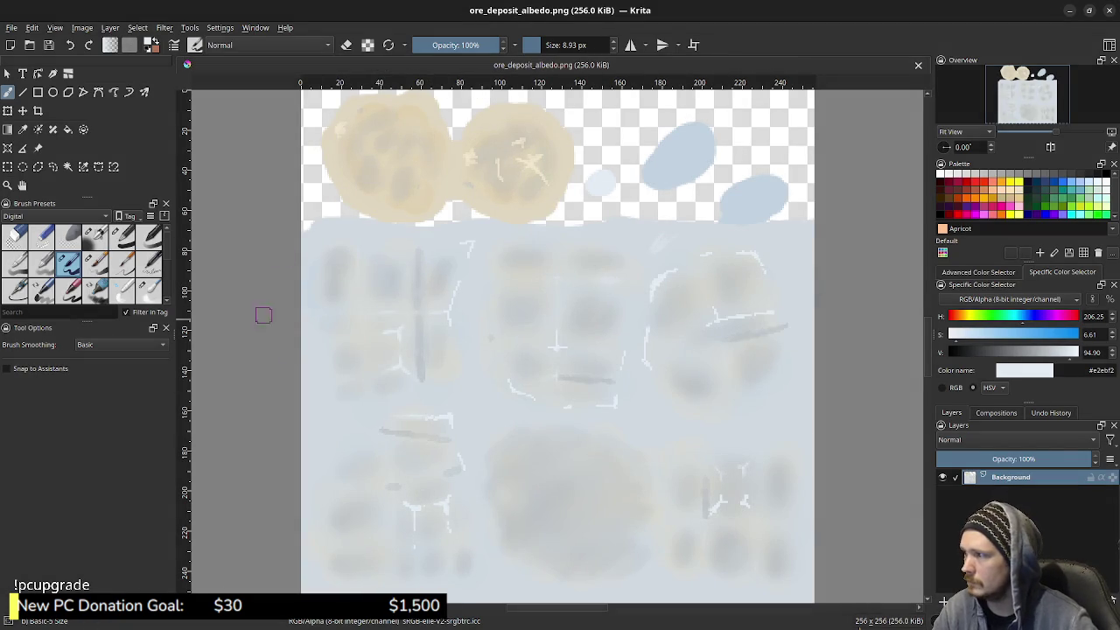
pyautogui.click(148, 289)
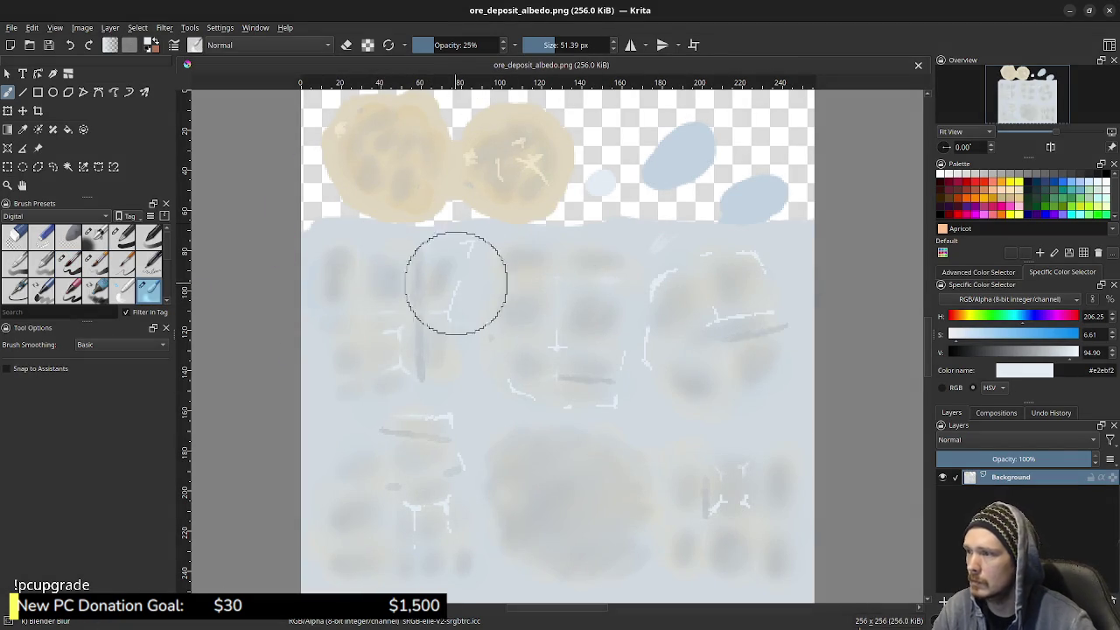
# Shrink the blur brush, zoom to 800%, and blur the white cross marks on the albedo texture
pyautogui.moveTo(557, 310); pyautogui.dragTo(526, 311)
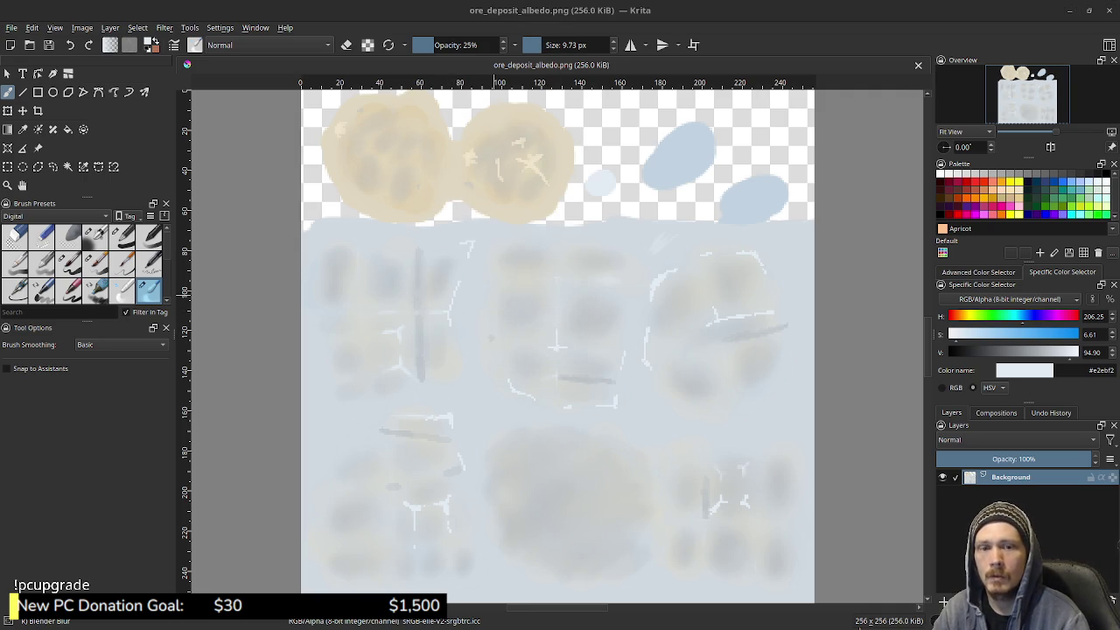
pyautogui.scroll(5, 535, 332)
pyautogui.scroll(4, 560, 350)
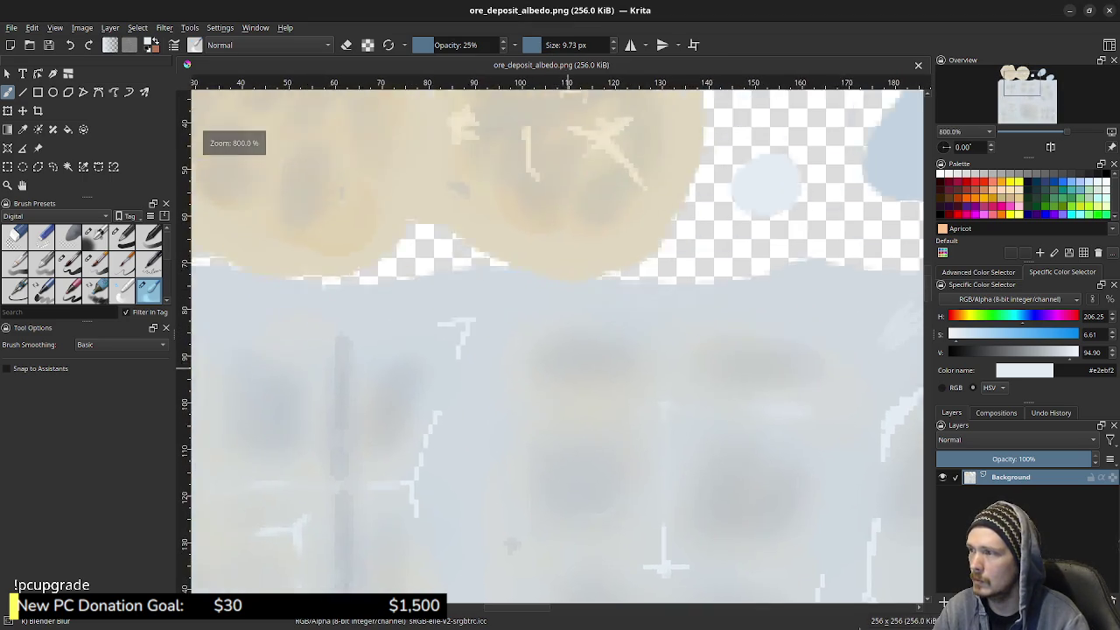
pyautogui.scroll(1, 591, 419)
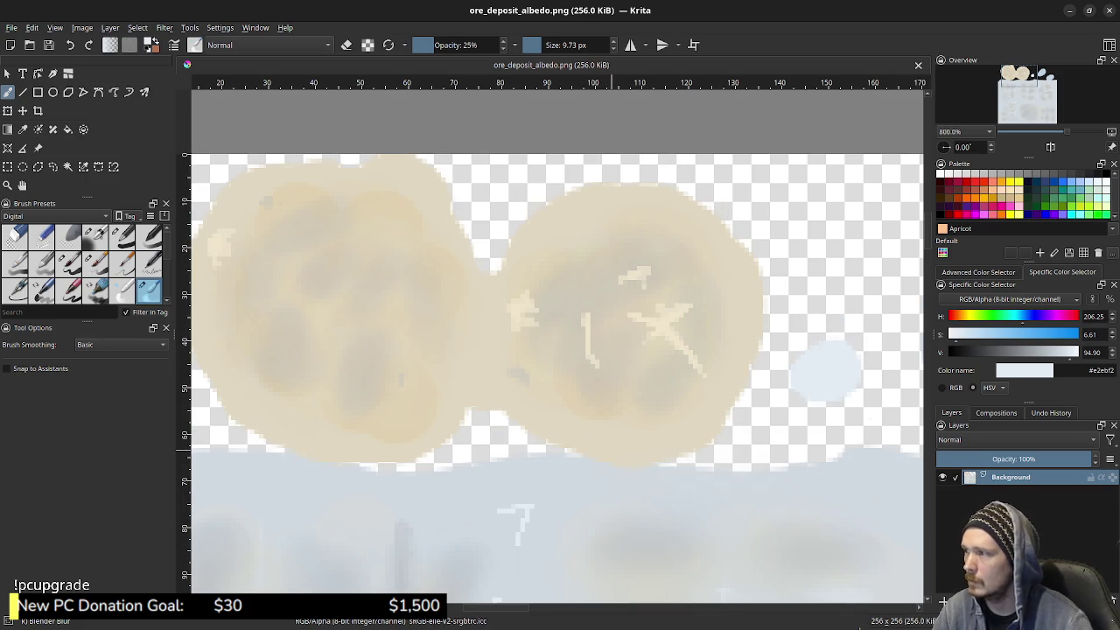
pyautogui.click(223, 258)
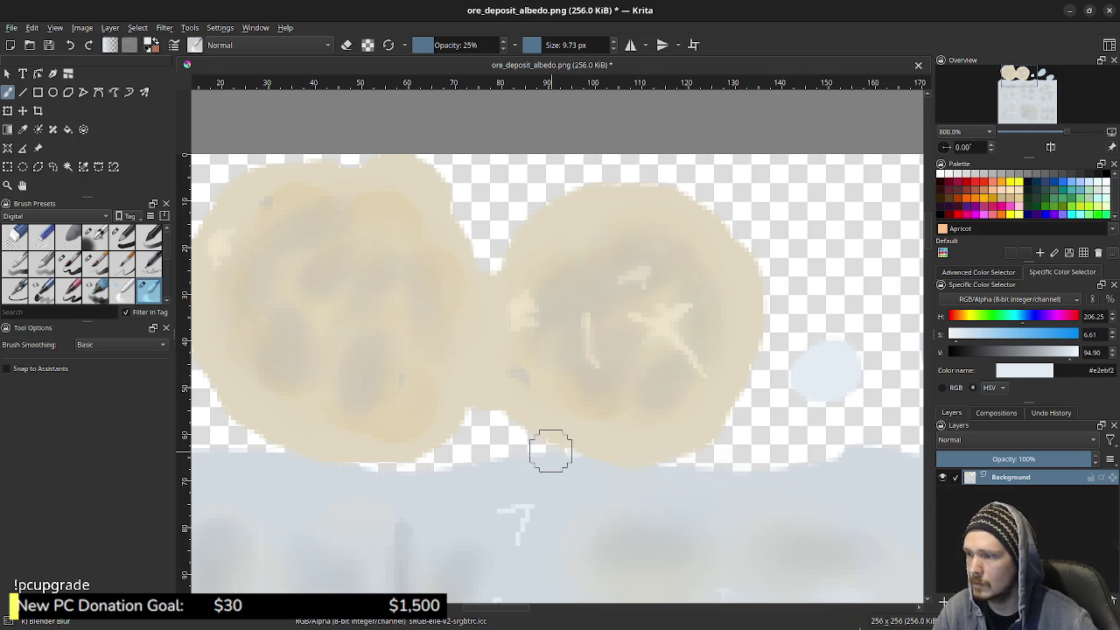
pyautogui.moveTo(543, 449); pyautogui.dragTo(548, 275)
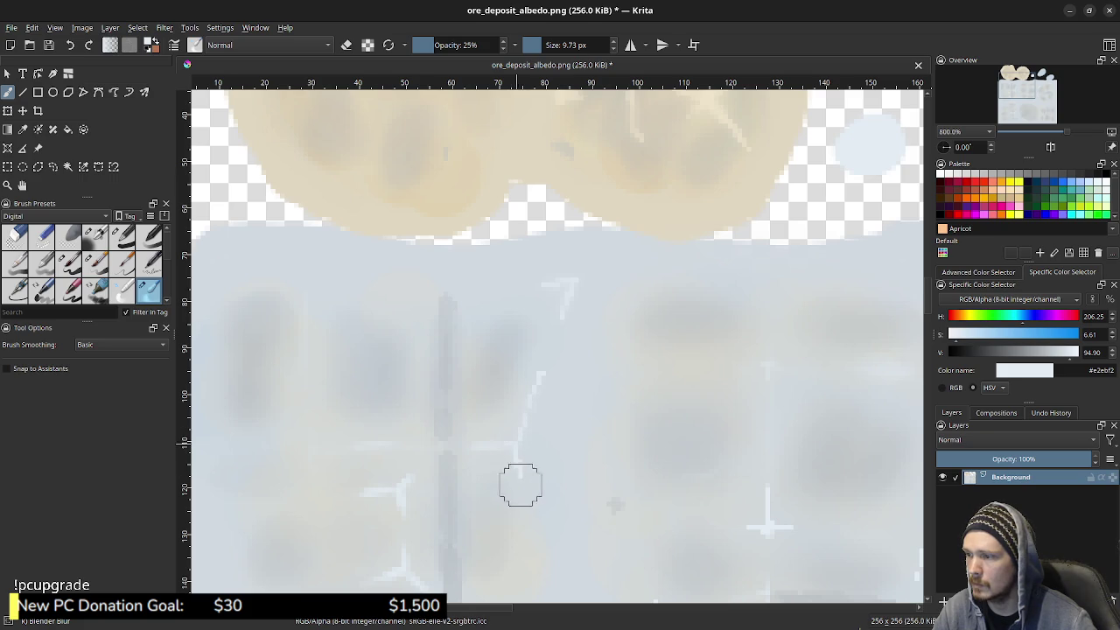
pyautogui.moveTo(450, 488); pyautogui.dragTo(463, 317)
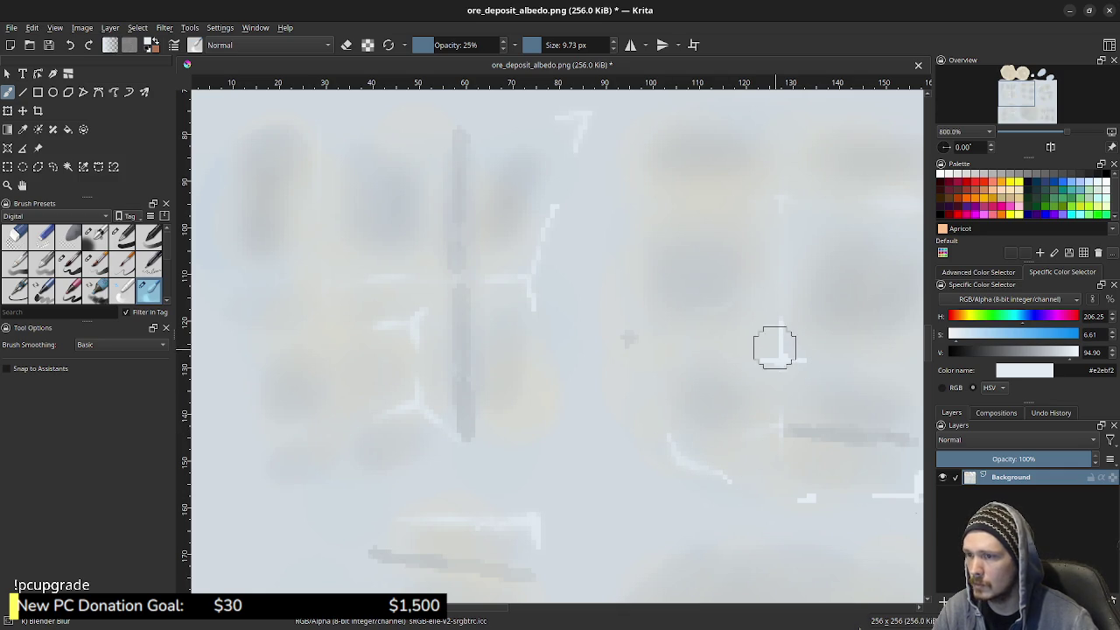
pyautogui.moveTo(778, 342)
pyautogui.mouseDown()
pyautogui.moveTo(760, 358)
pyautogui.moveTo(788, 374)
pyautogui.mouseUp()
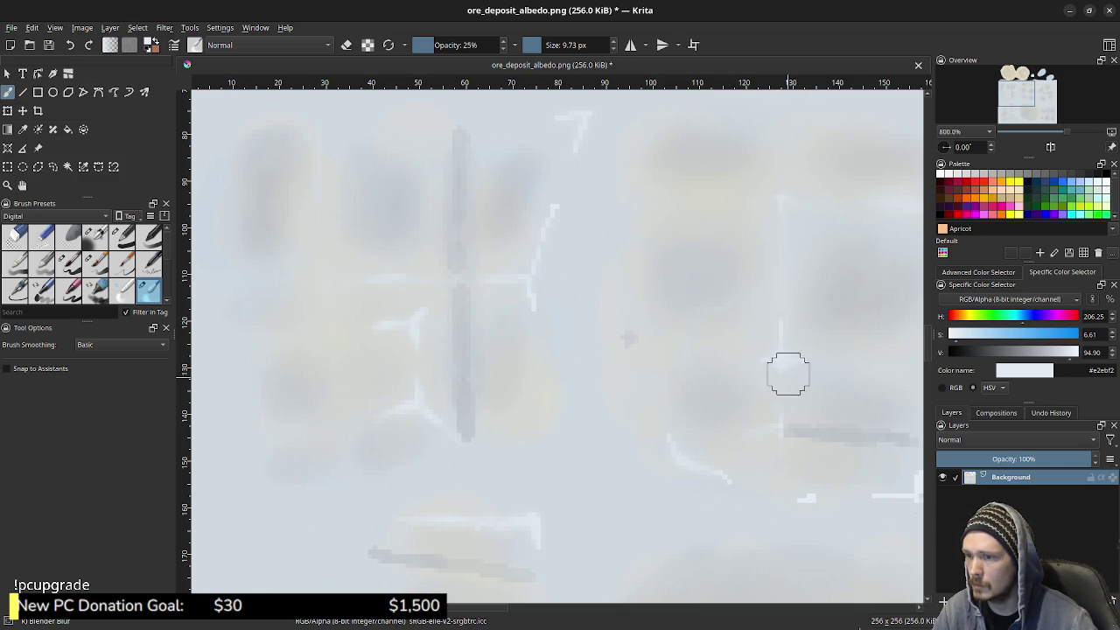
pyautogui.moveTo(792, 429); pyautogui.dragTo(577, 336)
# Cover the white L-shaped mark and scratch lines with soft blue-grey paint across the texture
pyautogui.moveTo(608, 399)
pyautogui.mouseDown()
pyautogui.moveTo(653, 403)
pyautogui.moveTo(700, 383)
pyautogui.moveTo(705, 400)
pyautogui.mouseUp()
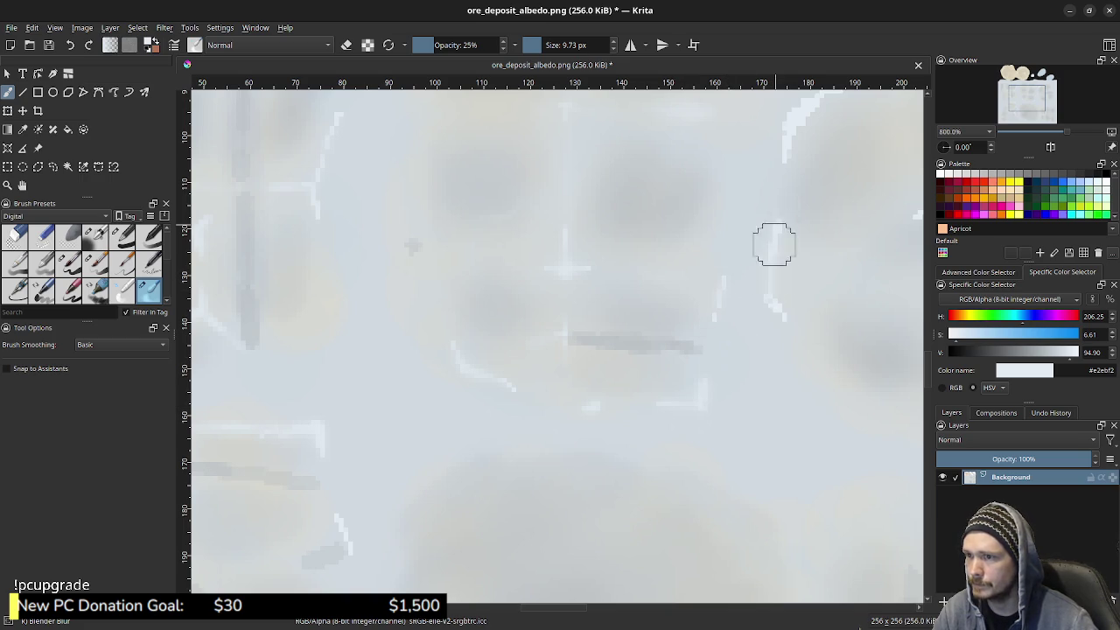
pyautogui.moveTo(773, 260); pyautogui.dragTo(621, 443)
pyautogui.moveTo(645, 306)
pyautogui.mouseDown()
pyautogui.moveTo(633, 350)
pyautogui.moveTo(625, 341)
pyautogui.mouseUp()
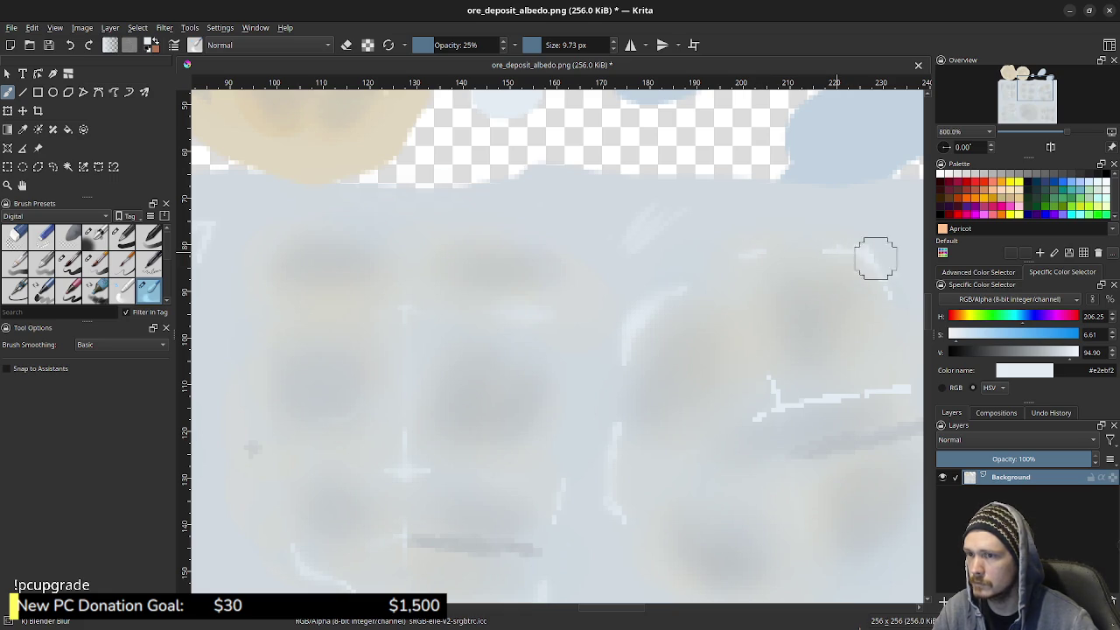
pyautogui.moveTo(779, 376); pyautogui.dragTo(616, 315)
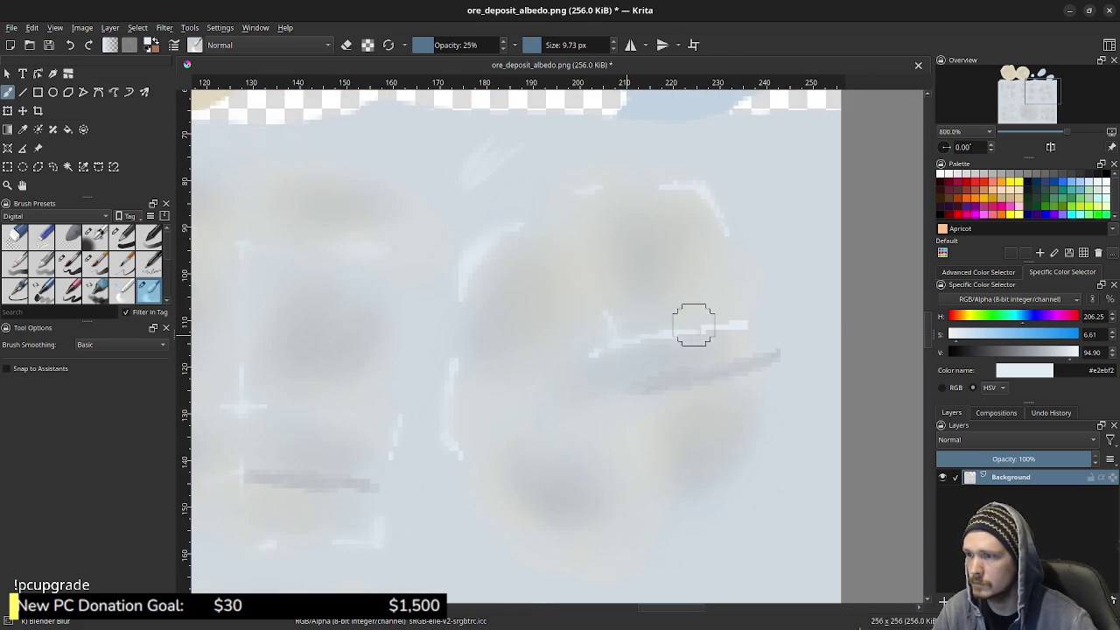
pyautogui.moveTo(547, 349)
pyautogui.mouseDown()
pyautogui.moveTo(477, 315)
pyautogui.moveTo(481, 298)
pyautogui.moveTo(707, 314)
pyautogui.moveTo(646, 191)
pyautogui.mouseUp()
pyautogui.moveTo(701, 542); pyautogui.dragTo(610, 350)
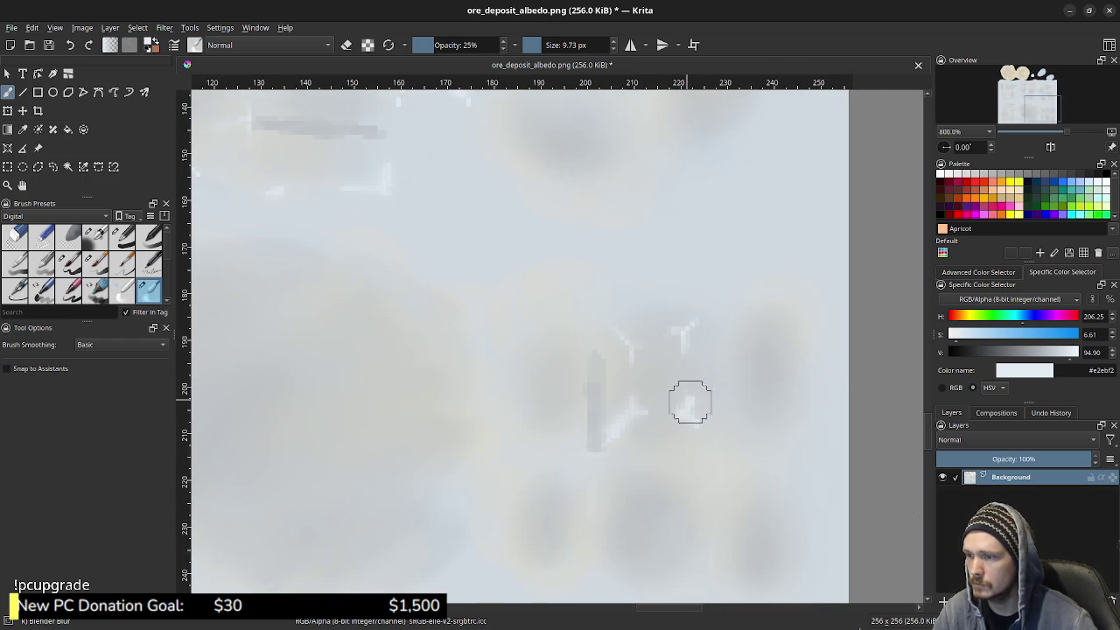
pyautogui.moveTo(184, 434)
pyautogui.mouseDown()
pyautogui.moveTo(429, 330)
pyautogui.moveTo(439, 300)
pyautogui.moveTo(748, 366)
pyautogui.mouseUp()
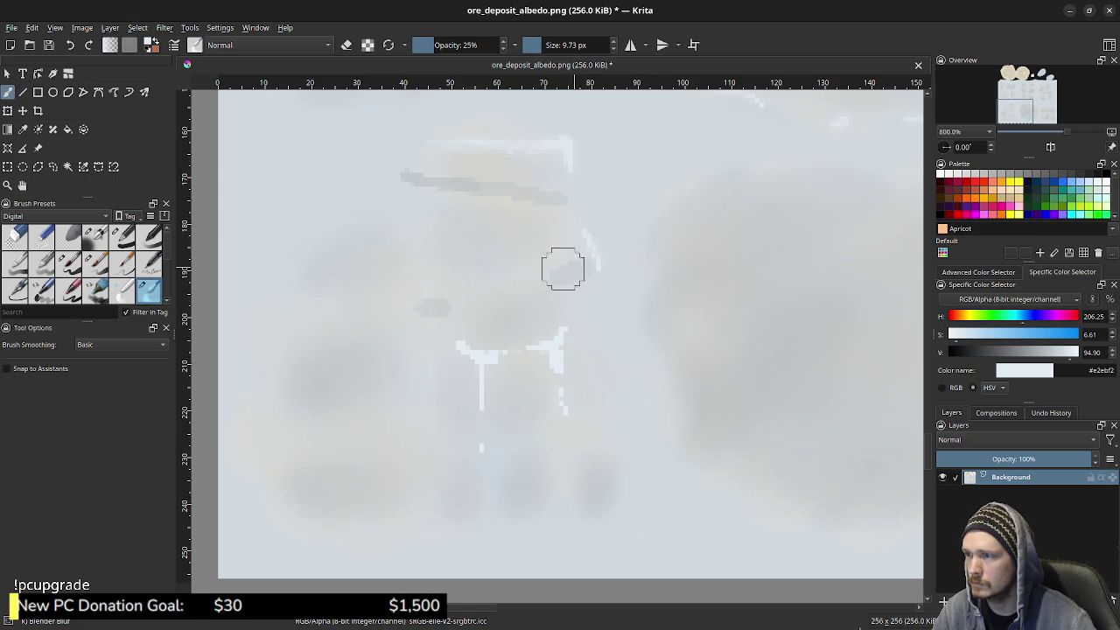
pyautogui.moveTo(419, 182)
pyautogui.mouseDown()
pyautogui.moveTo(483, 182)
pyautogui.moveTo(428, 183)
pyautogui.mouseUp()
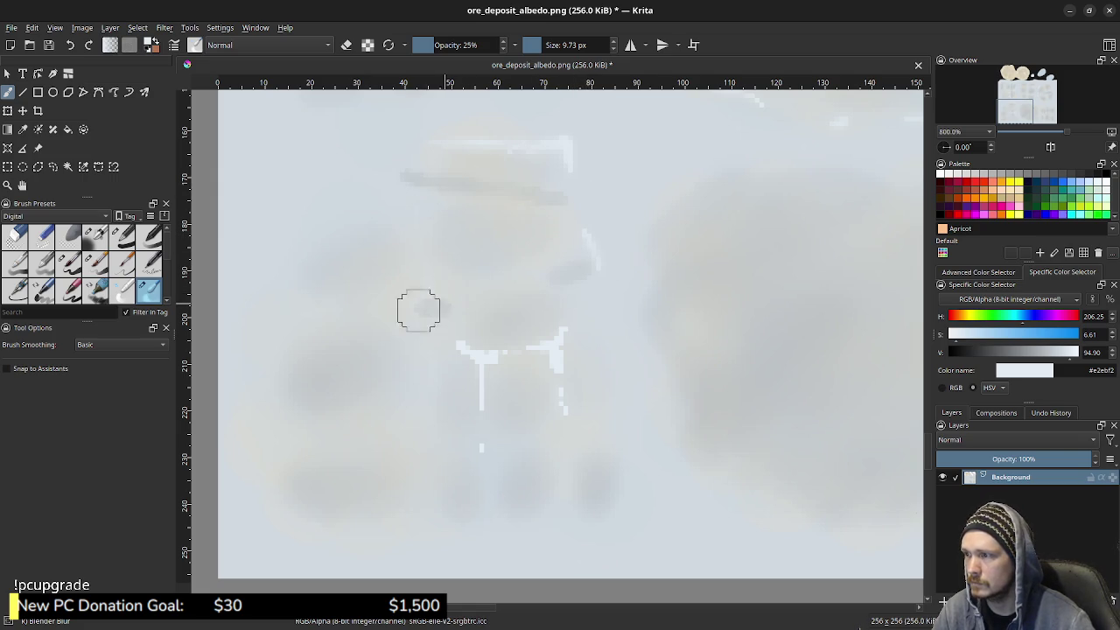
pyautogui.moveTo(502, 354)
pyautogui.mouseDown()
pyautogui.moveTo(485, 445)
pyautogui.moveTo(500, 418)
pyautogui.moveTo(564, 392)
pyautogui.mouseUp()
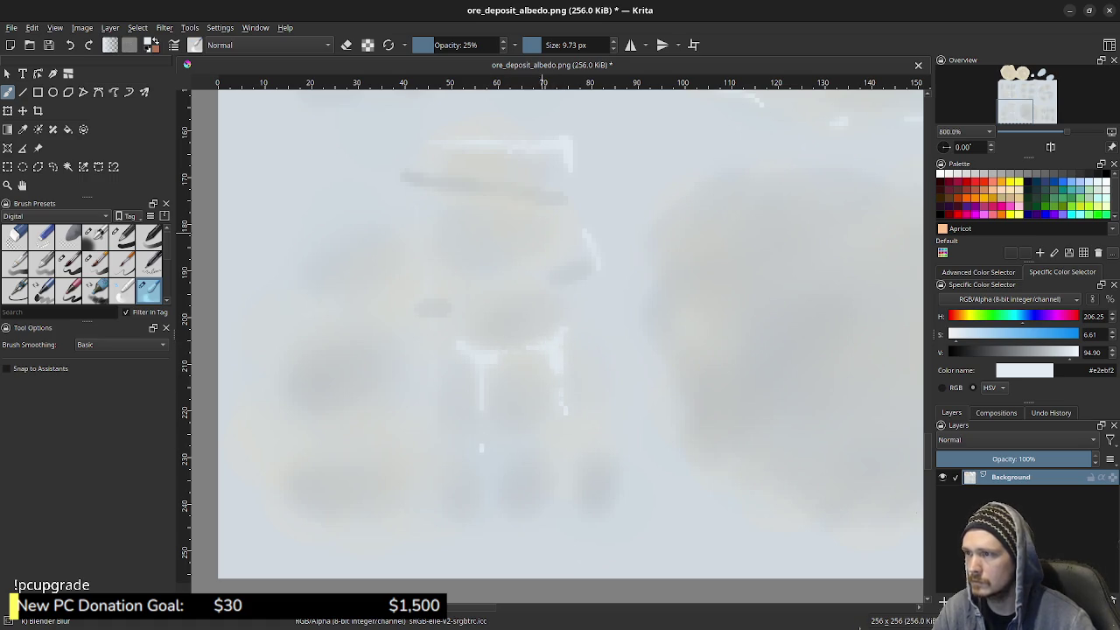
# Zoom out to 266.7% and save the texture back to ore_deposit_albedo.png
pyautogui.moveTo(186, 272); pyautogui.dragTo(122, 478)
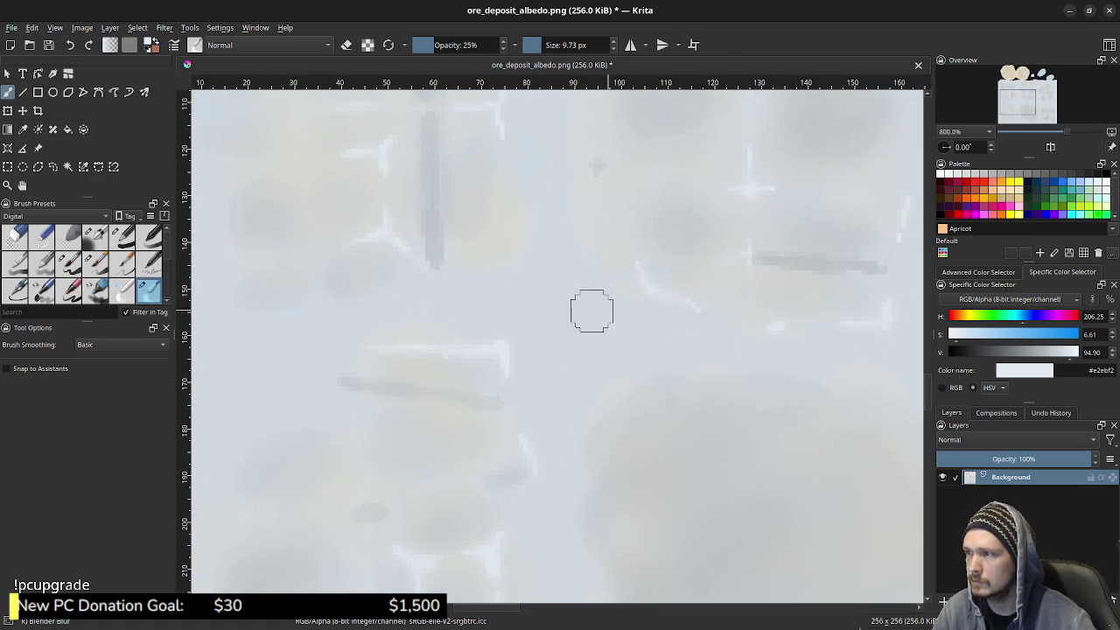
pyautogui.scroll(-5, 611, 310)
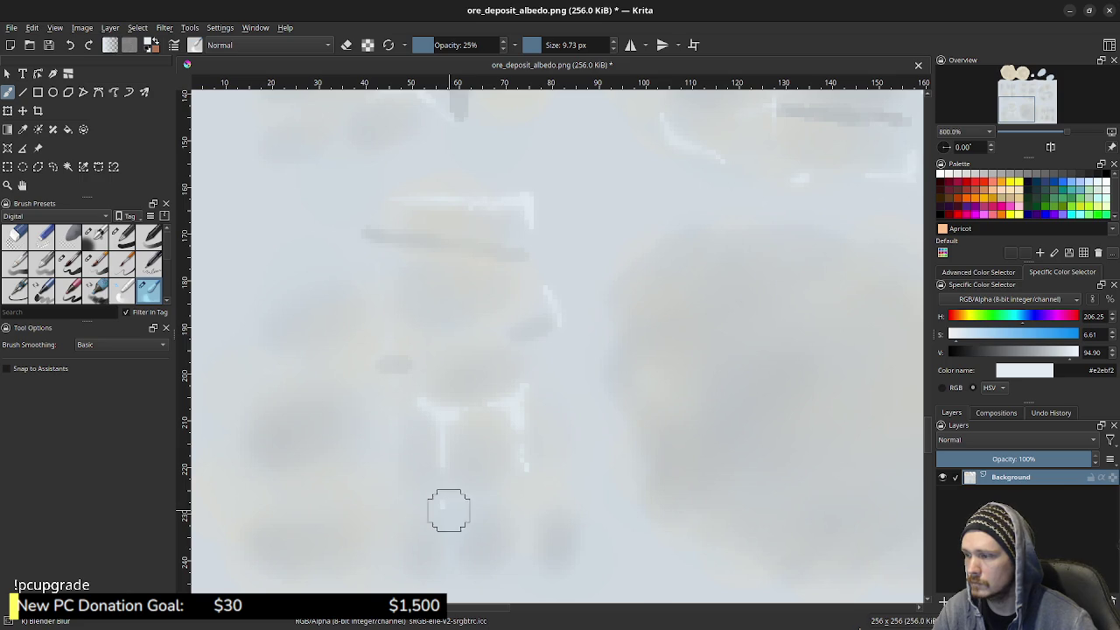
pyautogui.scroll(8, 657, 265)
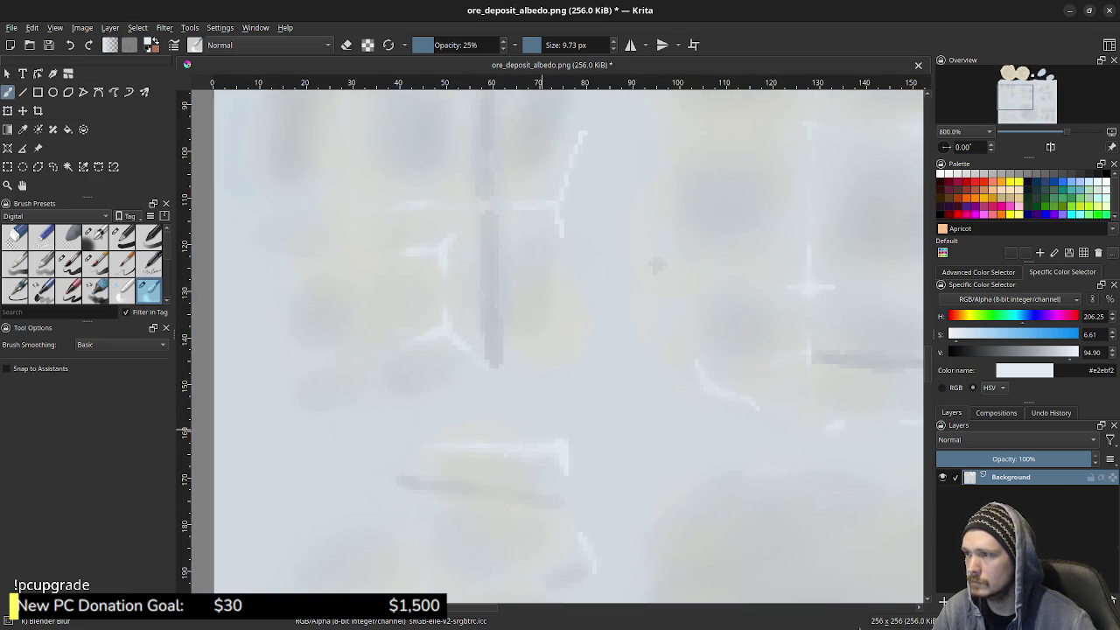
pyautogui.scroll(12, 657, 264)
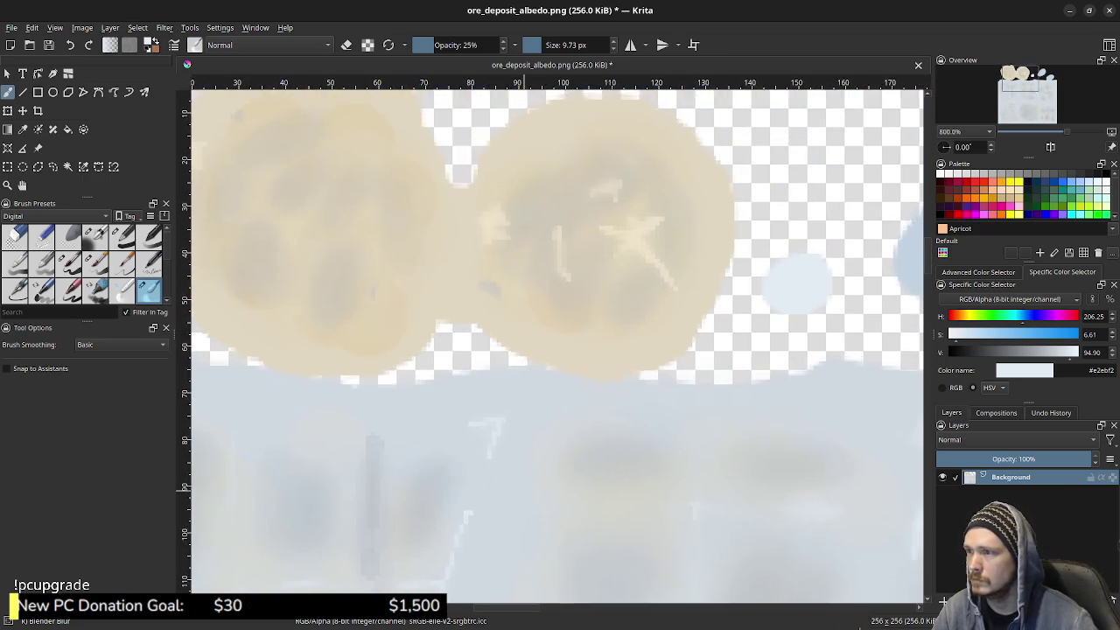
pyautogui.scroll(-8, 459, 229)
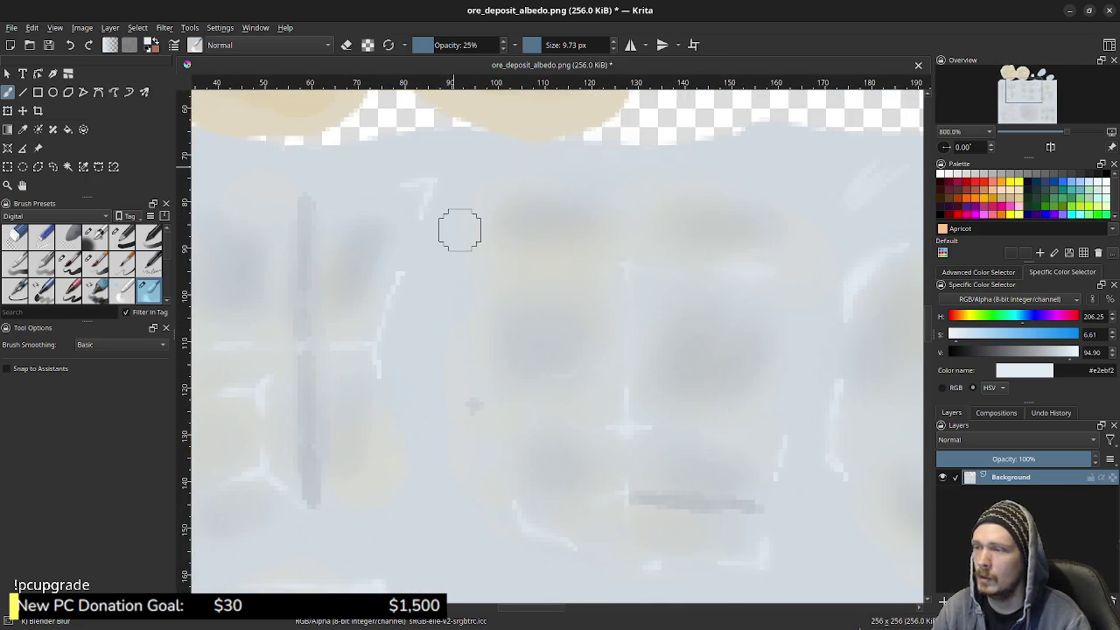
pyautogui.scroll(-5, 460, 229)
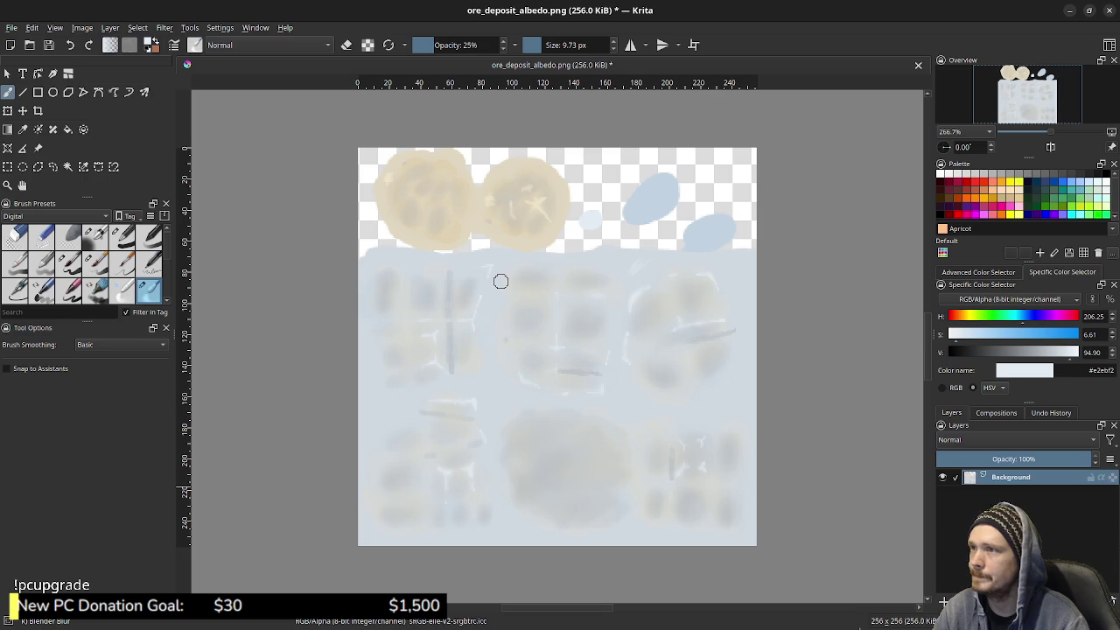
pyautogui.hotkey('ctrl', 's')
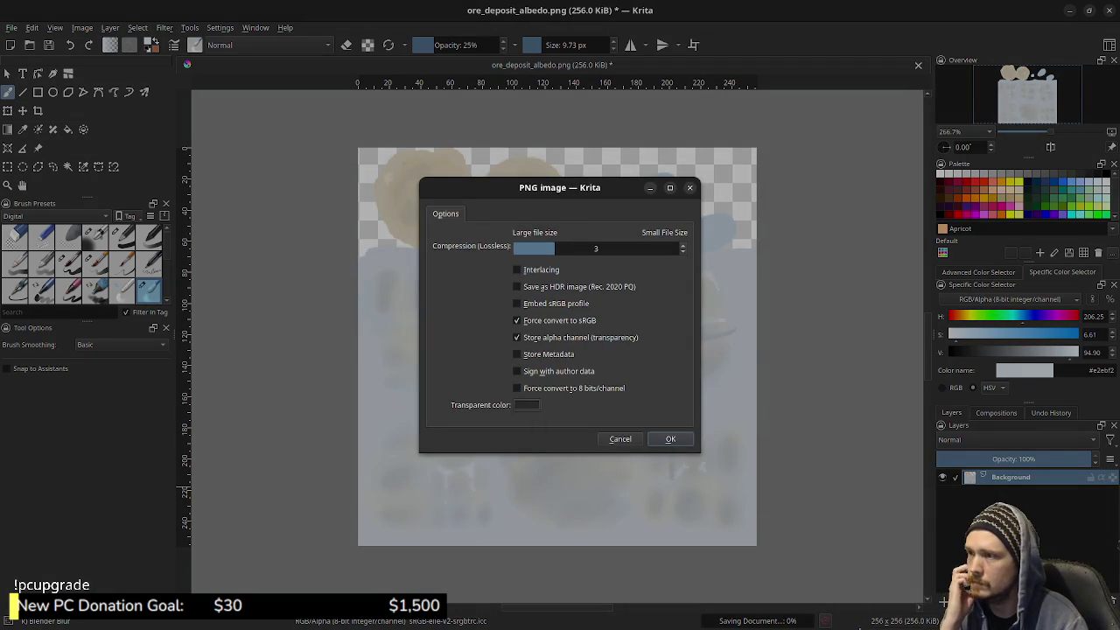
# Confirm the PNG export, then paint a light stroke over the dark vertical line and review the texture
pyautogui.press('Return')
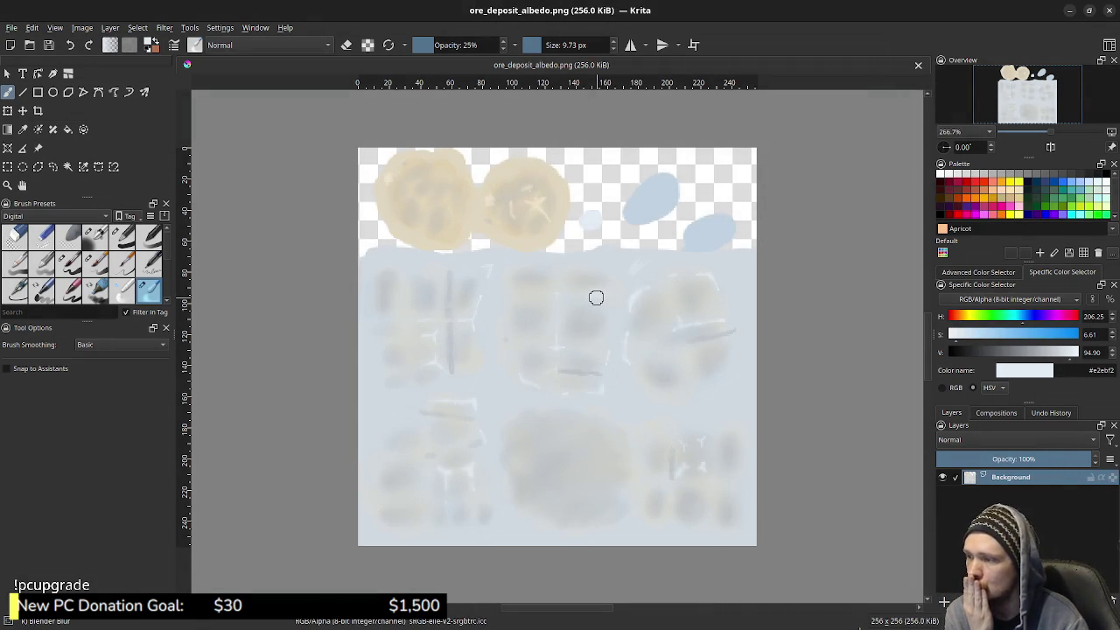
pyautogui.scroll(2, 597, 299)
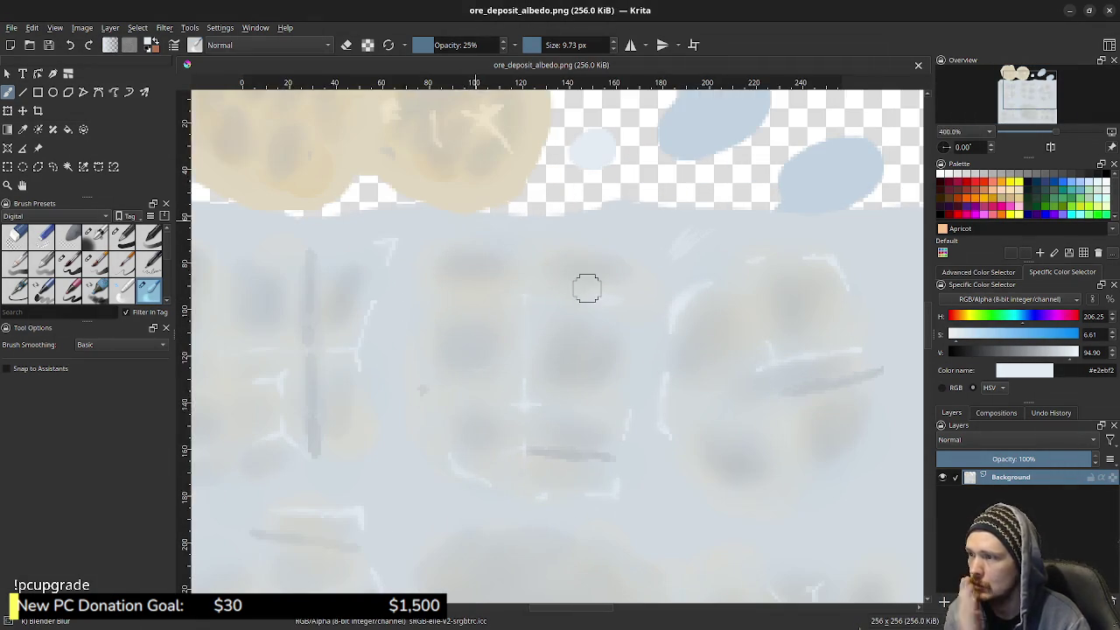
pyautogui.hscroll(-2, 518, 307)
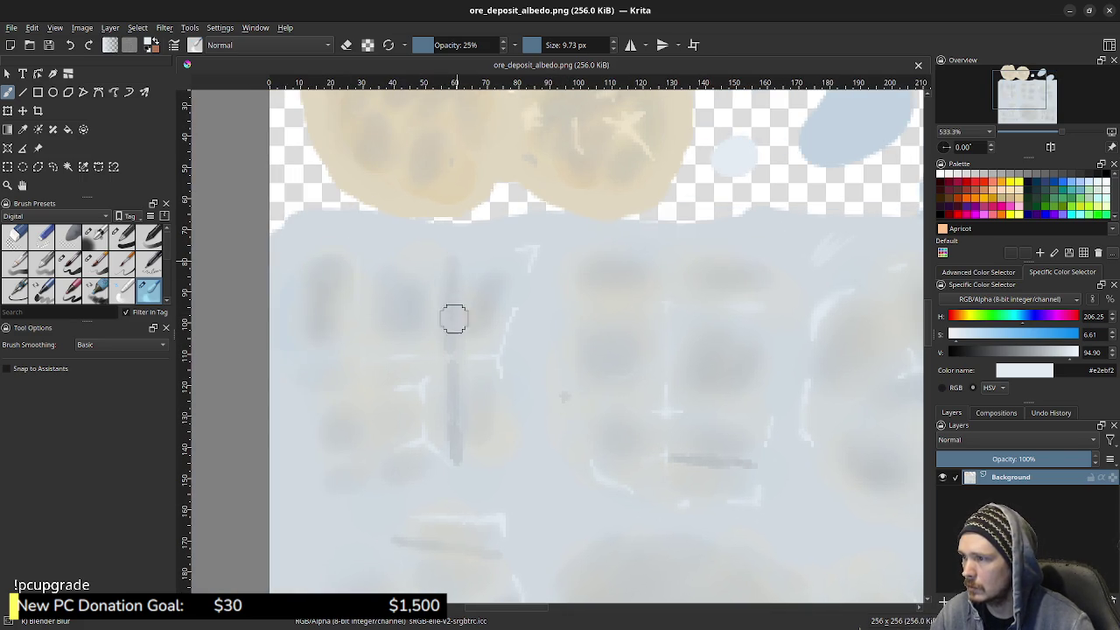
pyautogui.moveTo(457, 349); pyautogui.dragTo(453, 376)
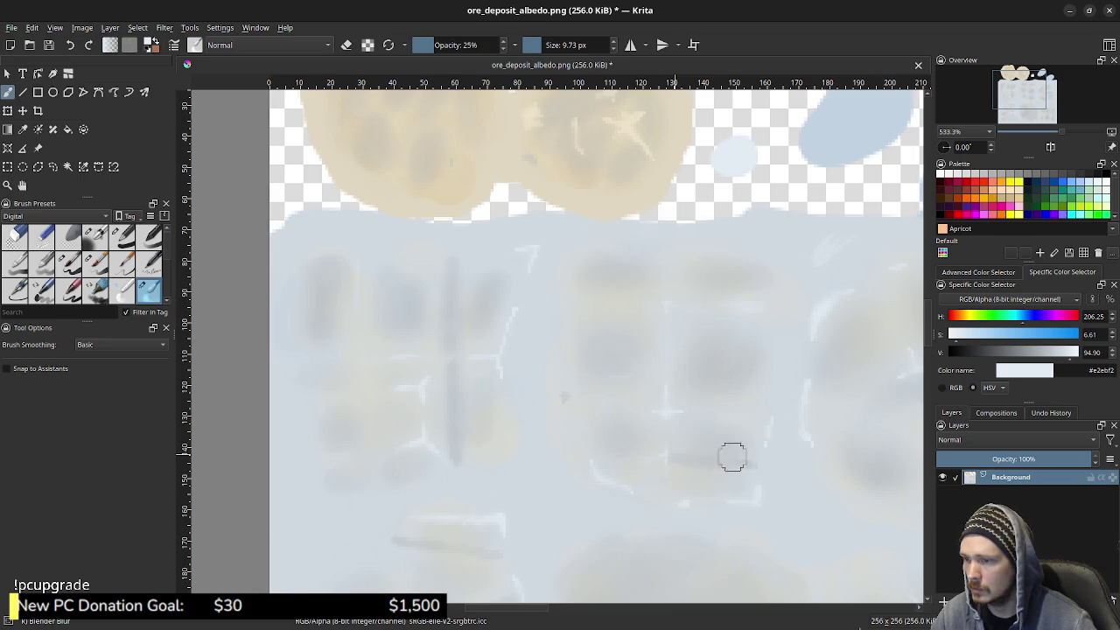
pyautogui.moveTo(767, 398)
pyautogui.mouseDown()
pyautogui.moveTo(692, 387)
pyautogui.moveTo(689, 459)
pyautogui.moveTo(622, 366)
pyautogui.moveTo(467, 362)
pyautogui.mouseUp()
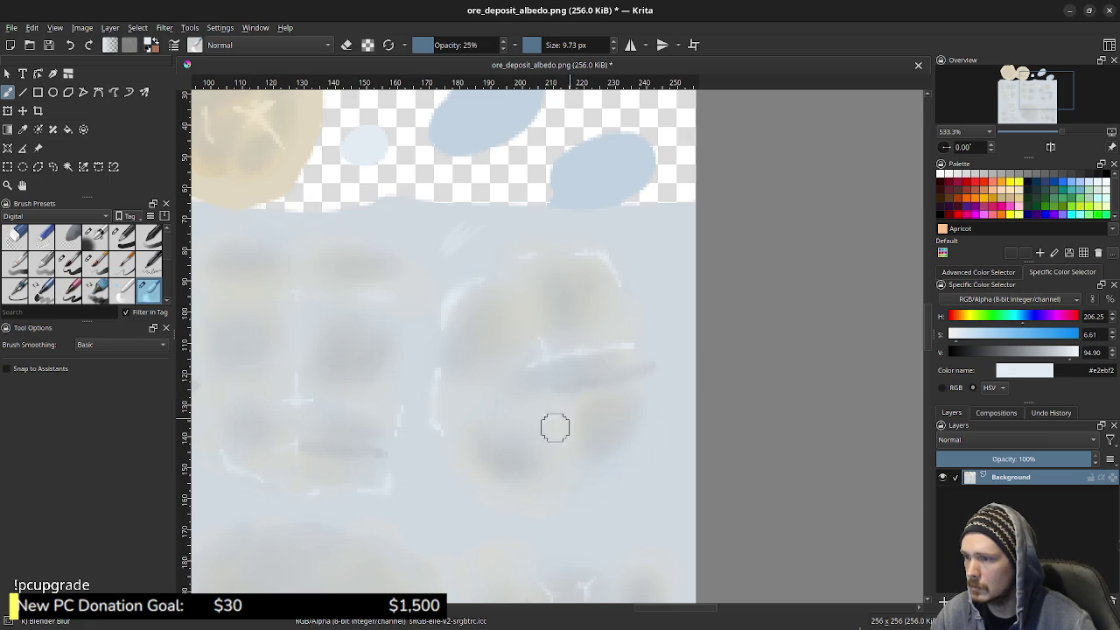
pyautogui.moveTo(525, 602); pyautogui.dragTo(588, 417)
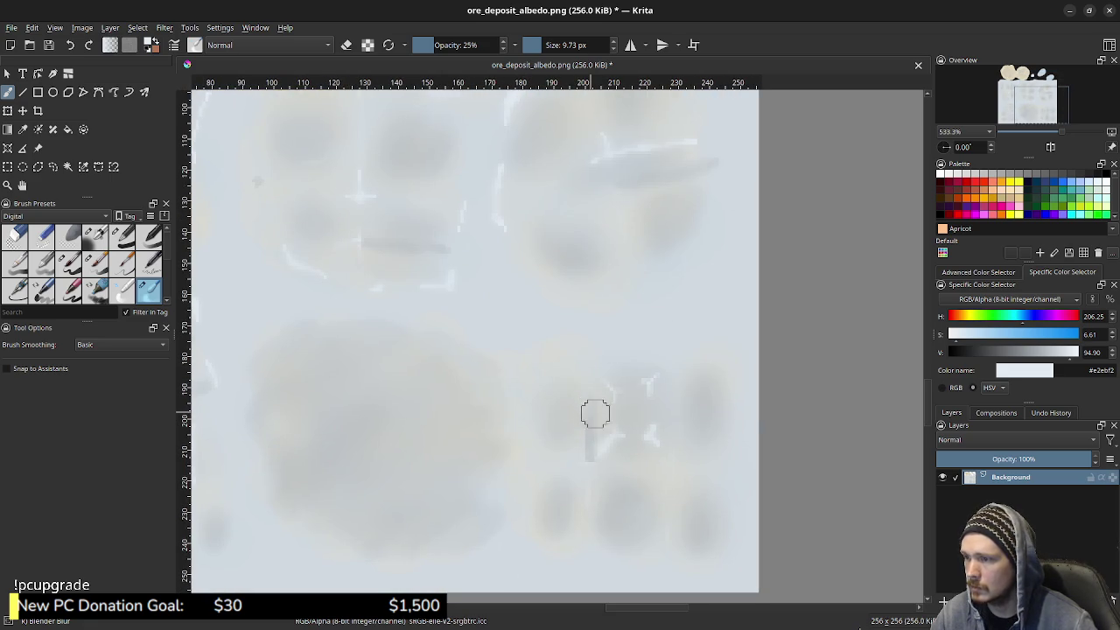
pyautogui.moveTo(490, 350); pyautogui.dragTo(733, 291)
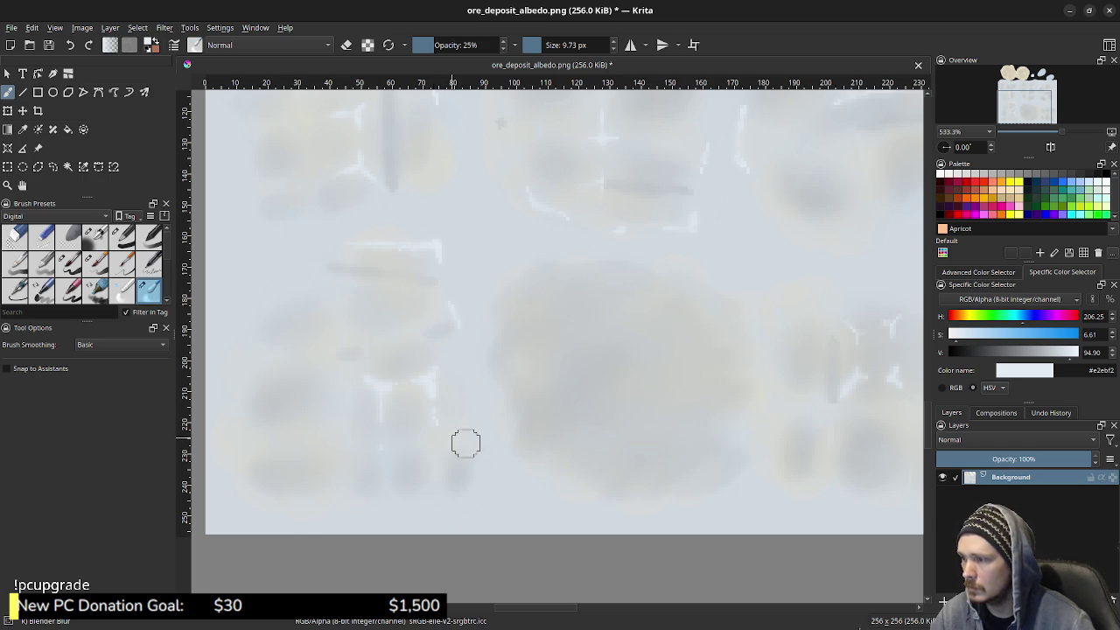
pyautogui.scroll(3, 495, 389)
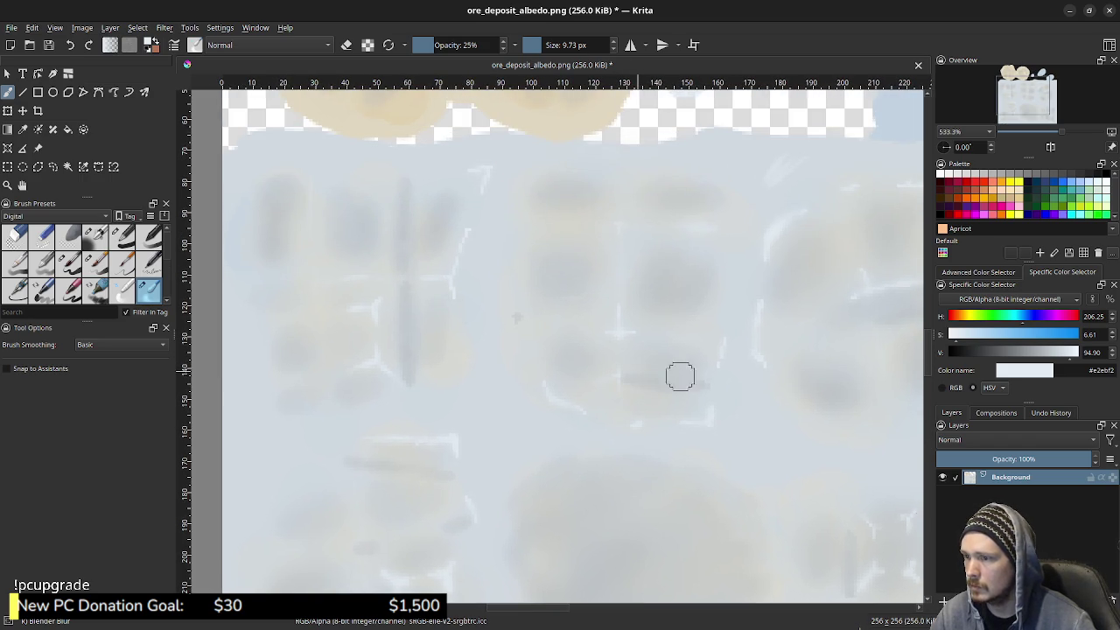
pyautogui.moveTo(399, 296); pyautogui.dragTo(432, 343)
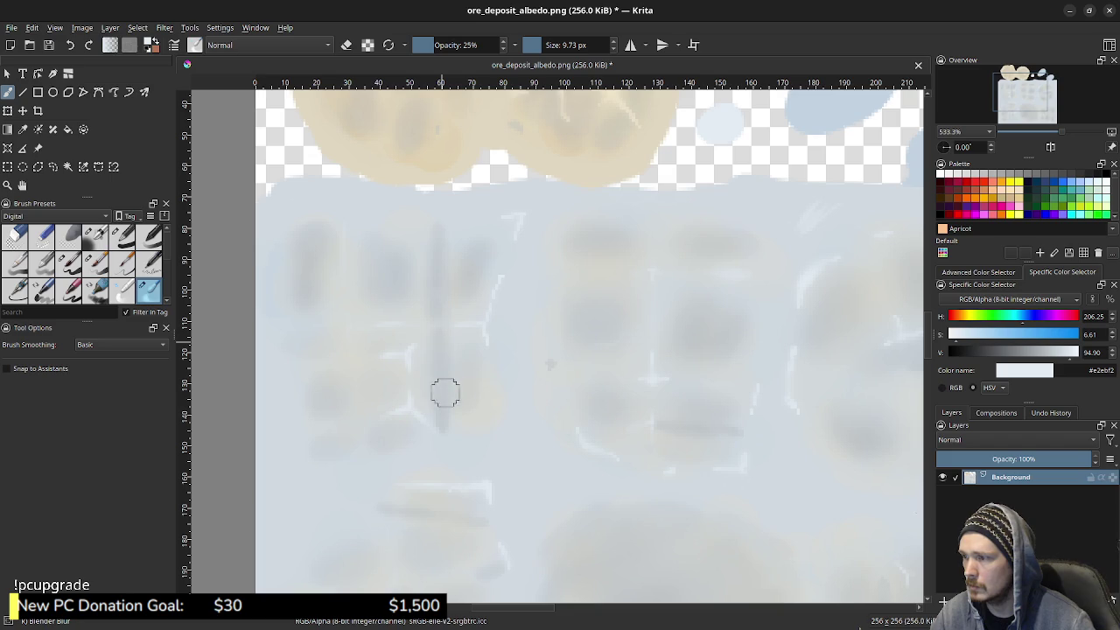
pyautogui.moveTo(450, 325); pyautogui.dragTo(438, 378)
pyautogui.moveTo(517, 171); pyautogui.dragTo(500, 285)
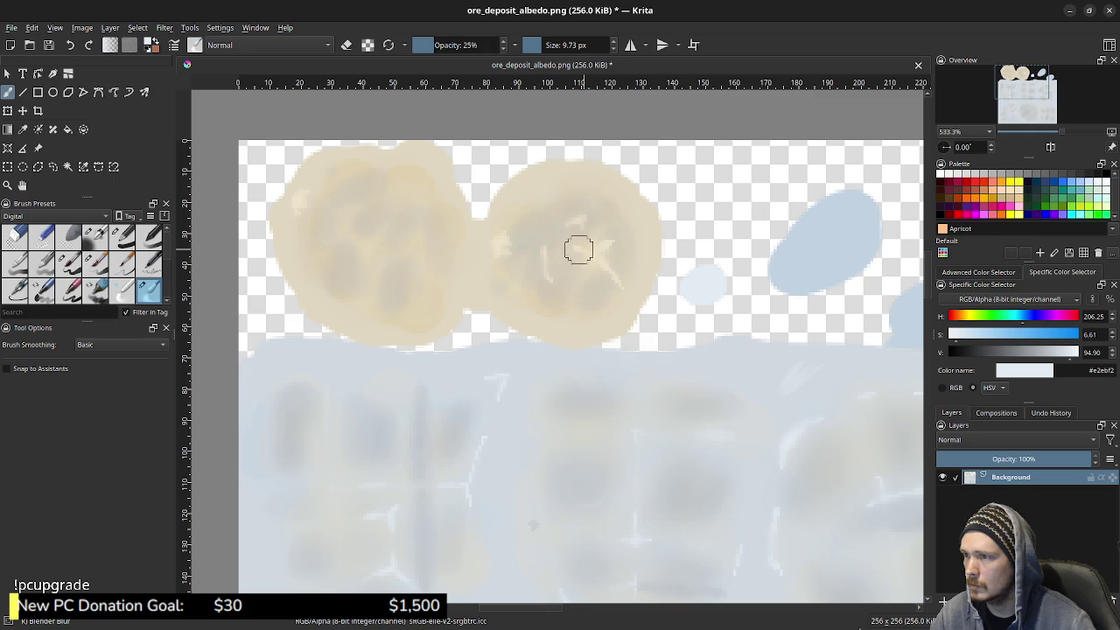
pyautogui.scroll(-2, 641, 292)
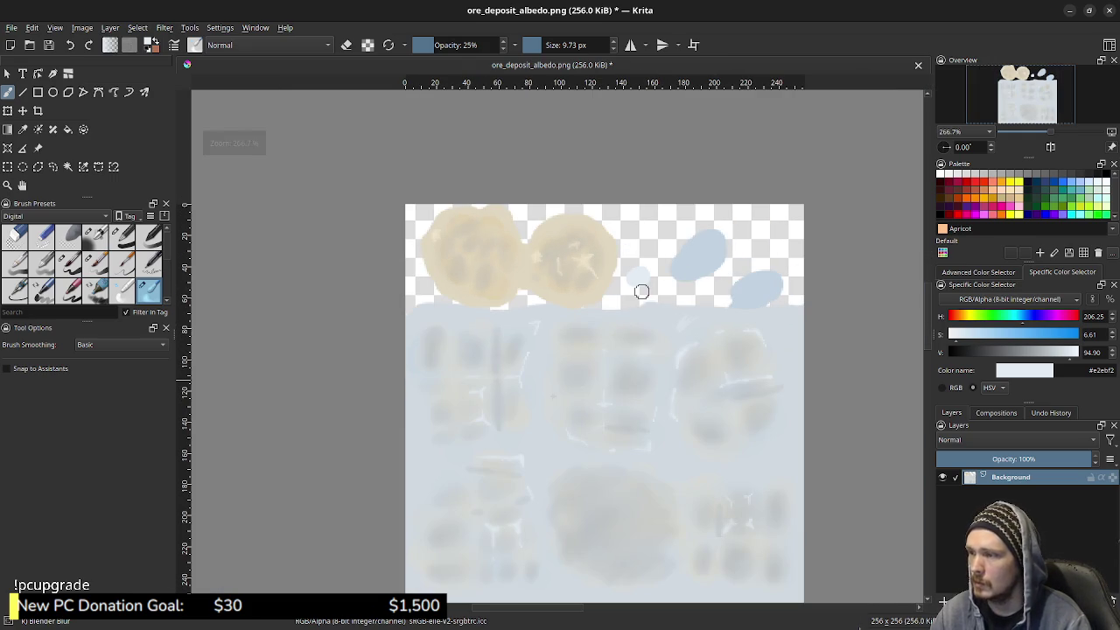
# Re-save ore_deposit_albedo.png from Krita and reload it in Blender's image editor
pyautogui.hotkey('ctrl', 's')
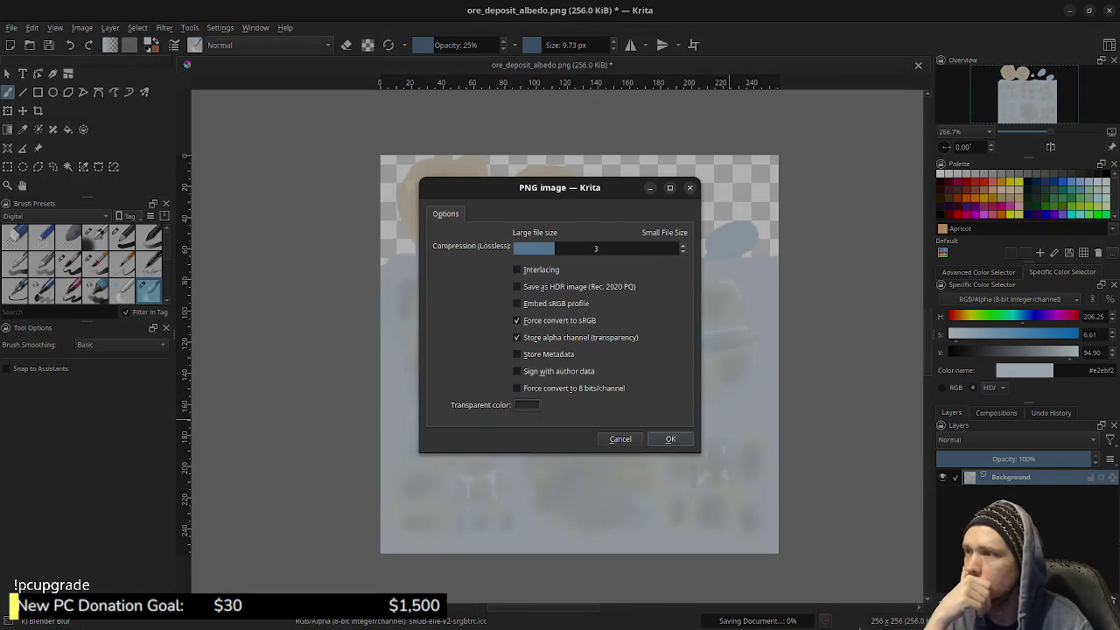
pyautogui.press('Return')
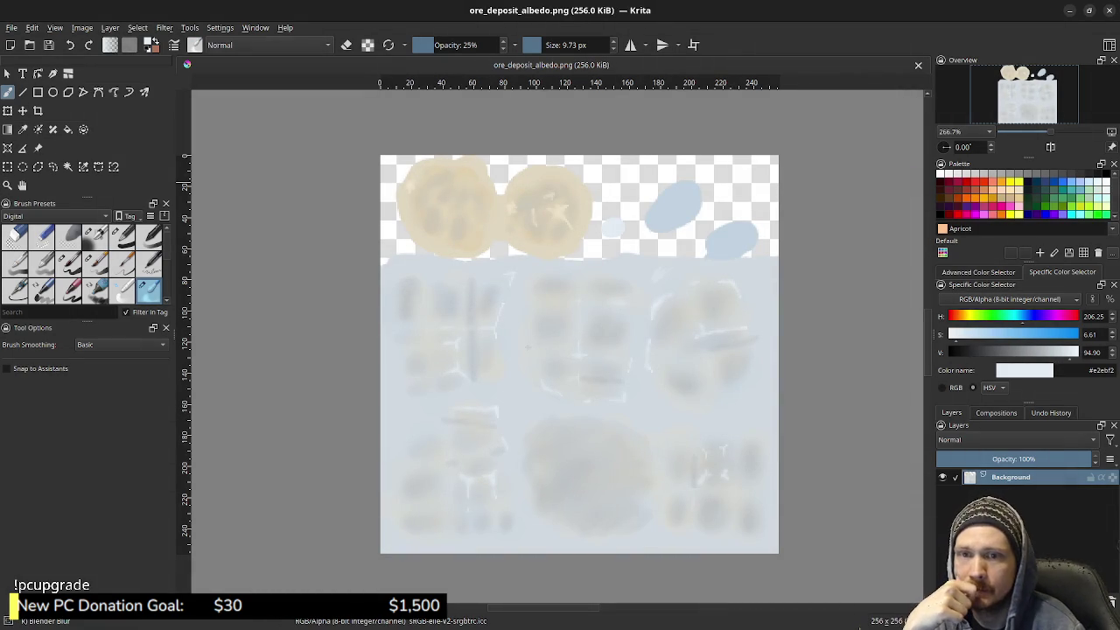
pyautogui.hotkey('alt', 'Tab')
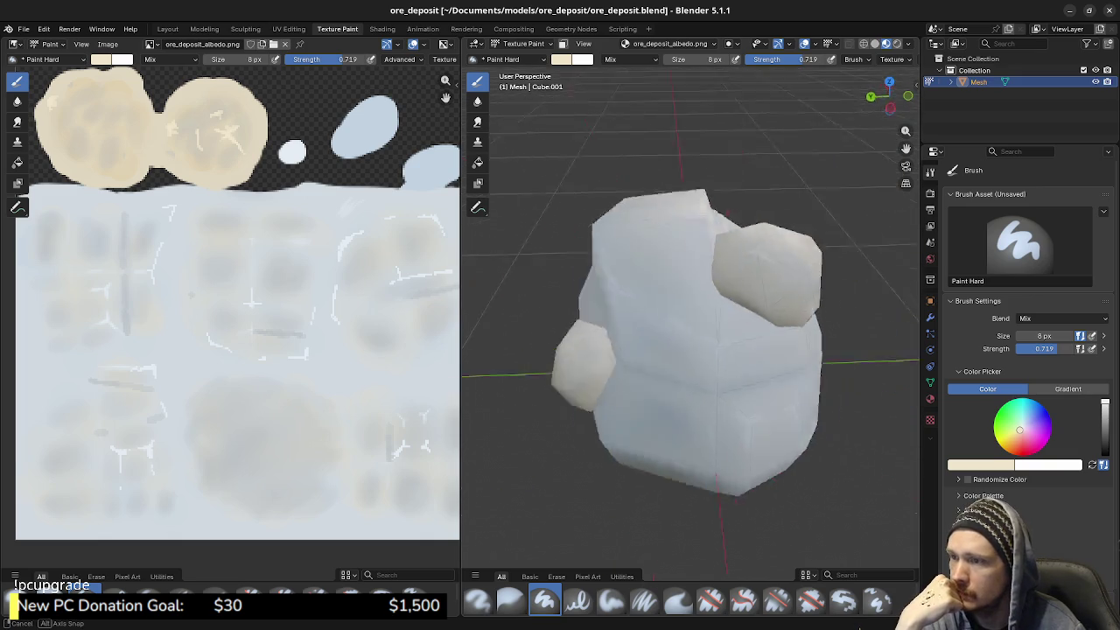
pyautogui.click(108, 44)
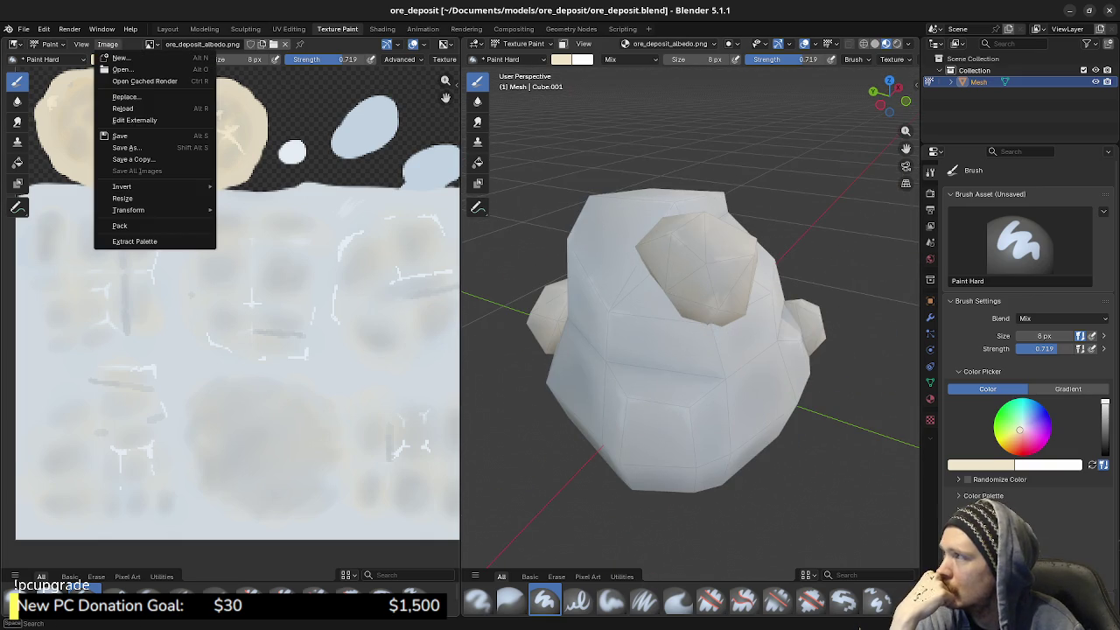
pyautogui.click(123, 107)
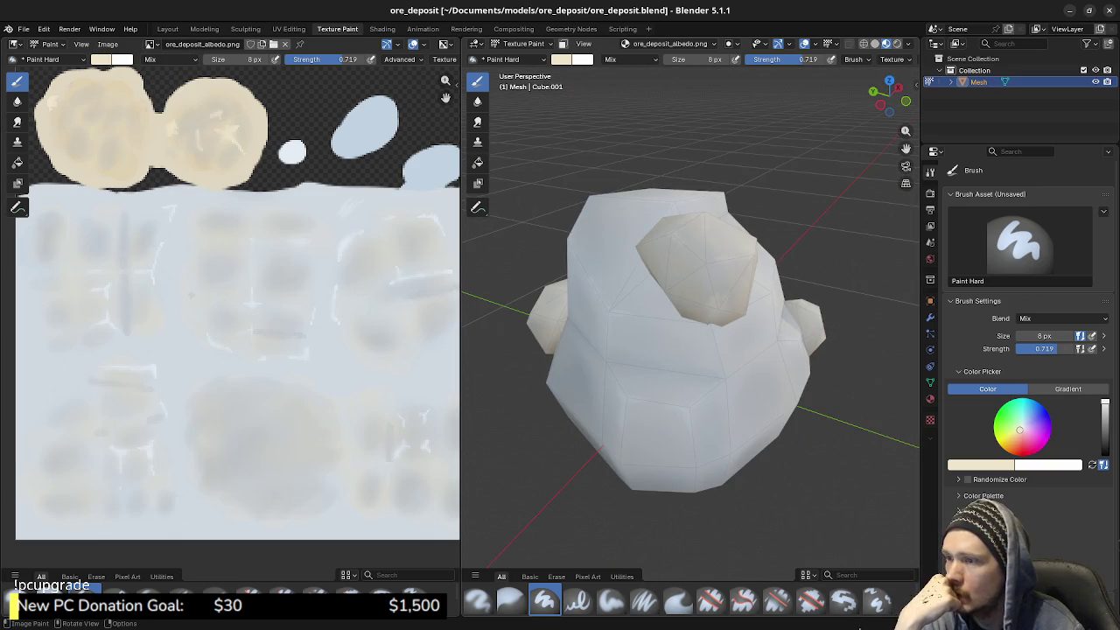
# Return to Krita and reach Filter > Adjust > Levels for ore_deposit_albedo.png through keyboard menu navigation
pyautogui.hotkey('alt', 'Tab')
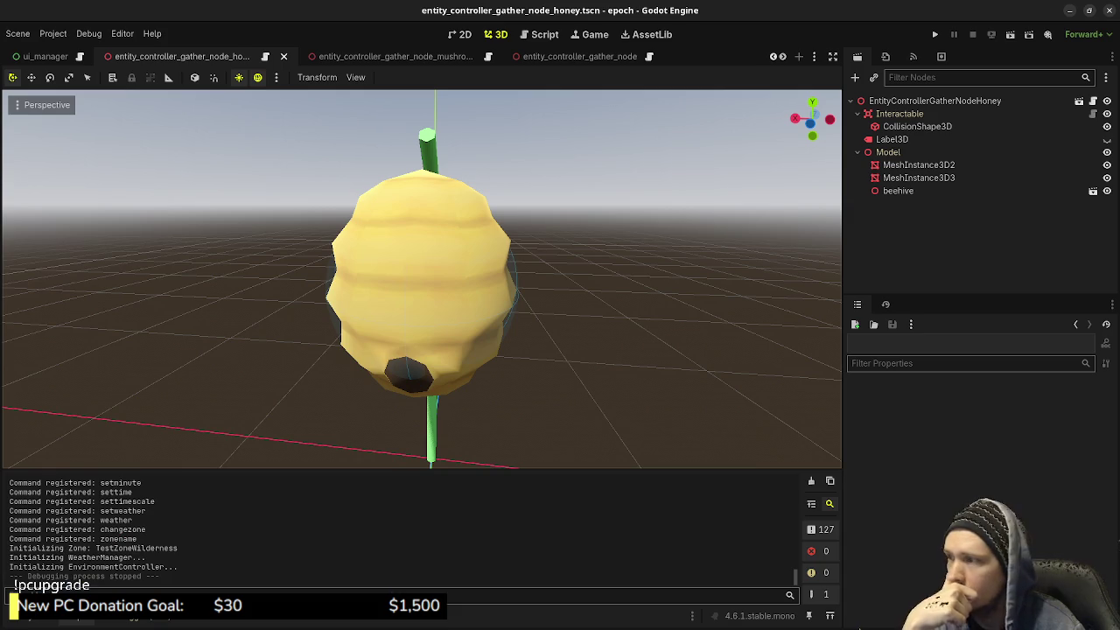
pyautogui.hotkey('alt', 'Tab')
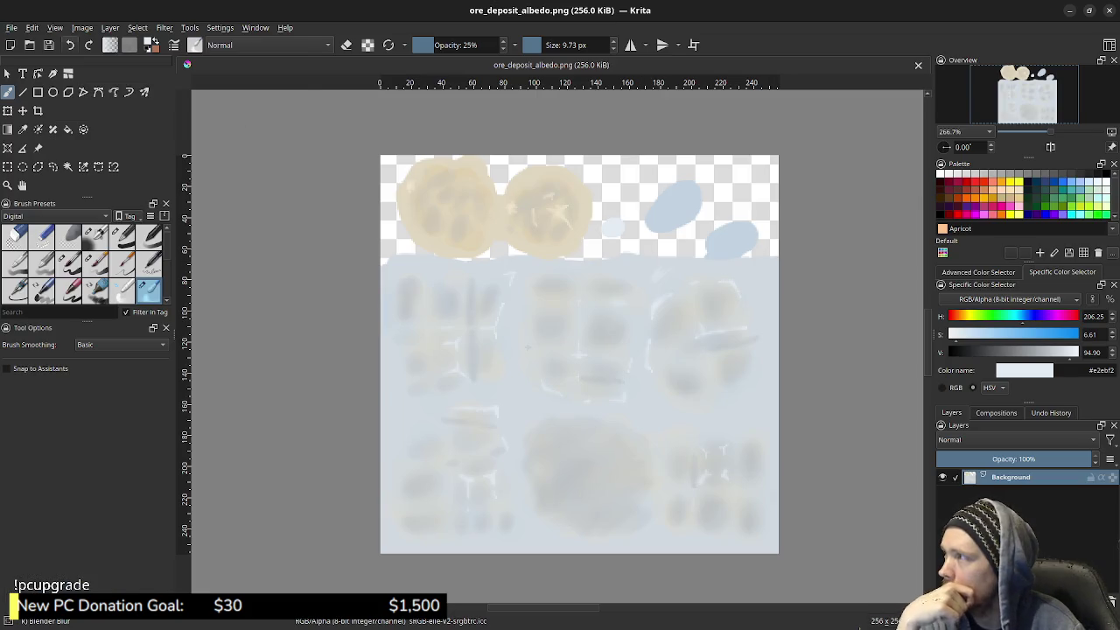
pyautogui.hotkey('alt', 'i')
pyautogui.press('Right')
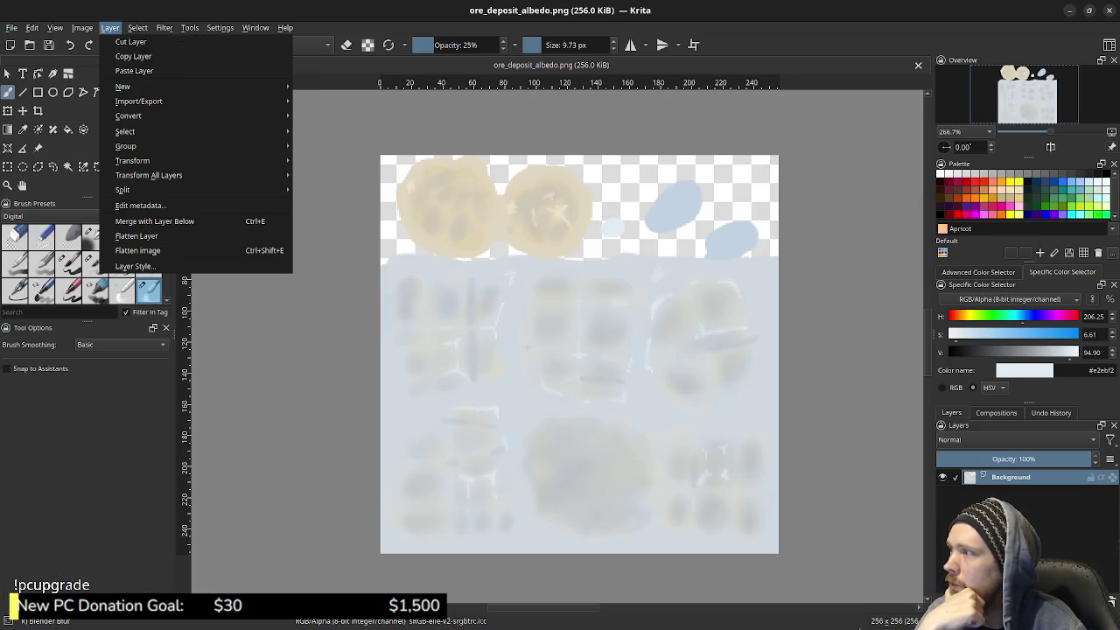
pyautogui.press('Escape')
pyautogui.hotkey('alt', 'r')
pyautogui.press('Down')
pyautogui.press('Down')
pyautogui.press('Right')
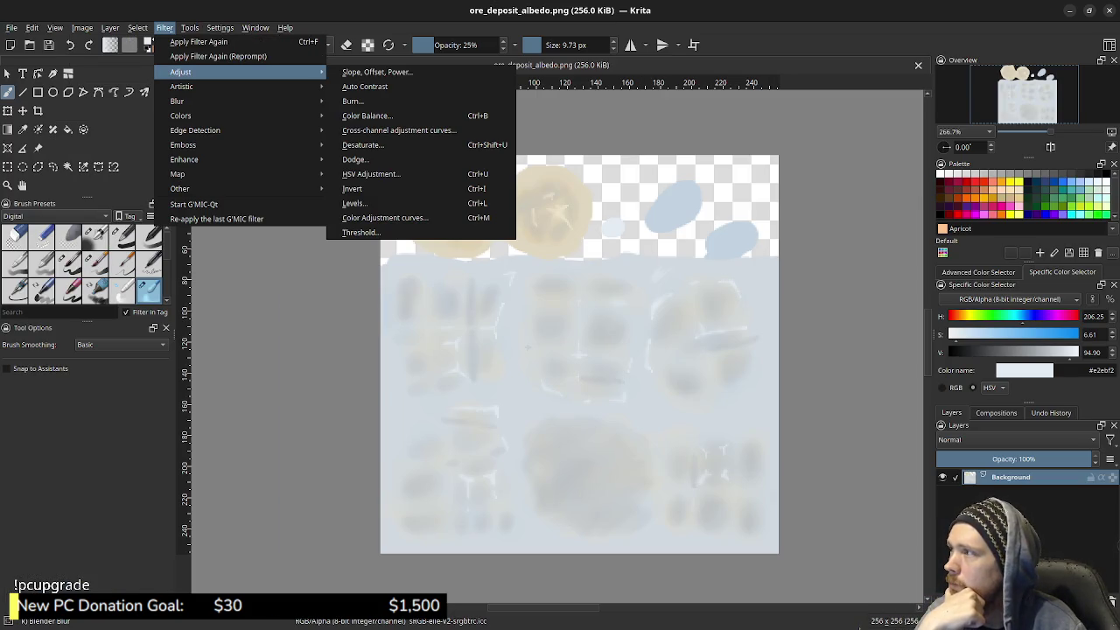
pyautogui.press('Up')
pyautogui.press('Up')
pyautogui.press('Return')
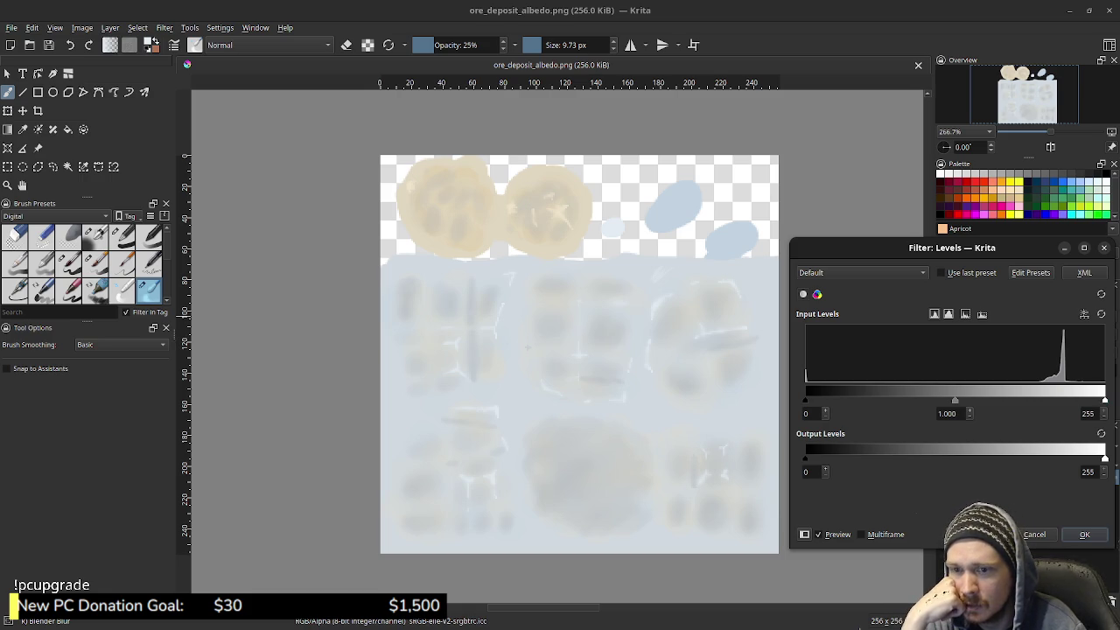
# Tune the Levels black point, white point near 229 and midtone gamma, then apply
pyautogui.moveTo(1105, 400); pyautogui.dragTo(1075, 400)
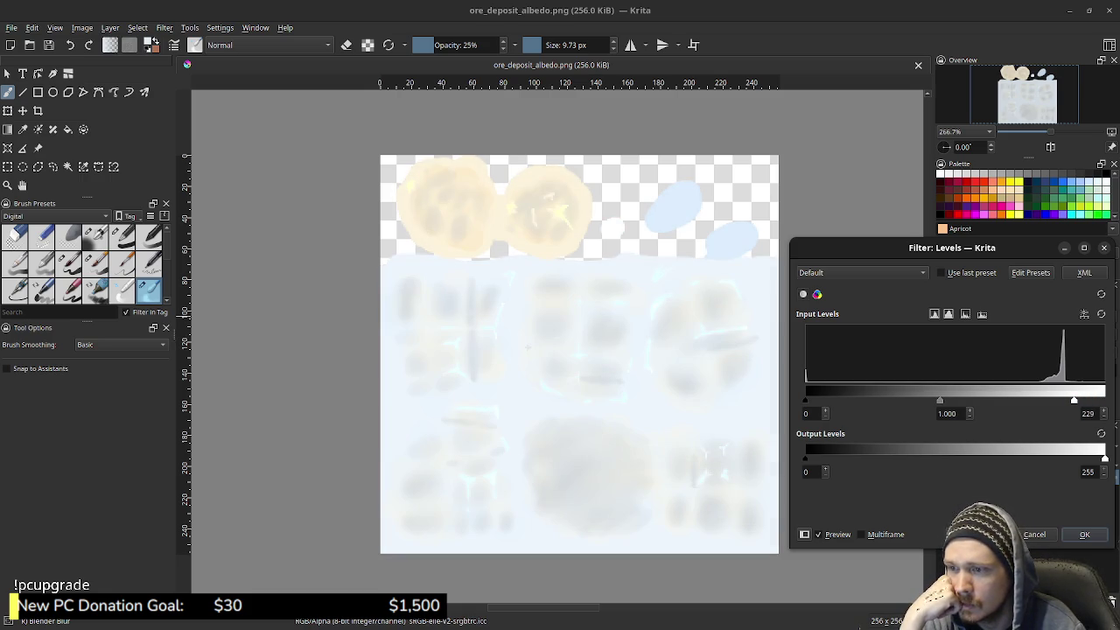
pyautogui.moveTo(805, 399)
pyautogui.mouseDown()
pyautogui.moveTo(982, 400)
pyautogui.moveTo(950, 400)
pyautogui.mouseUp()
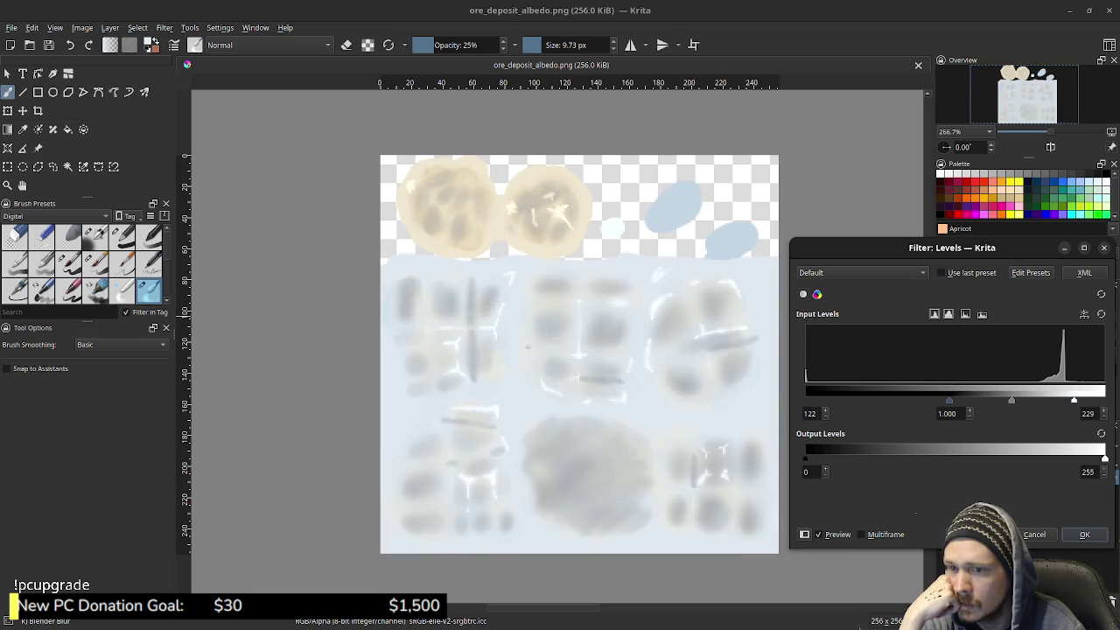
pyautogui.moveTo(1074, 400)
pyautogui.mouseDown()
pyautogui.moveTo(1032, 400)
pyautogui.moveTo(1104, 400)
pyautogui.mouseUp()
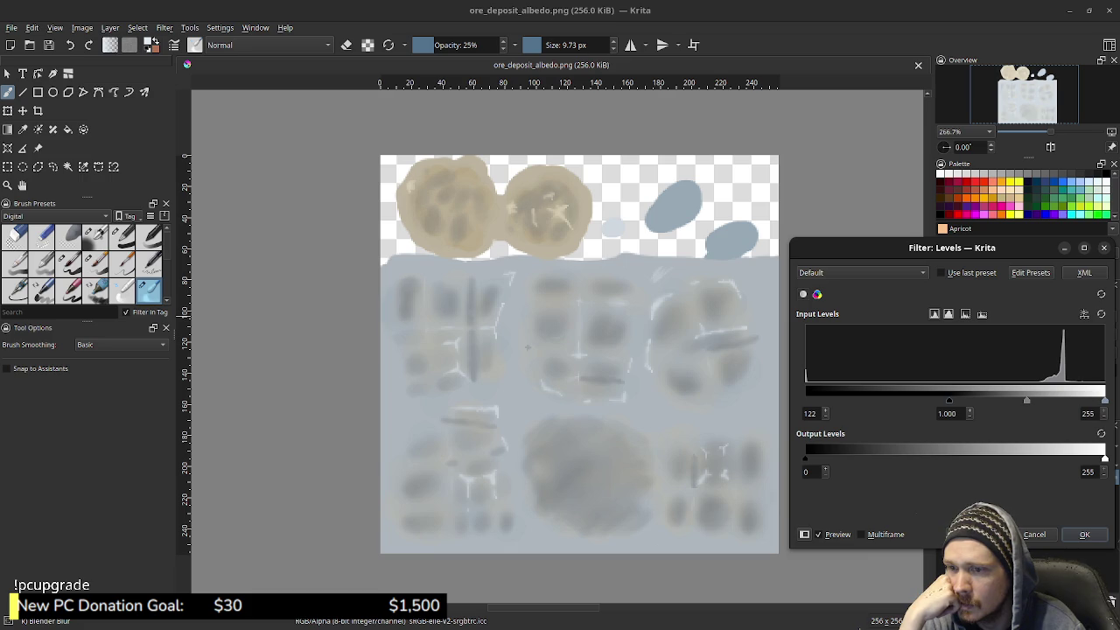
pyautogui.moveTo(949, 400)
pyautogui.mouseDown()
pyautogui.moveTo(806, 400)
pyautogui.moveTo(865, 400)
pyautogui.mouseUp()
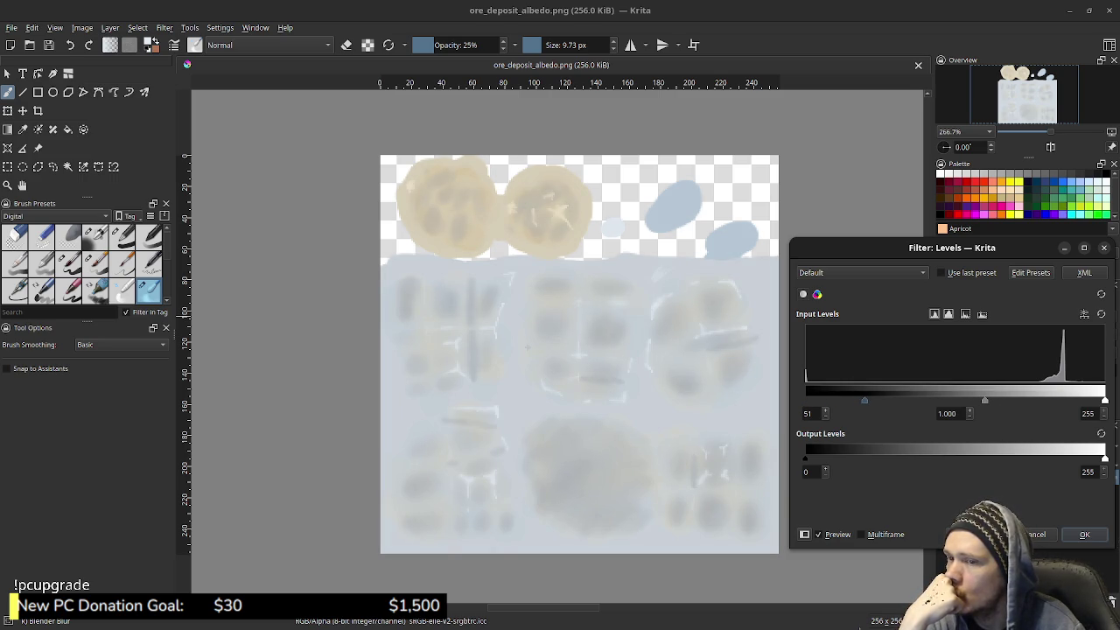
pyautogui.moveTo(1104, 400); pyautogui.dragTo(1075, 400)
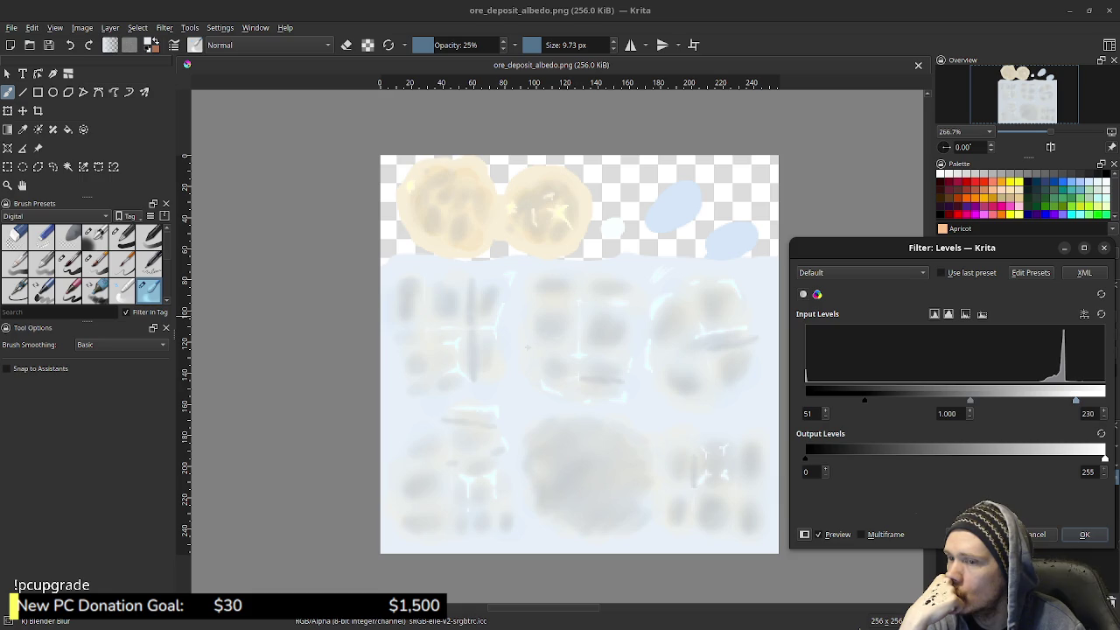
pyautogui.moveTo(970, 400)
pyautogui.mouseDown()
pyautogui.moveTo(1054, 400)
pyautogui.moveTo(991, 400)
pyautogui.mouseUp()
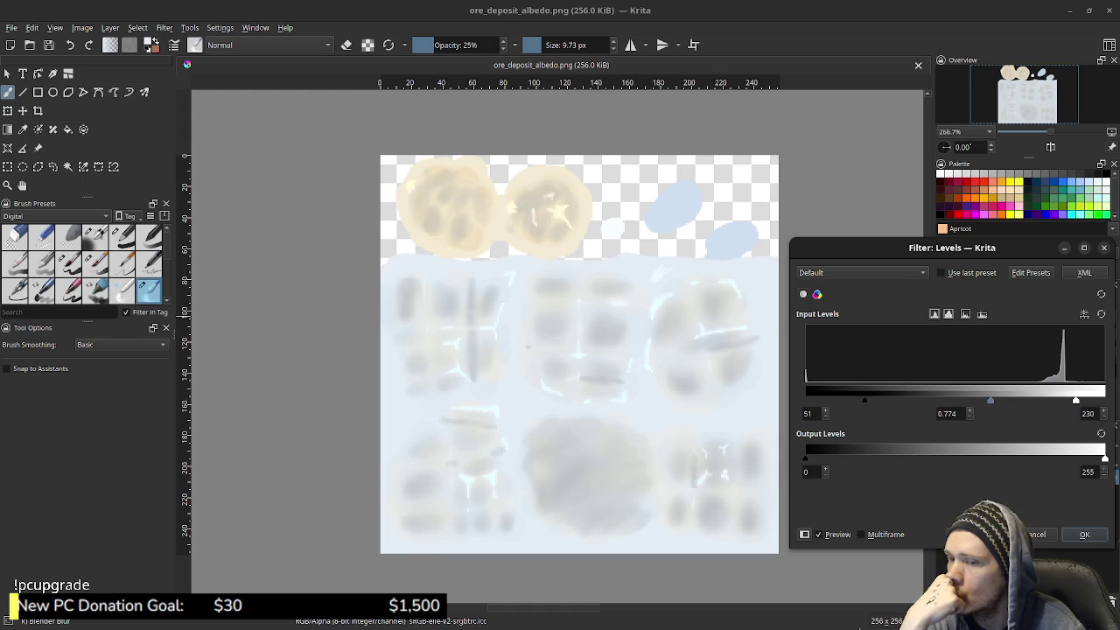
pyautogui.press('Return')
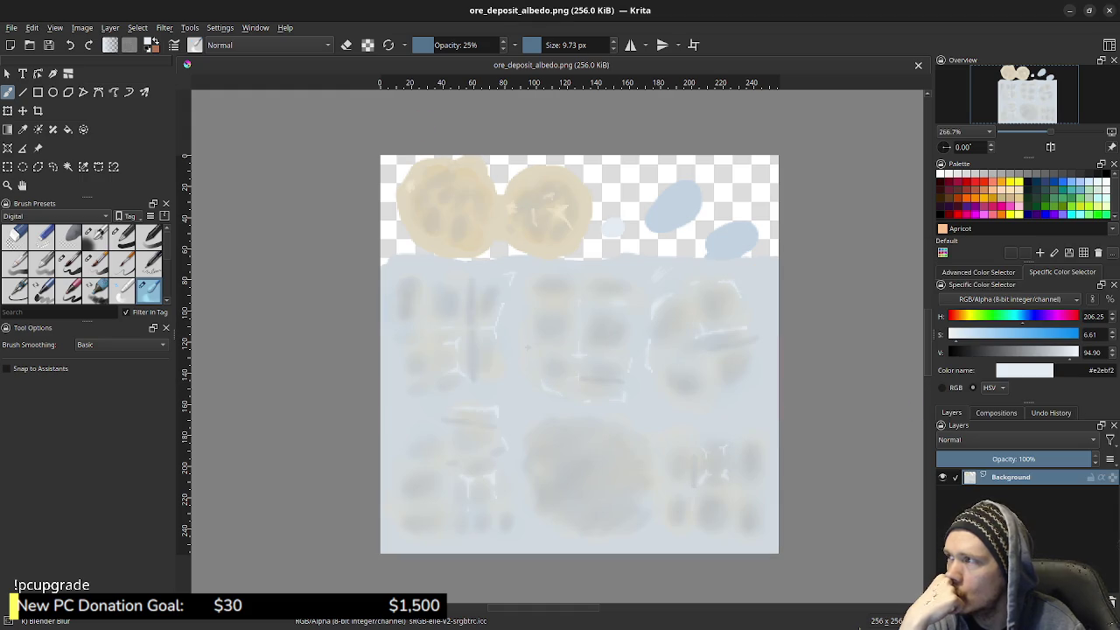
# Darken the texture's midtones by pulling down a midpoint on the Color Adjustment curve
pyautogui.click(220, 27)
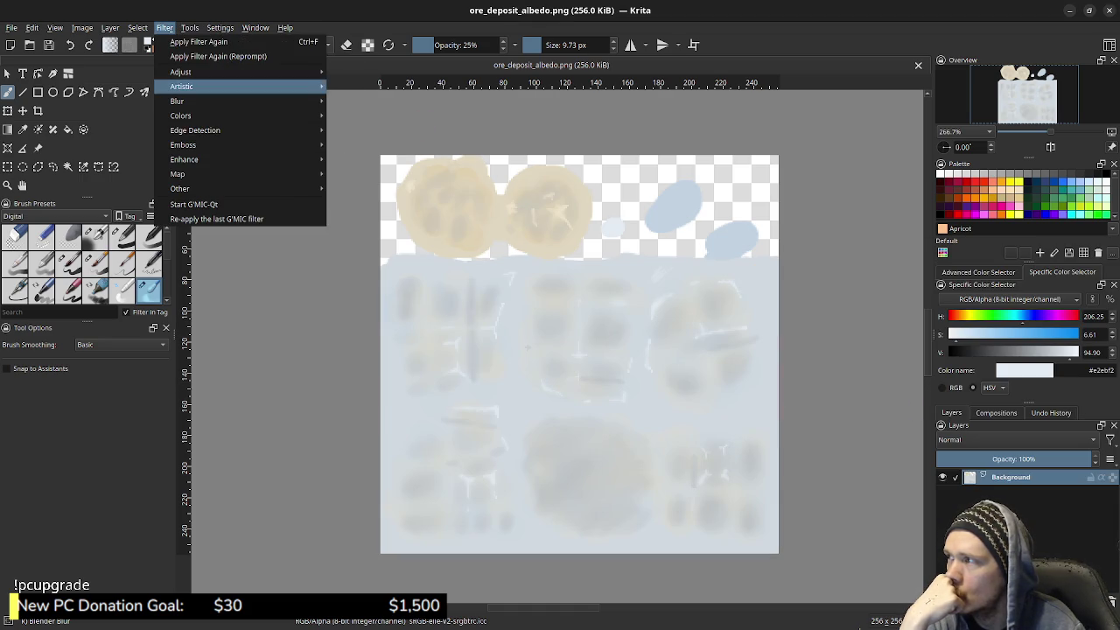
pyautogui.moveTo(181, 72)
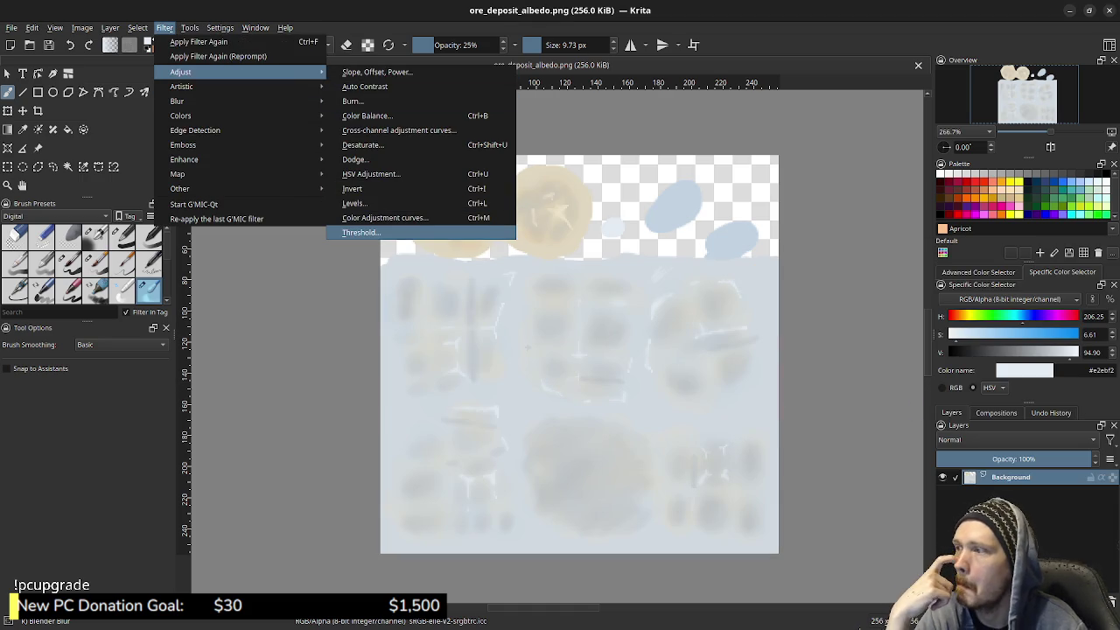
pyautogui.click(385, 217)
pyautogui.click(947, 395)
pyautogui.moveTo(948, 395); pyautogui.dragTo(975, 408)
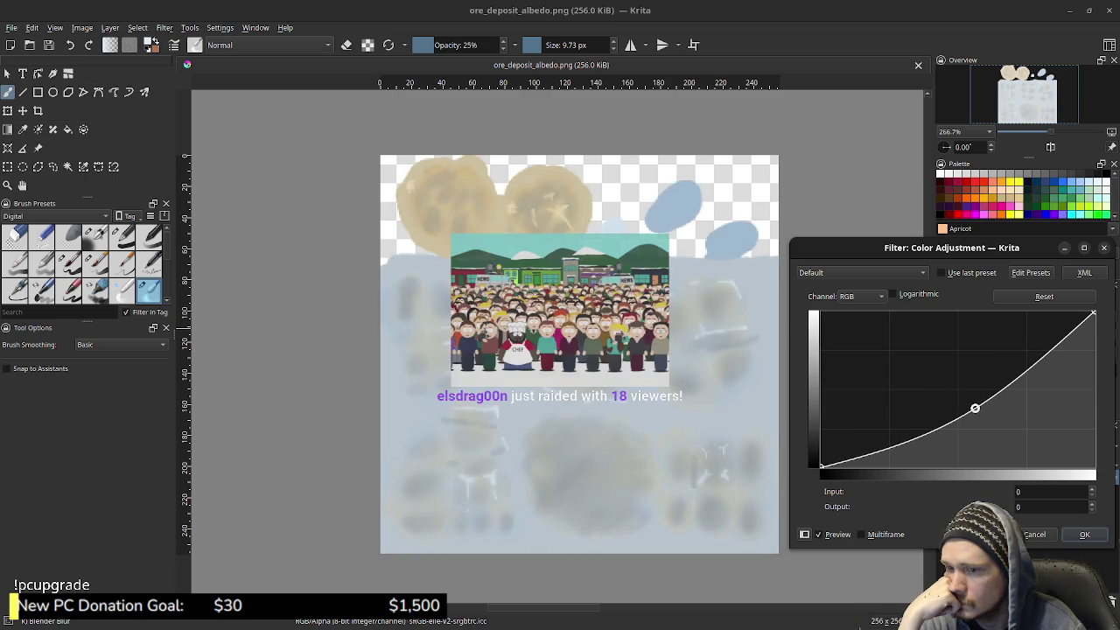
pyautogui.click(1085, 534)
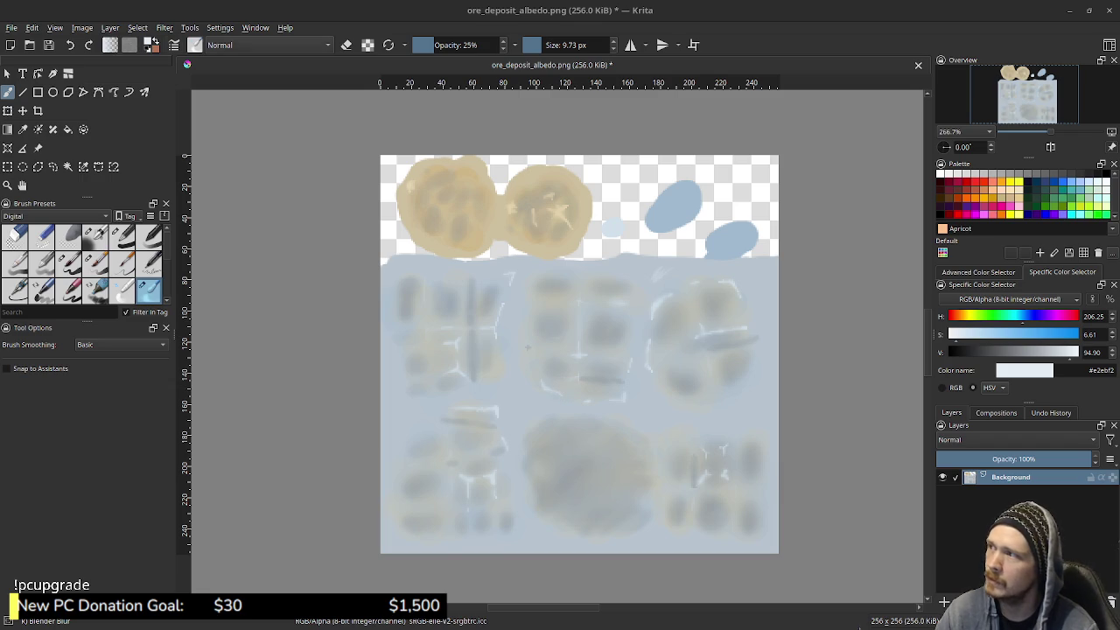
pyautogui.click(164, 27)
# Apply a basic blur with radius 1 to the texture
pyautogui.moveTo(262, 100)
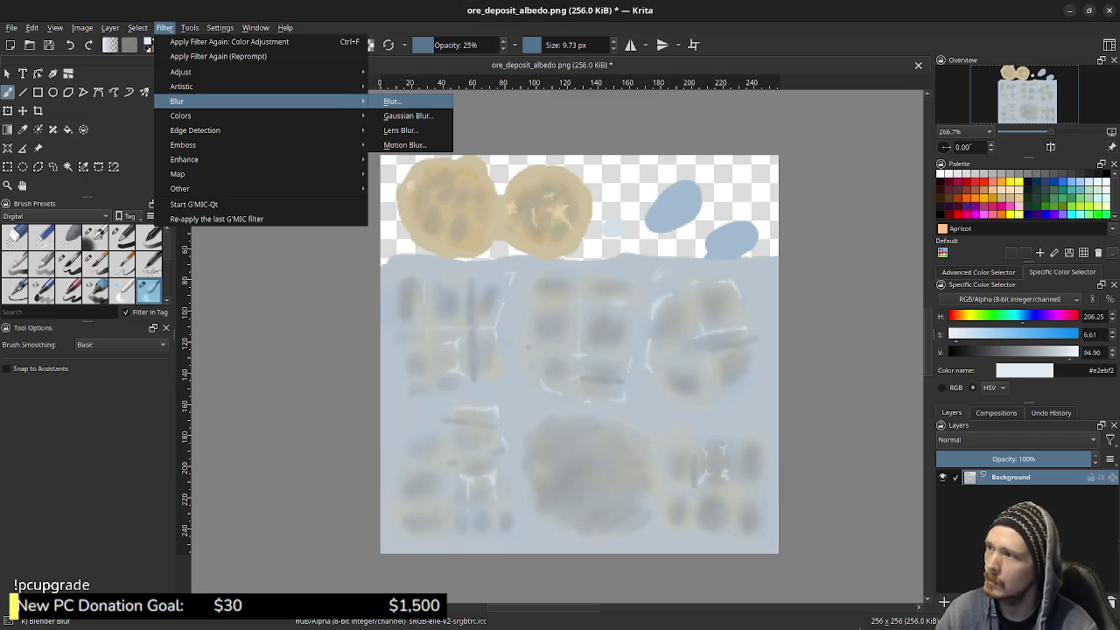
pyautogui.click(392, 101)
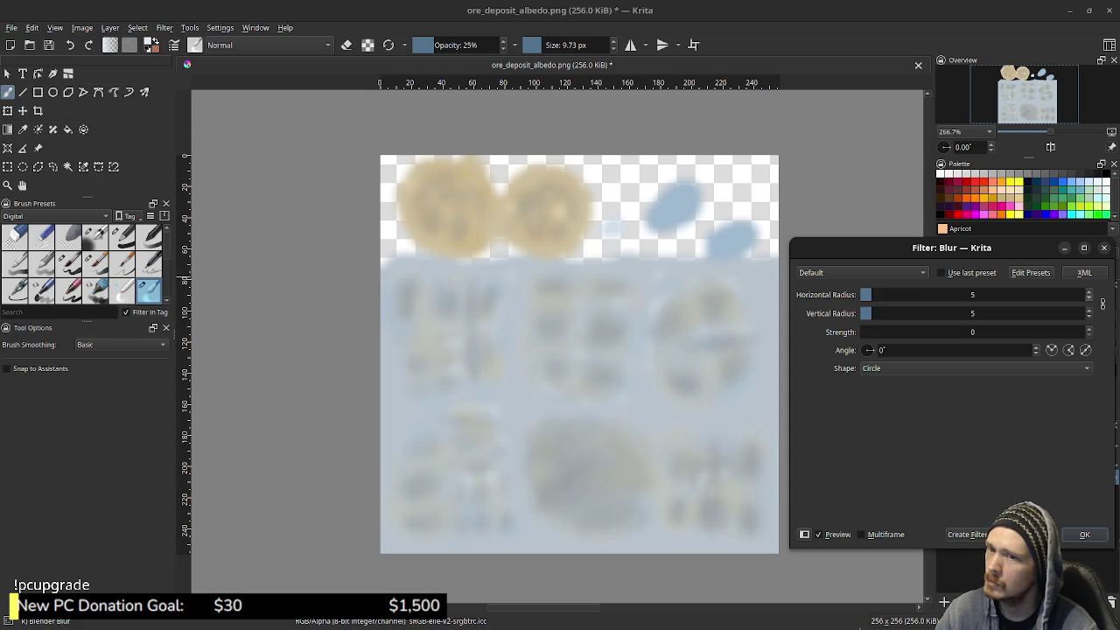
pyautogui.click(1089, 299)
pyautogui.click(1089, 299)
pyautogui.click(1089, 317)
pyautogui.click(1088, 317)
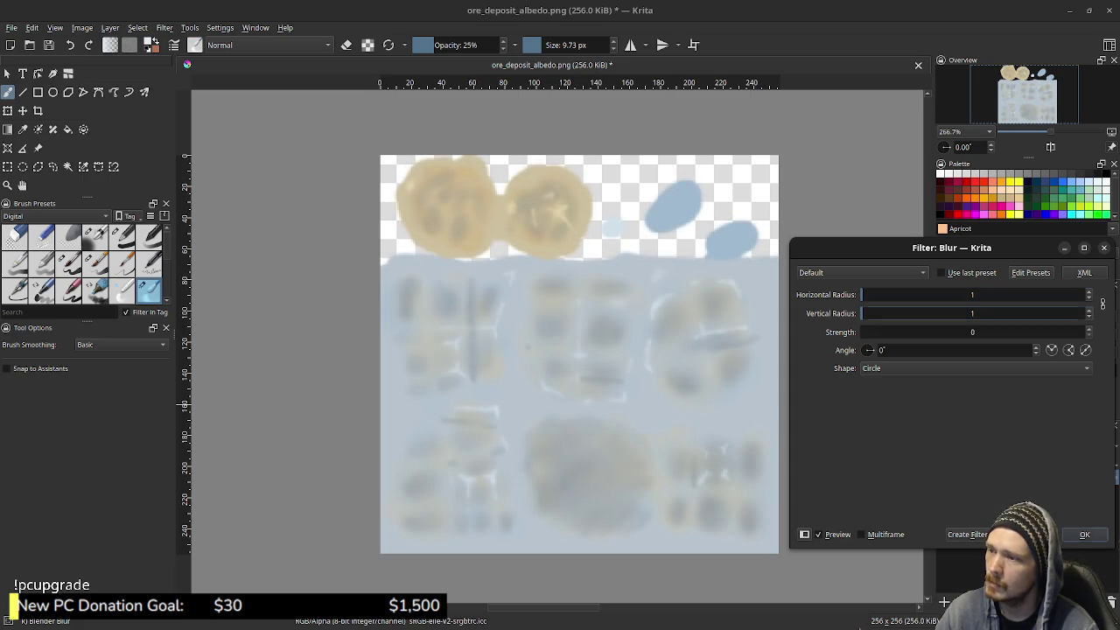
pyautogui.press('Return')
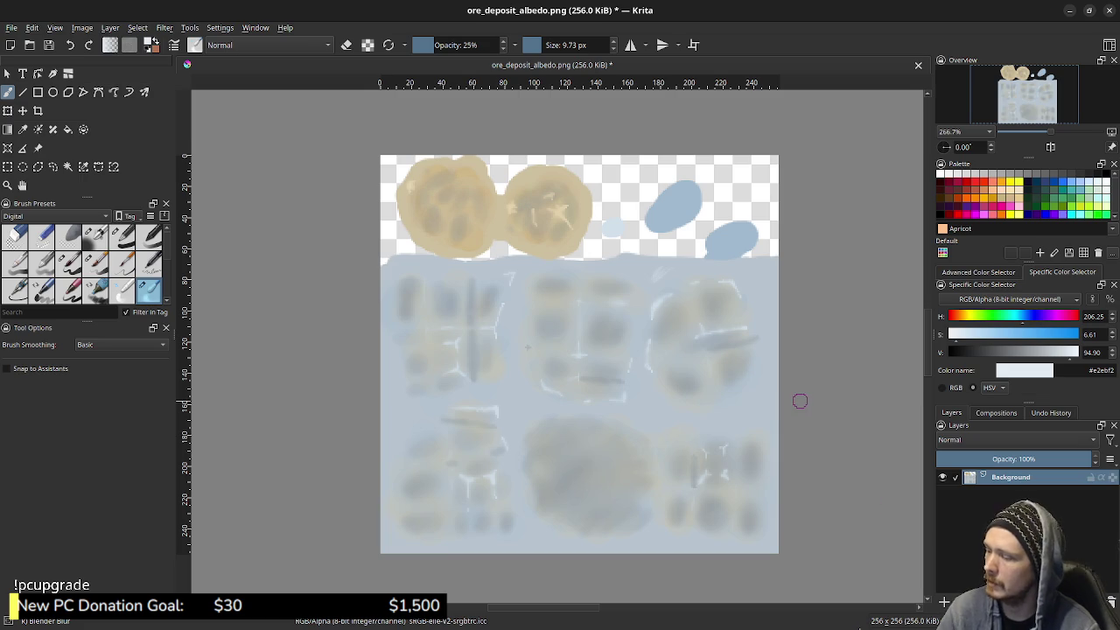
# Save ore_deposit_albedo.png as PNG and return to Blender
pyautogui.hotkey('ctrl', 's')
pyautogui.press('Return')
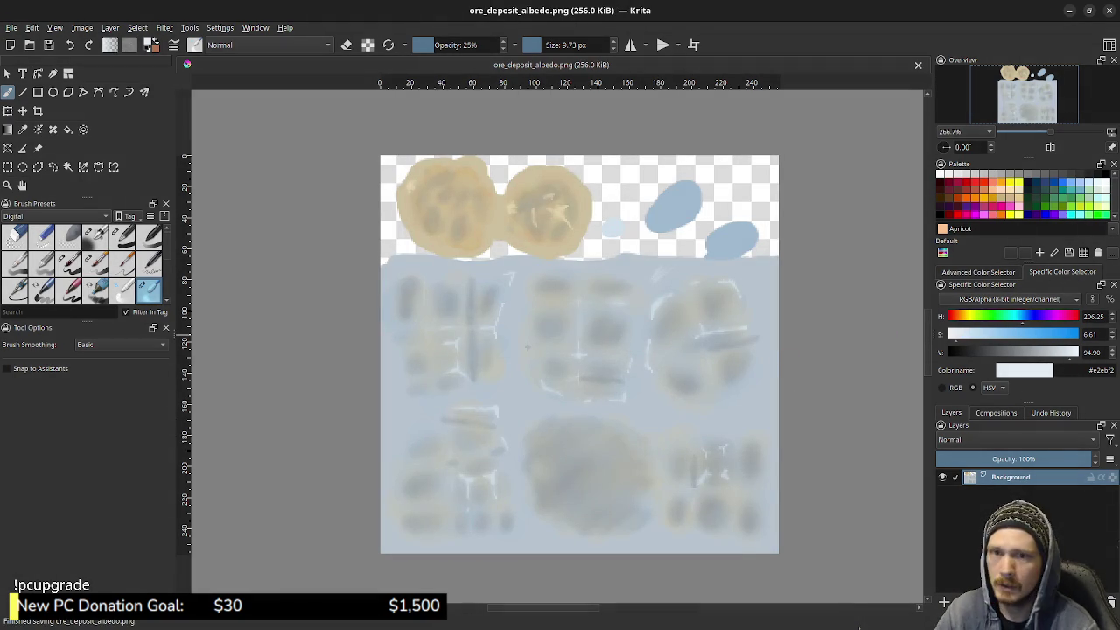
pyautogui.hotkey('alt', 'Tab')
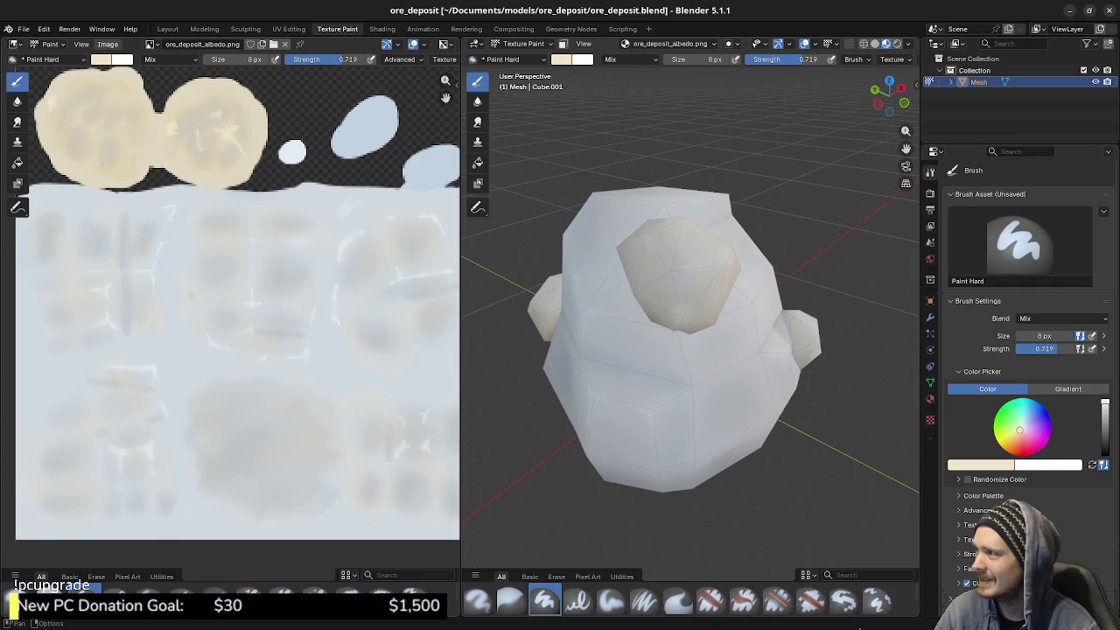
# Reload the Krita-edited texture in Blender's Image Editor and orbit around the rock
pyautogui.click(107, 44)
pyautogui.click(123, 107)
pyautogui.moveTo(726, 333); pyautogui.dragTo(793, 328)
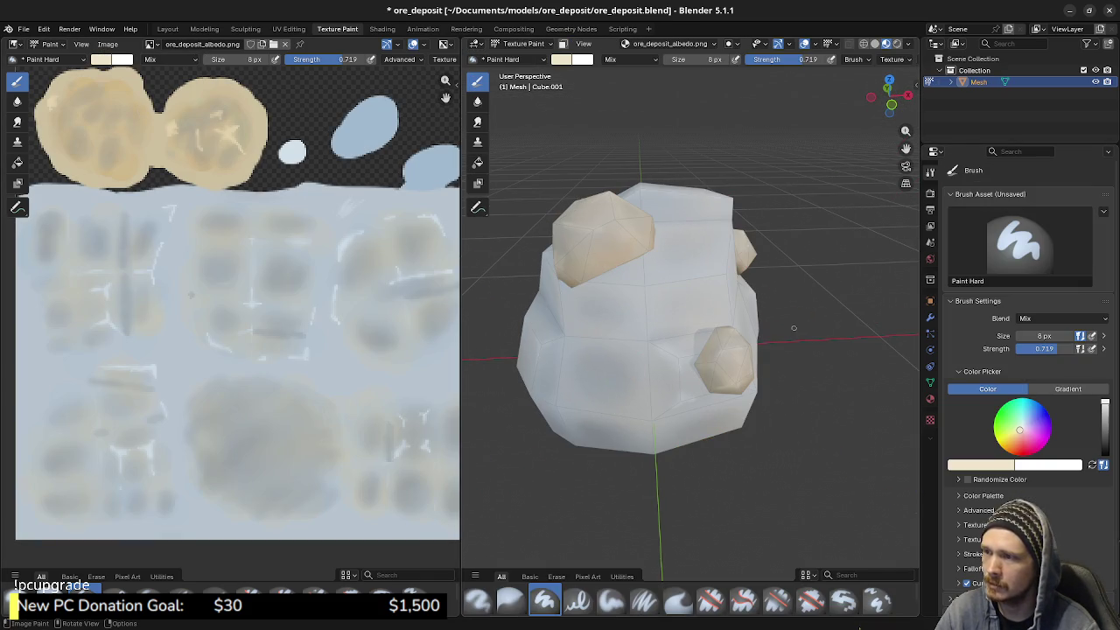
pyautogui.scroll(-2, 788, 59)
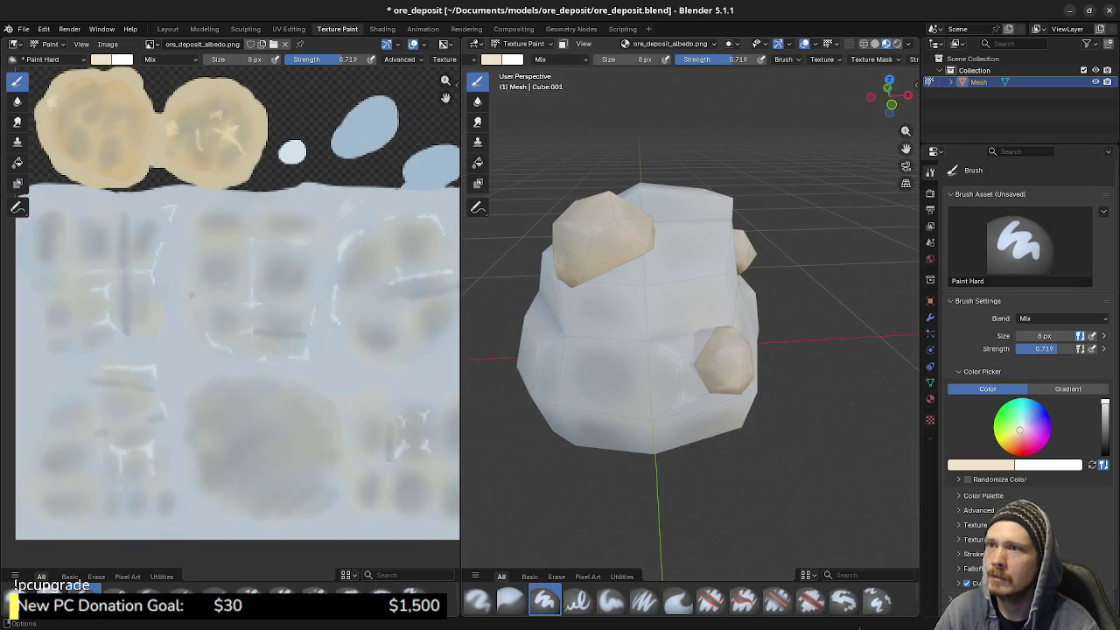
# Hide the viewport overlays, inspect the retextured rock, and save ore_deposit.blend
pyautogui.hotkey('shift', 'alt', 'z')
pyautogui.moveTo(700, 333)
pyautogui.mouseDown()
pyautogui.moveTo(893, 328)
pyautogui.moveTo(769, 291)
pyautogui.mouseUp()
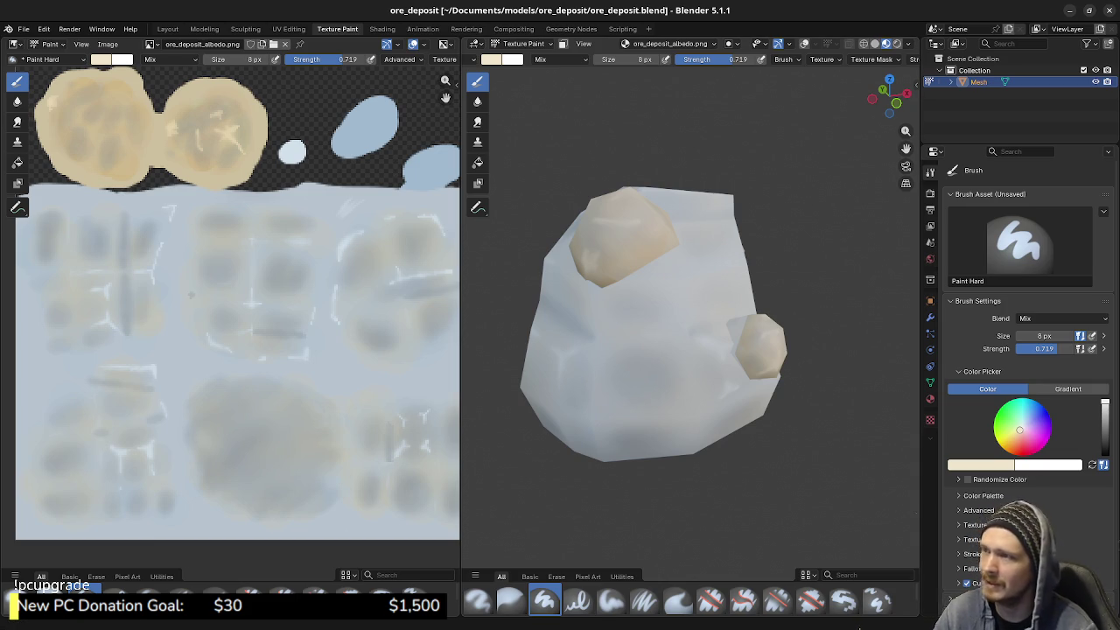
pyautogui.hotkey('ctrl', 's')
pyautogui.click(24, 29)
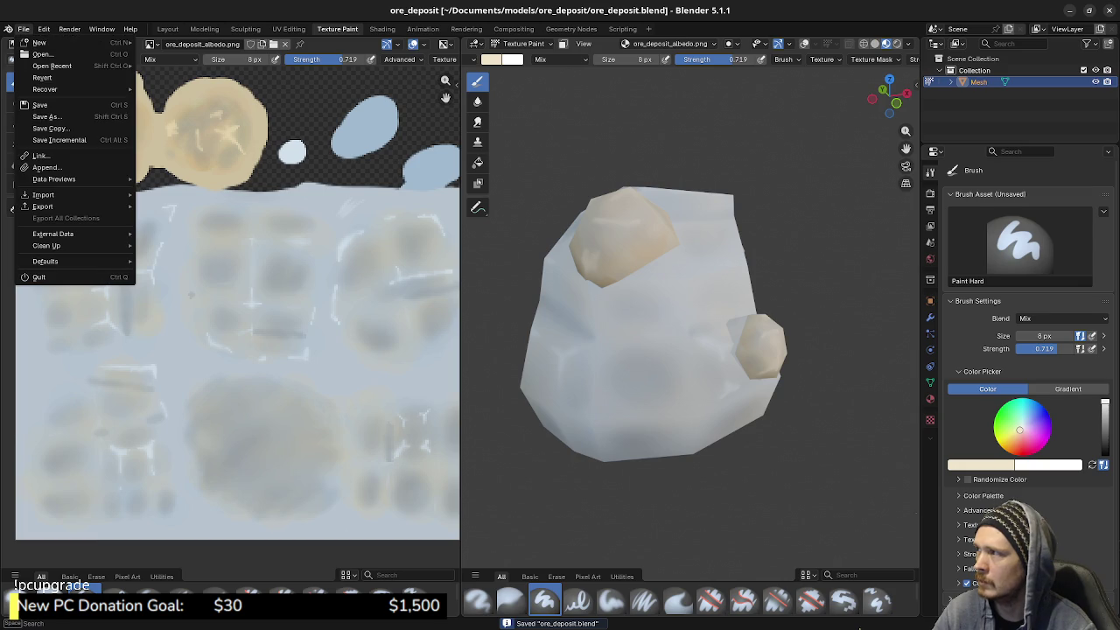
# Start a glTF 2.0 export into Documents/godot/projects/epoch/assets/meshes
pyautogui.moveTo(44, 207)
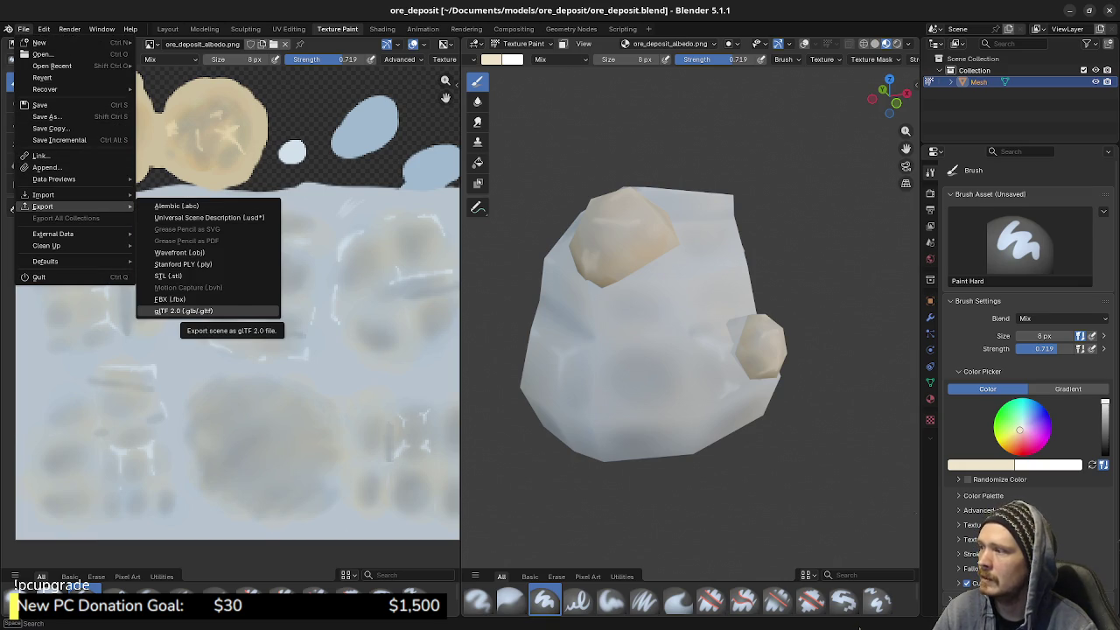
pyautogui.click(184, 311)
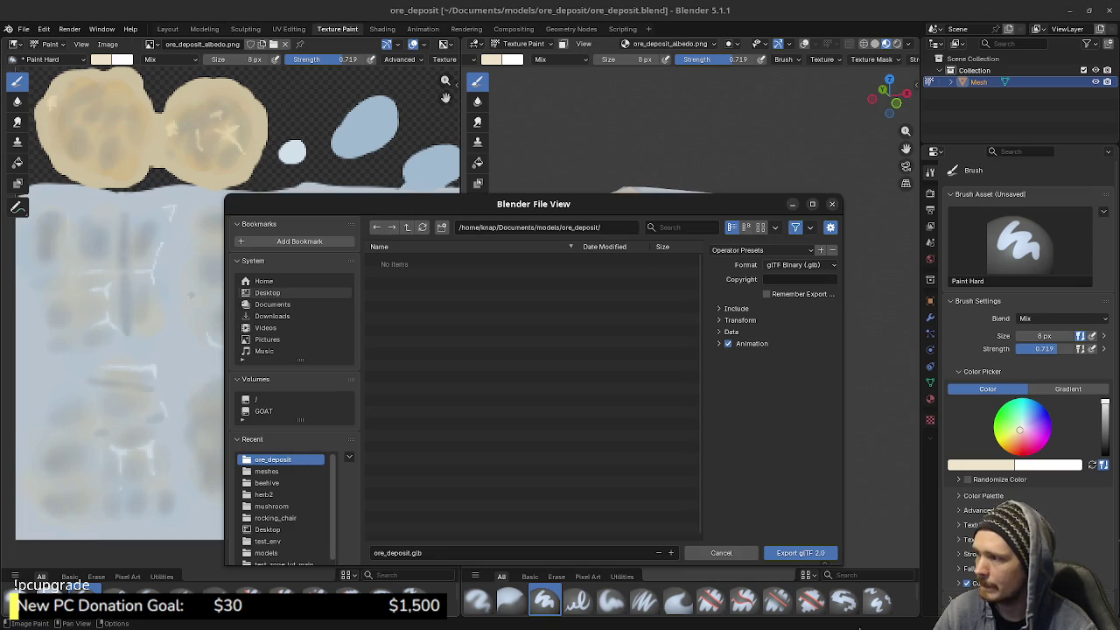
pyautogui.click(272, 304)
pyautogui.doubleClick(390, 283)
pyautogui.doubleClick(393, 271)
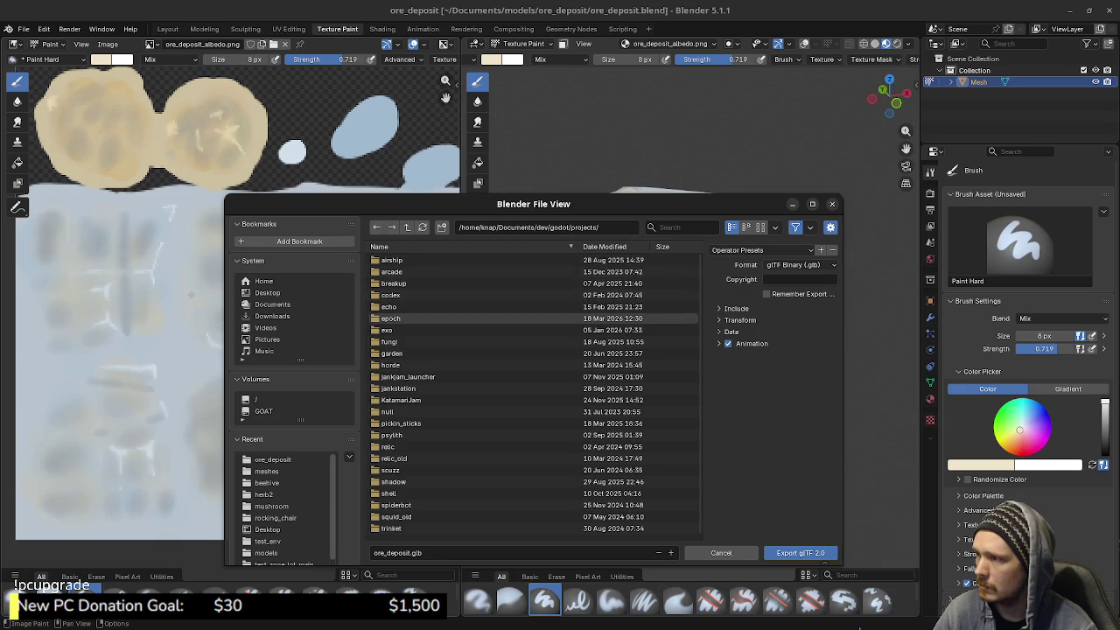
pyautogui.doubleClick(390, 317)
pyautogui.doubleClick(390, 260)
pyautogui.doubleClick(390, 295)
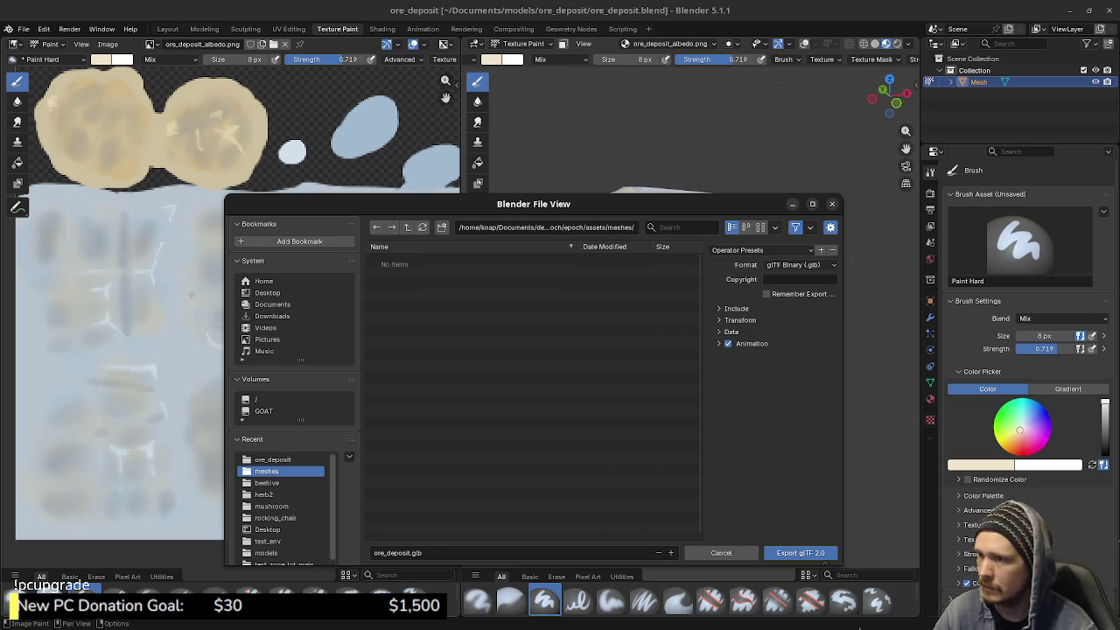
# Export ore_deposit.gltf as glTF Separate with Remember Export ticked, then switch to Krita
pyautogui.click(799, 264)
pyautogui.click(770, 292)
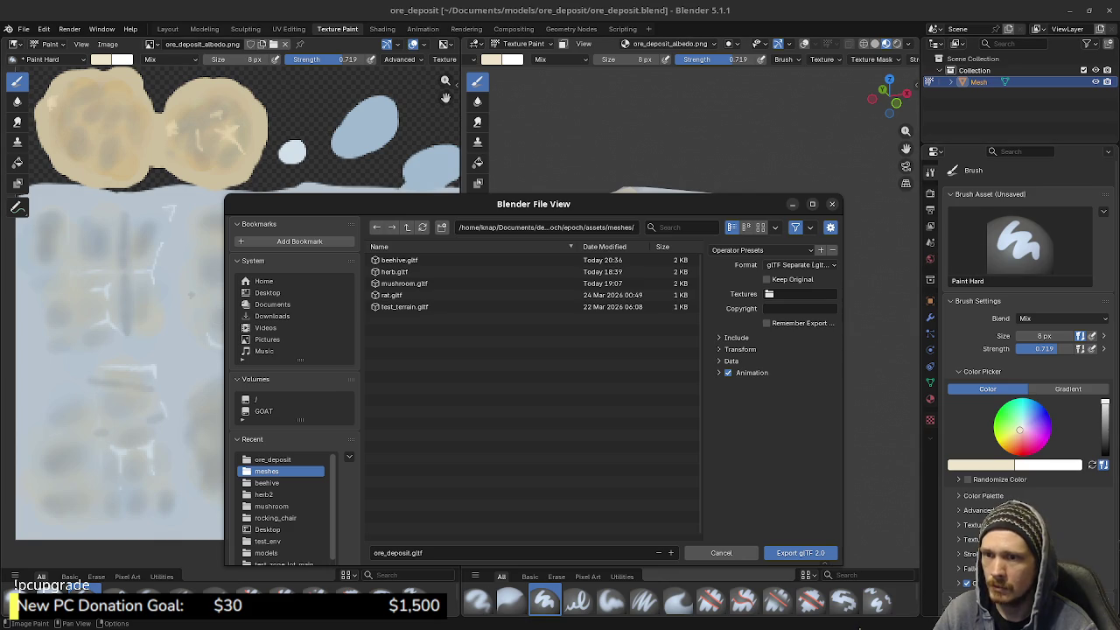
pyautogui.click(930, 398)
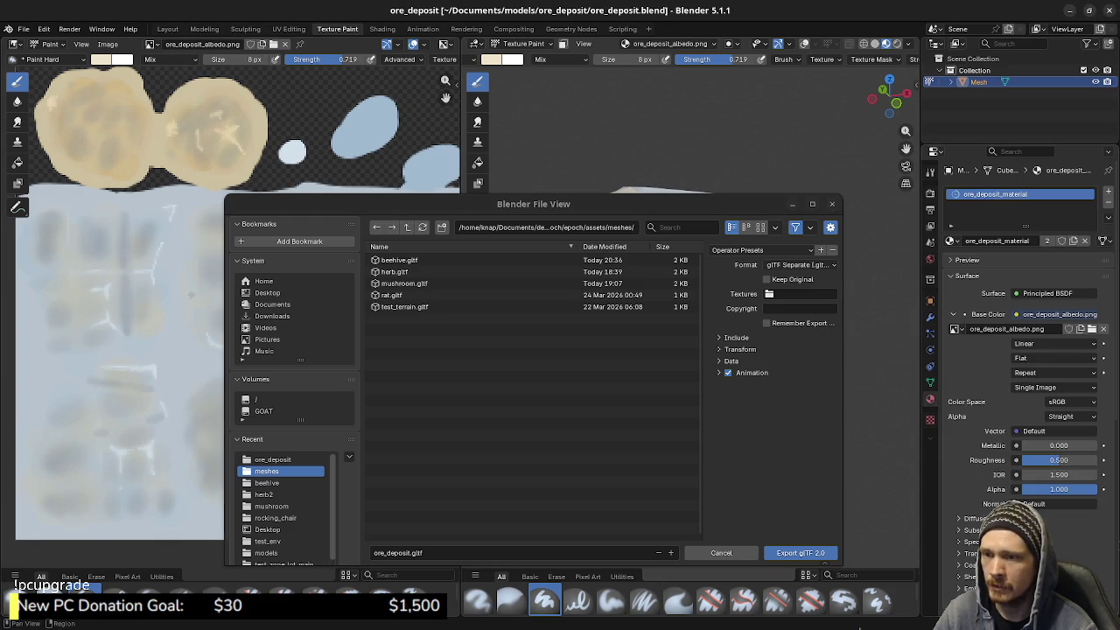
pyautogui.click(766, 322)
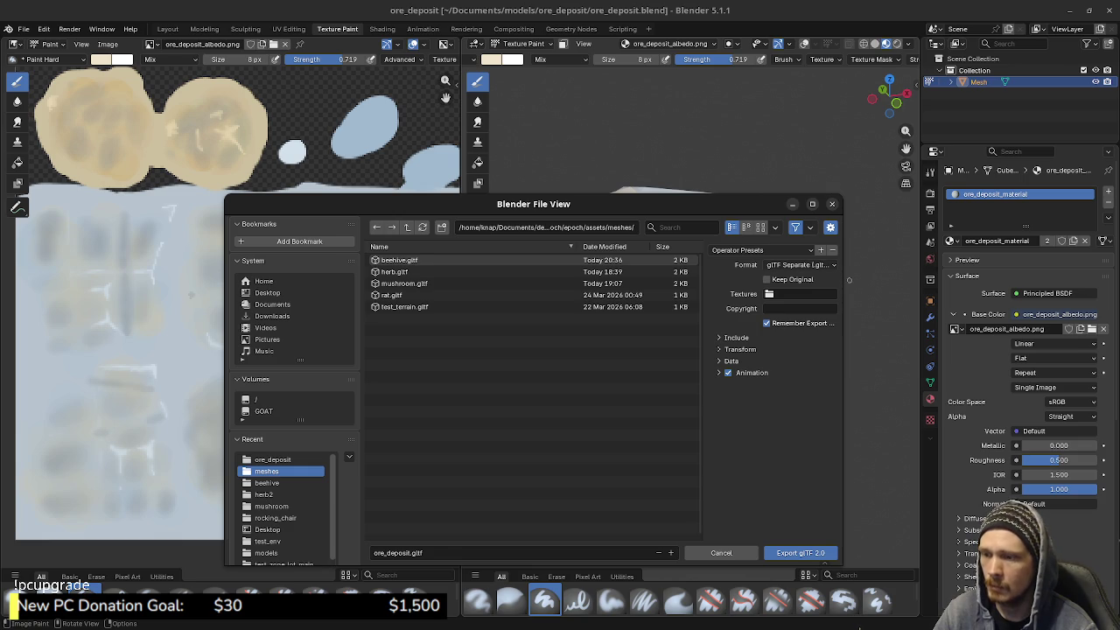
pyautogui.press('Return')
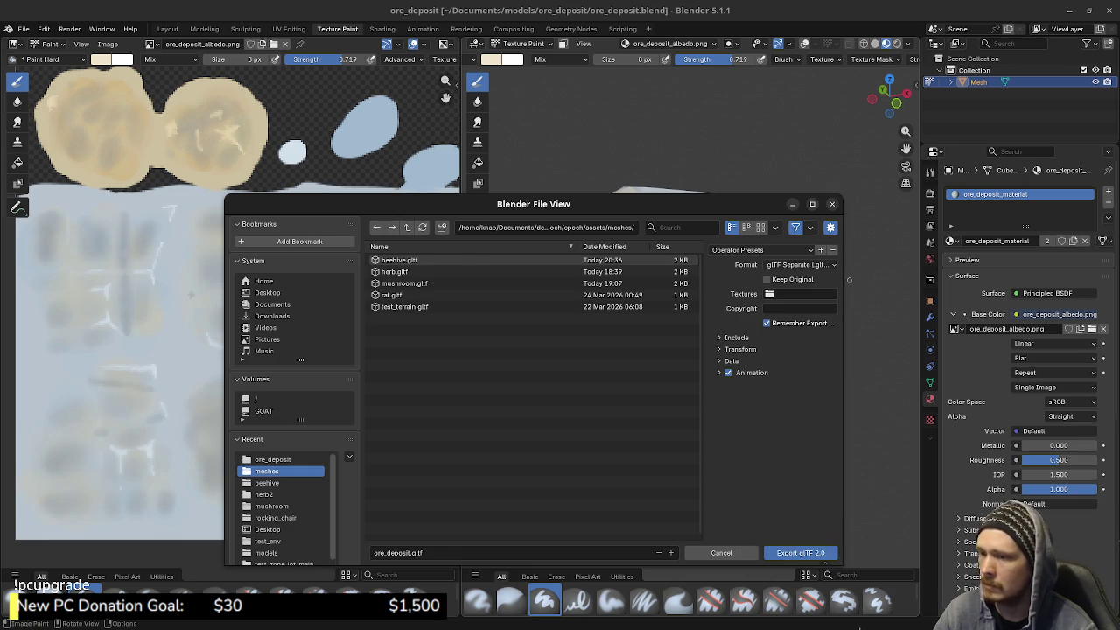
pyautogui.hotkey('alt', 'Tab')
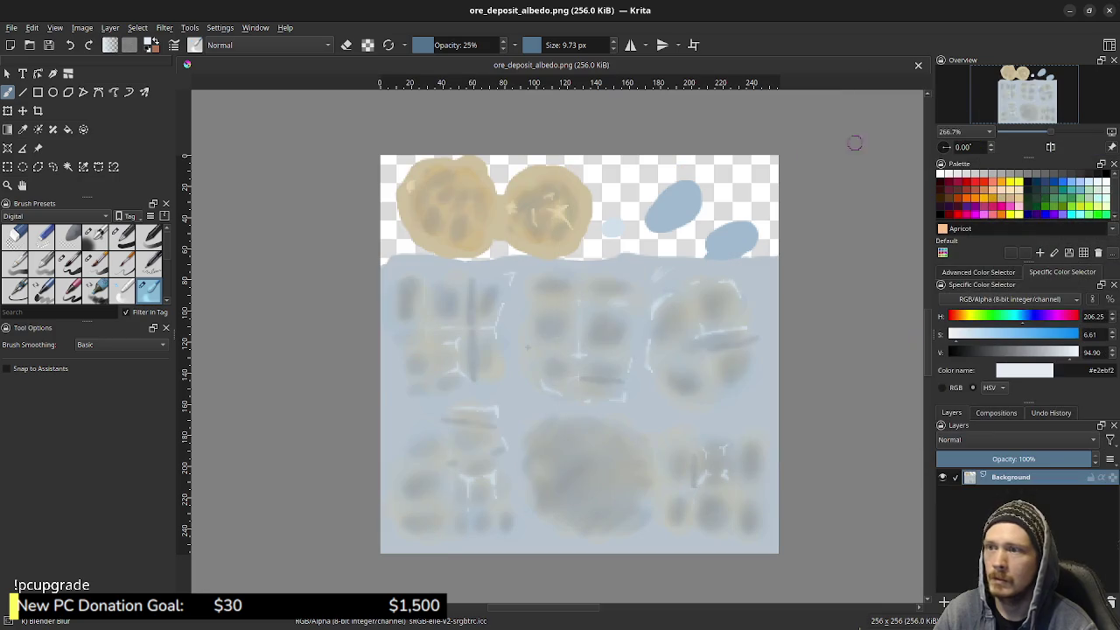
# Bring Godot forward and show the FileSystem dock with the meshes folder
pyautogui.click(1069, 10)
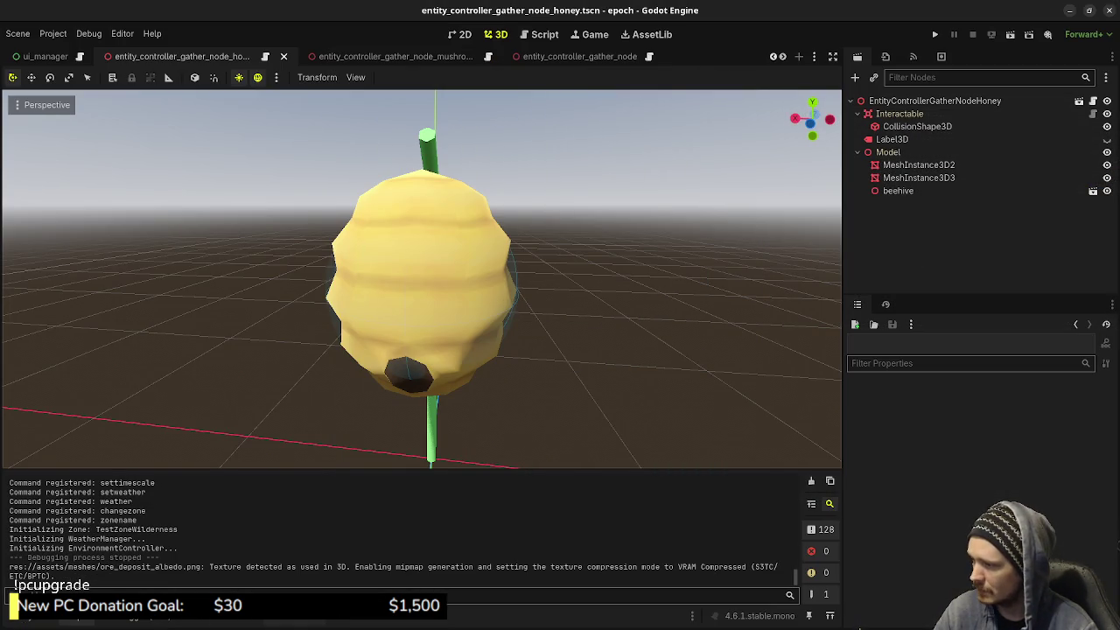
pyautogui.hotkey('alt', 'f')
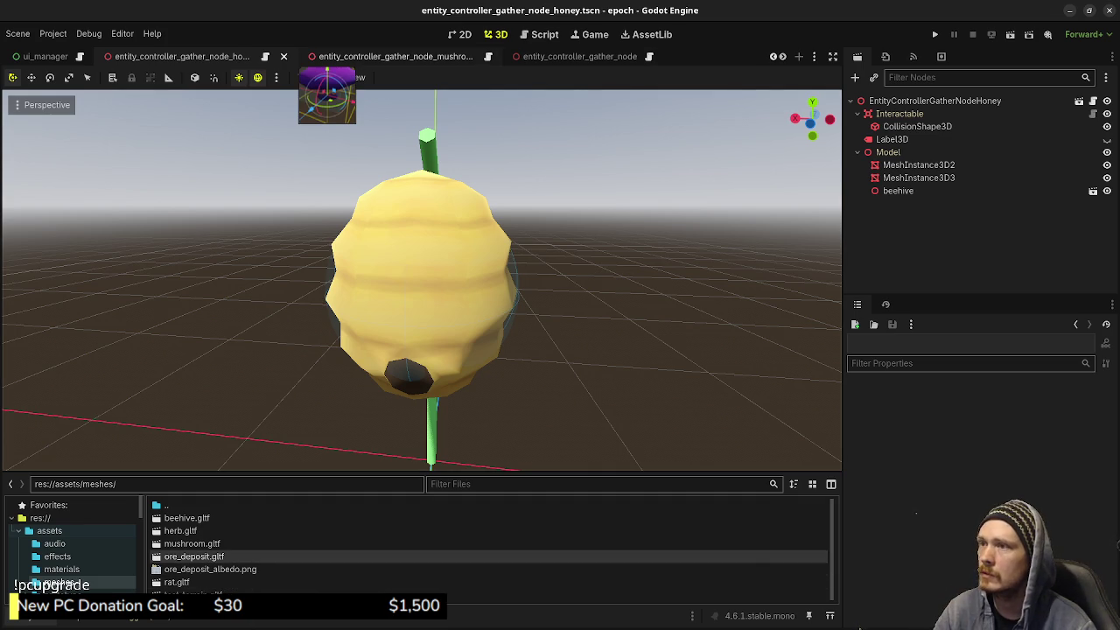
pyautogui.scroll(4, 359, 56)
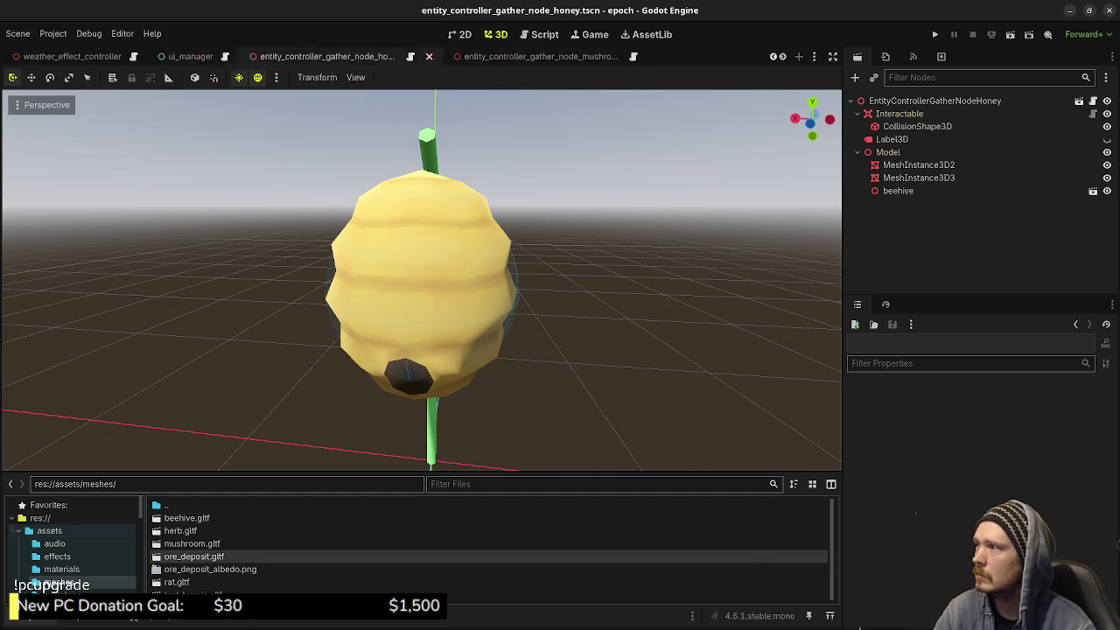
pyautogui.scroll(2, 359, 56)
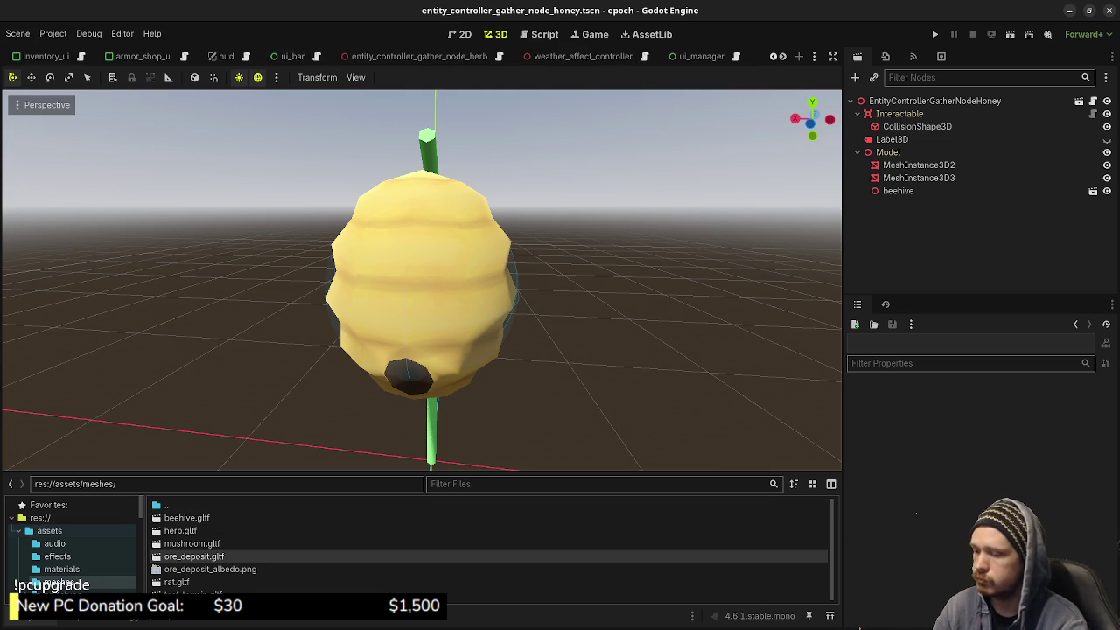
# Open entity_controller_gather_node_iron_ore.tscn through a Quick Open search for 'iron' and select Model
pyautogui.hotkey('ctrl', 'shift', 'o')
pyautogui.write('iron')
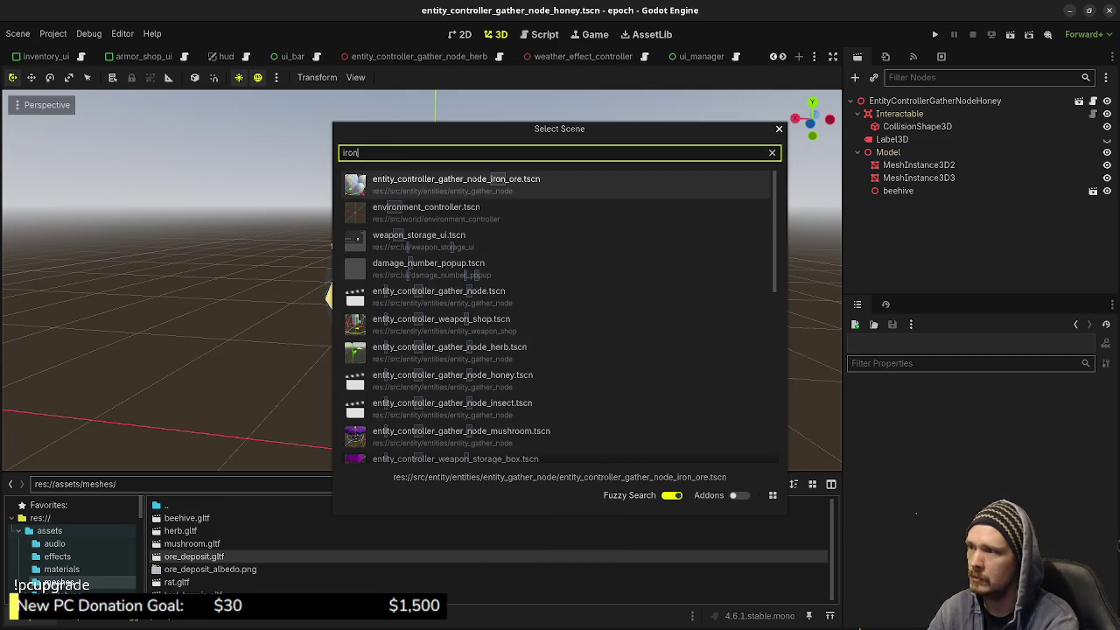
pyautogui.press('Return')
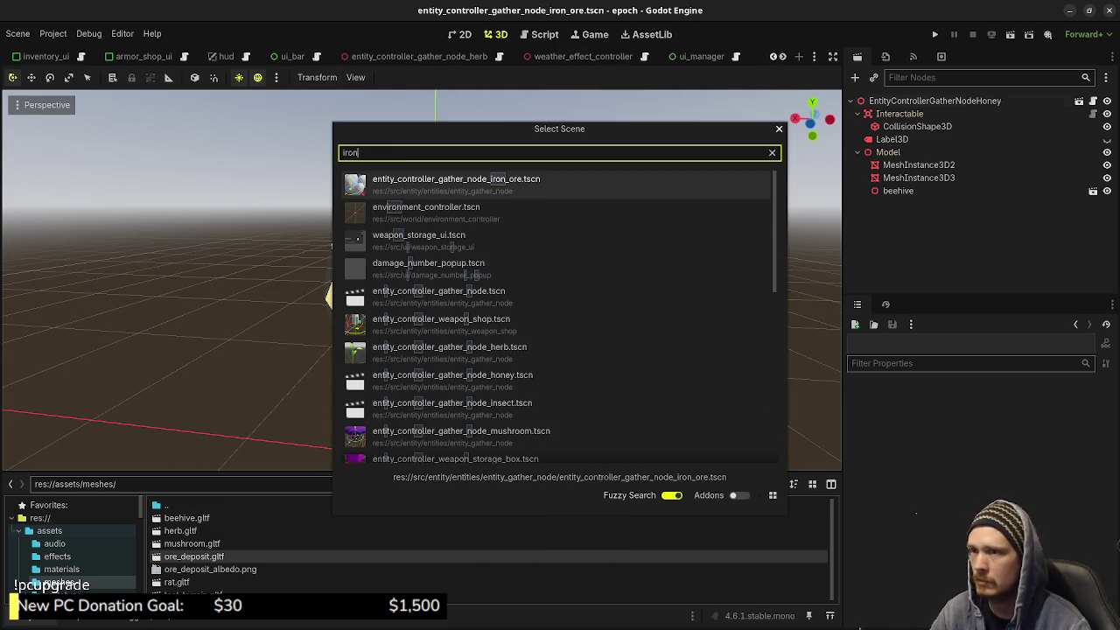
pyautogui.click(889, 139)
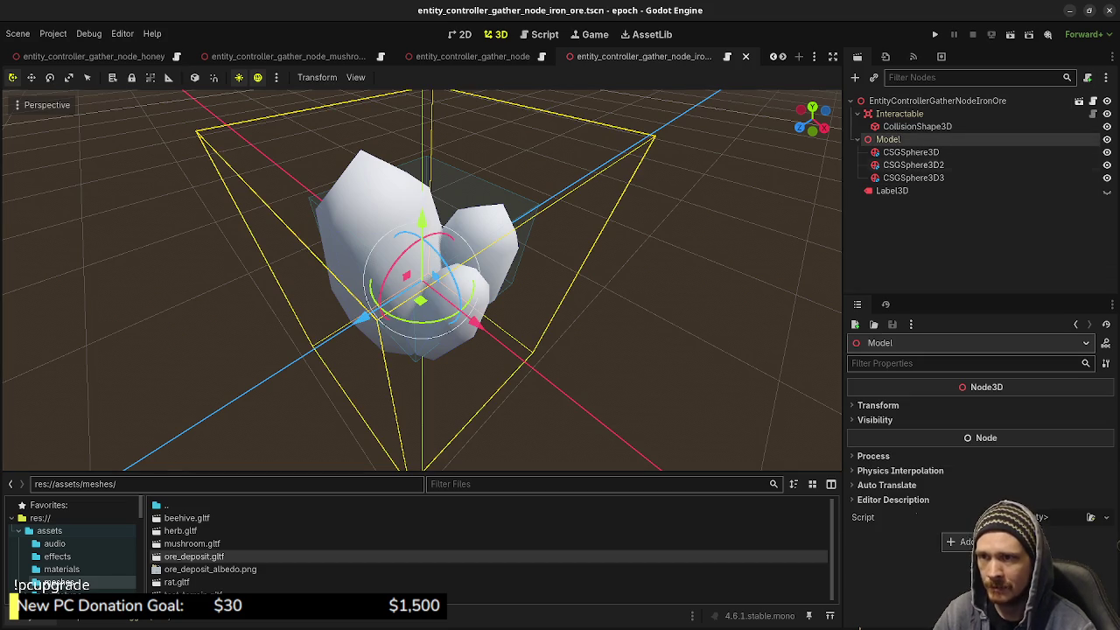
# Add ore_deposit.gltf under the Model node, reset its position to the origin, and save the scene
pyautogui.moveTo(194, 557); pyautogui.dragTo(638, 348)
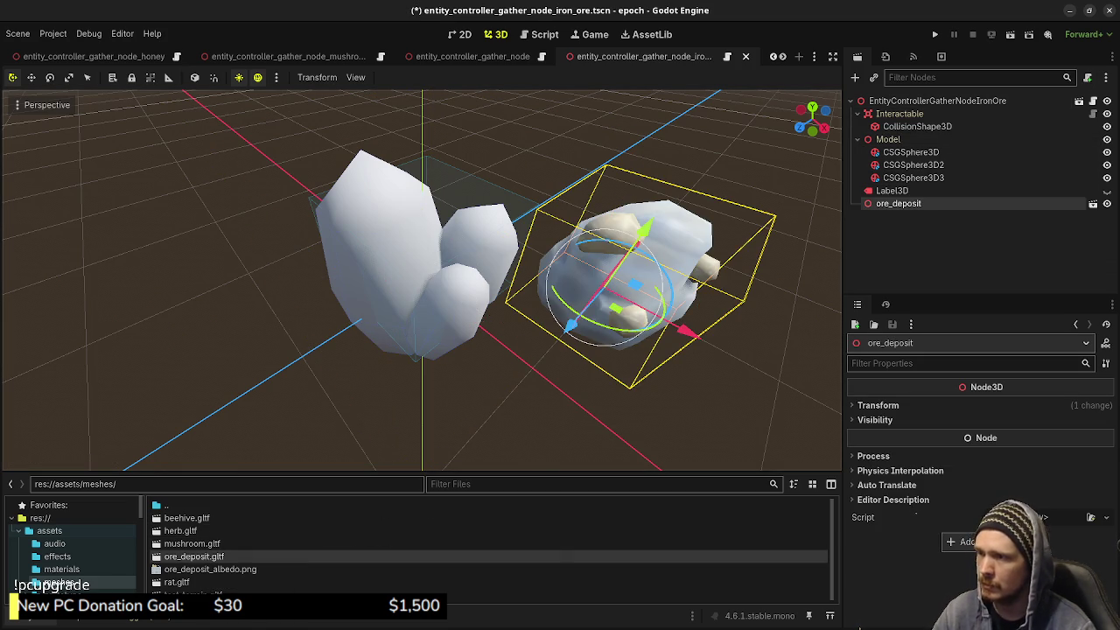
pyautogui.moveTo(899, 203); pyautogui.dragTo(897, 139)
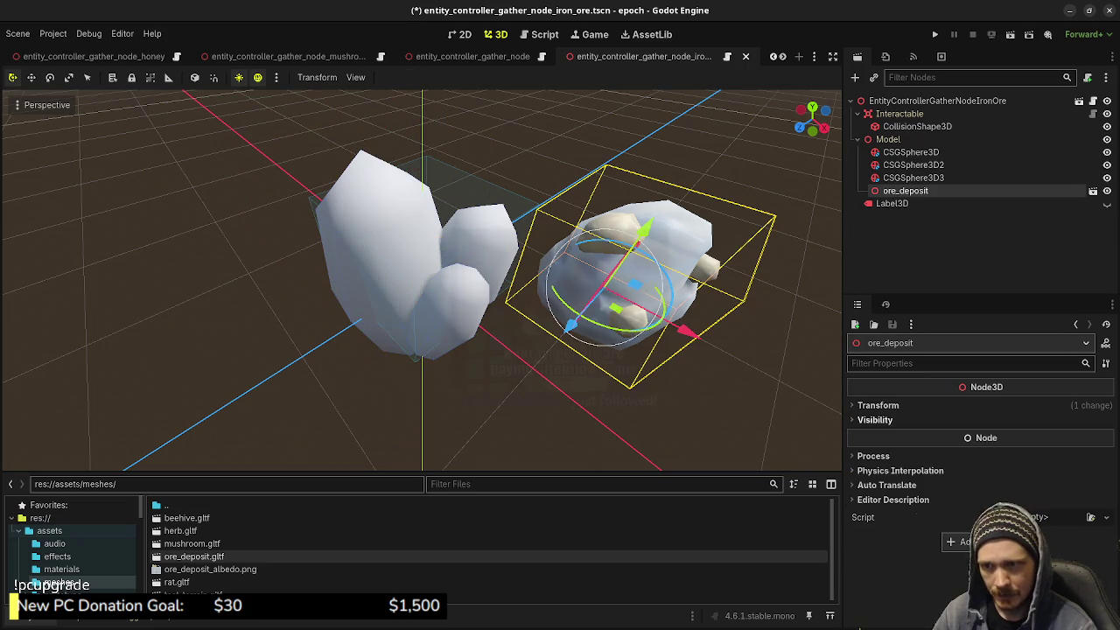
pyautogui.click(877, 406)
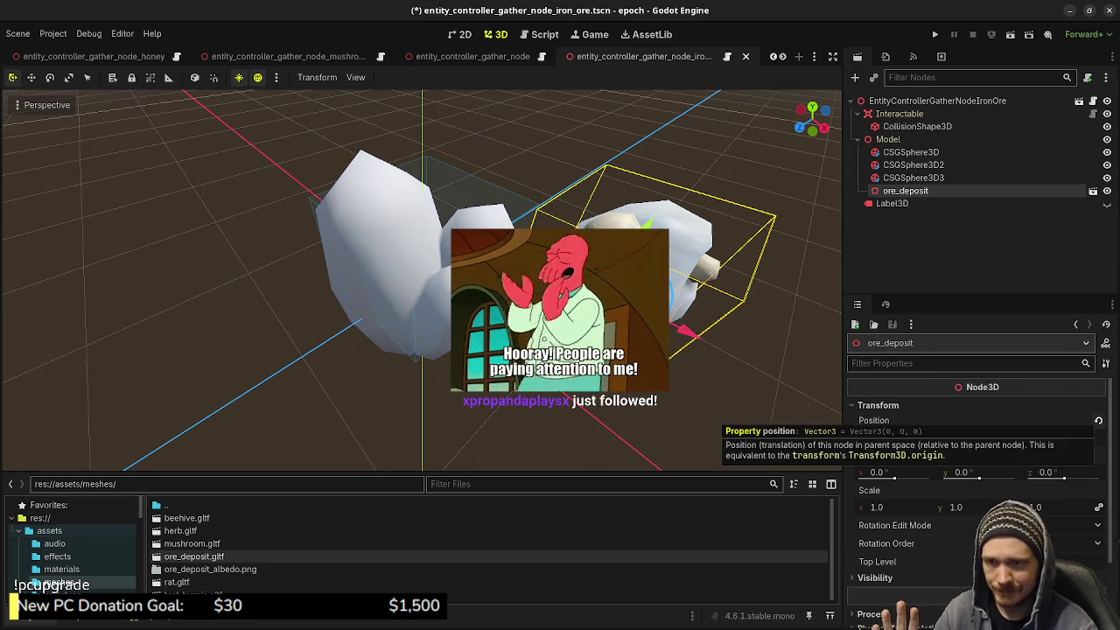
pyautogui.click(1098, 420)
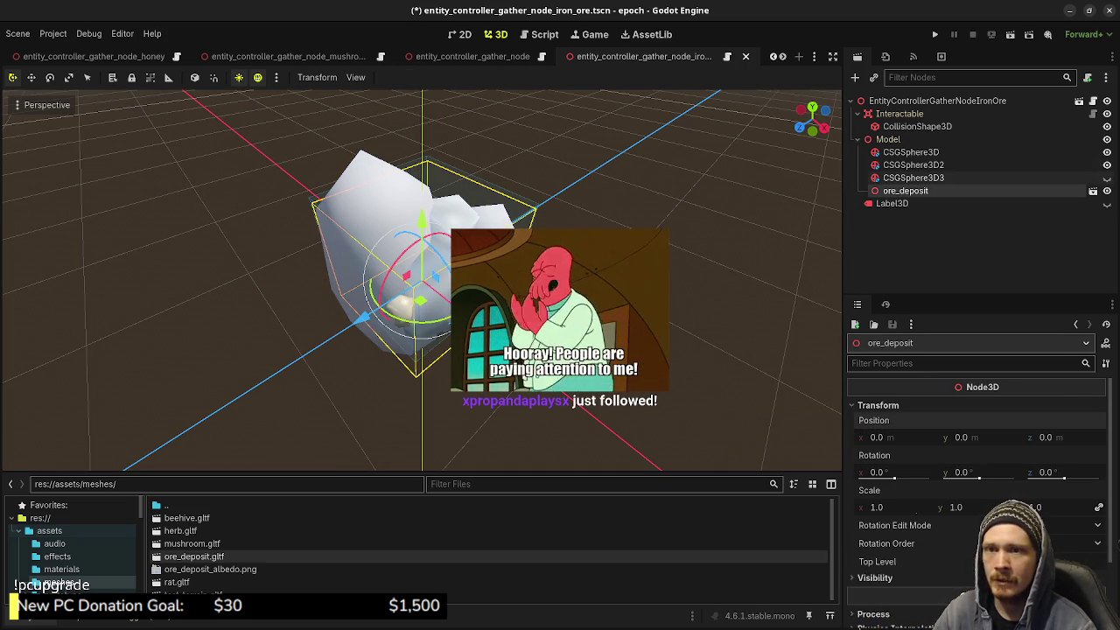
pyautogui.scroll(5, 422, 280)
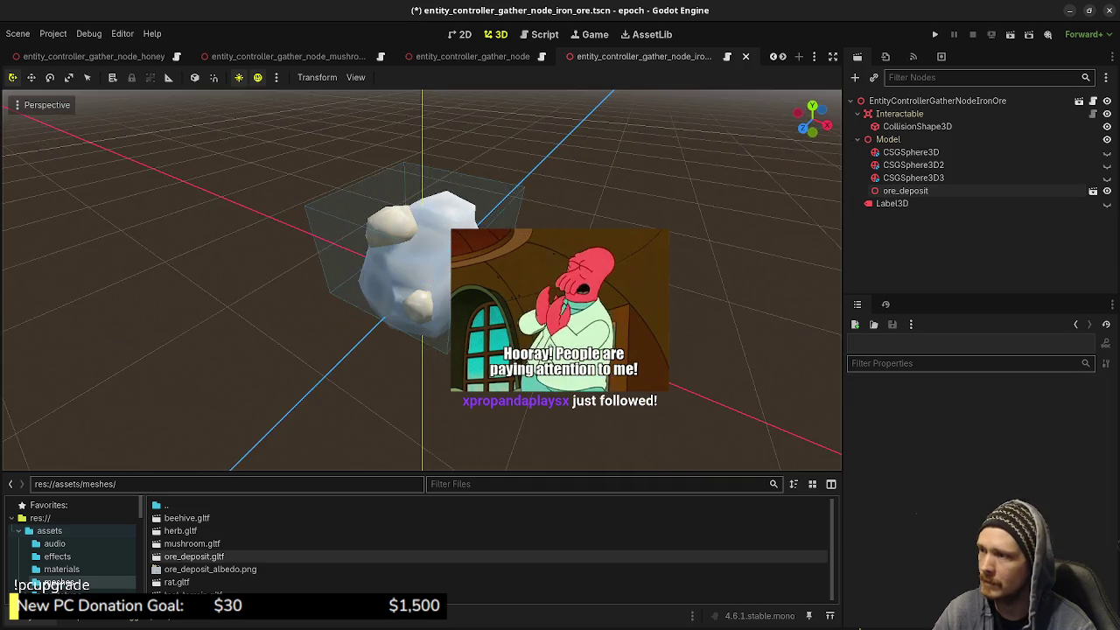
pyautogui.moveTo(420, 280); pyautogui.dragTo(595, 262)
pyautogui.hotkey('ctrl', 's')
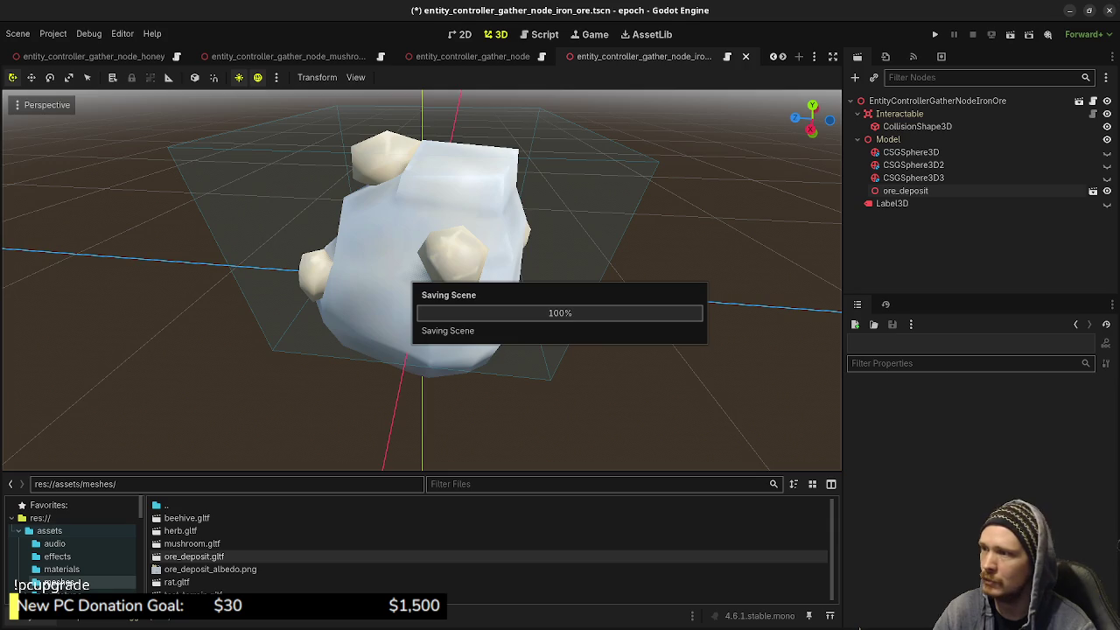
# Orbit to an elevated view of the ore mesh and run the project with F5
pyautogui.moveTo(420, 262); pyautogui.dragTo(508, 240)
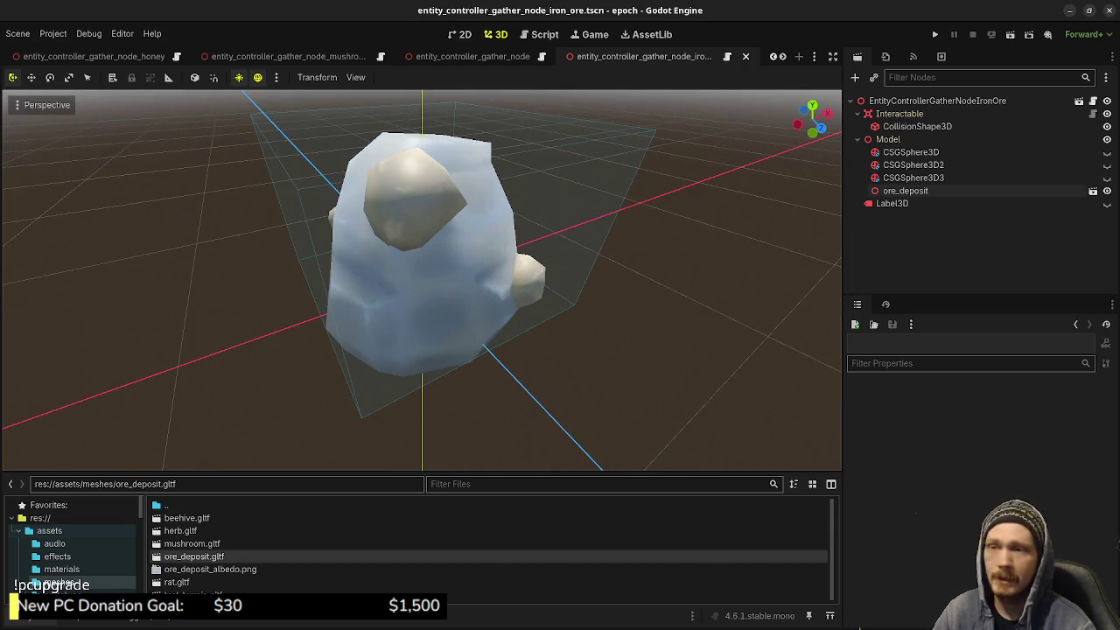
pyautogui.press('F5')
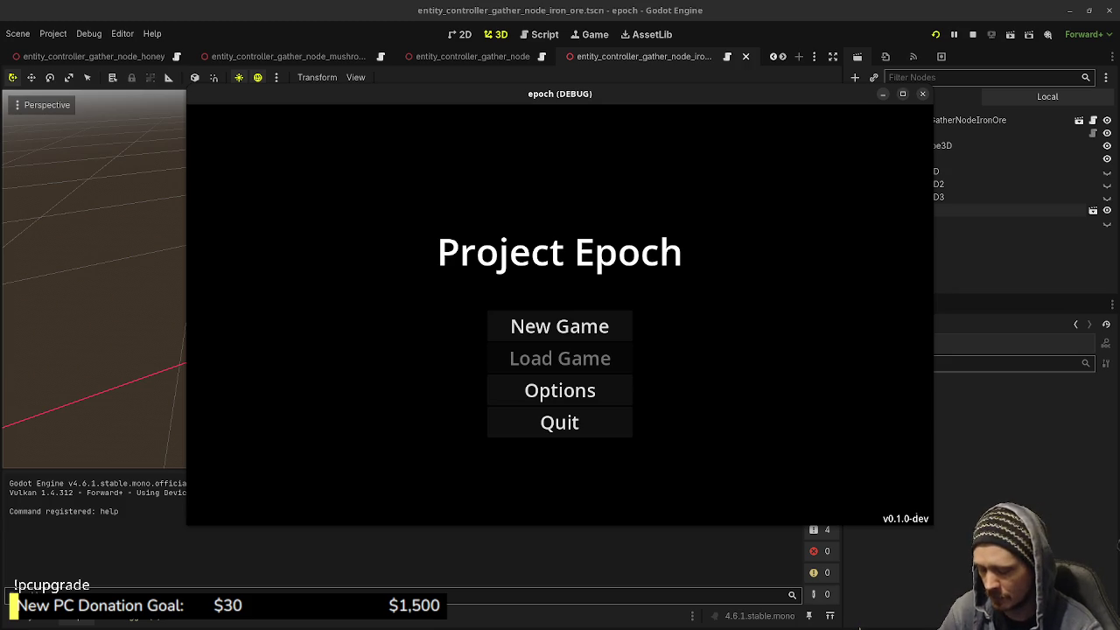
# Start a new game, maximize the game window, and walk through the tunnel into the courtyard
pyautogui.press('Return')
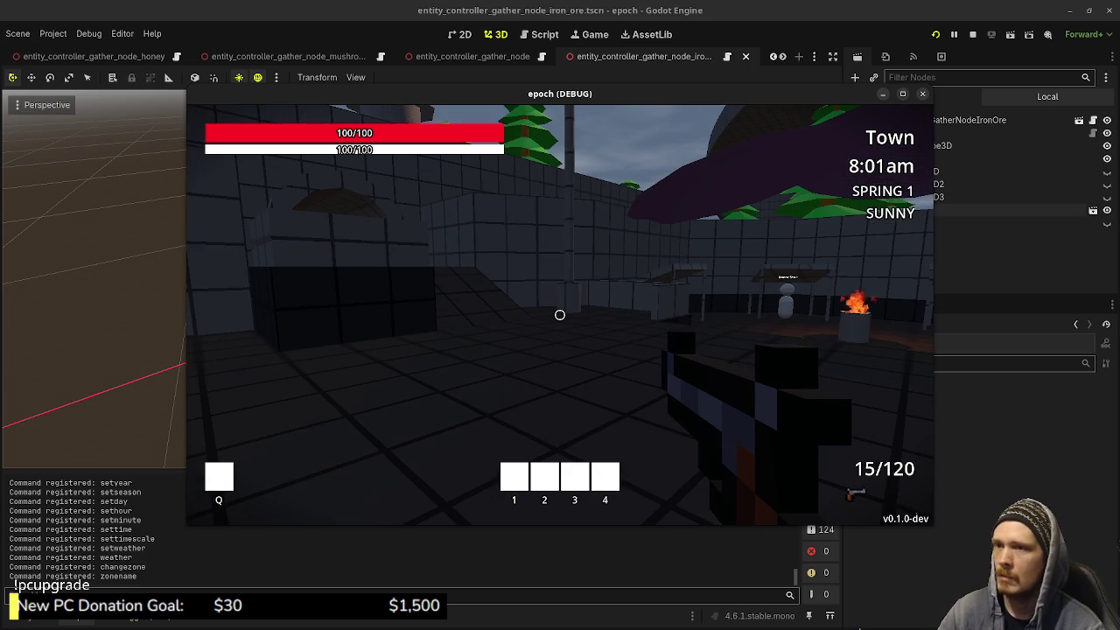
pyautogui.press('super+Up')
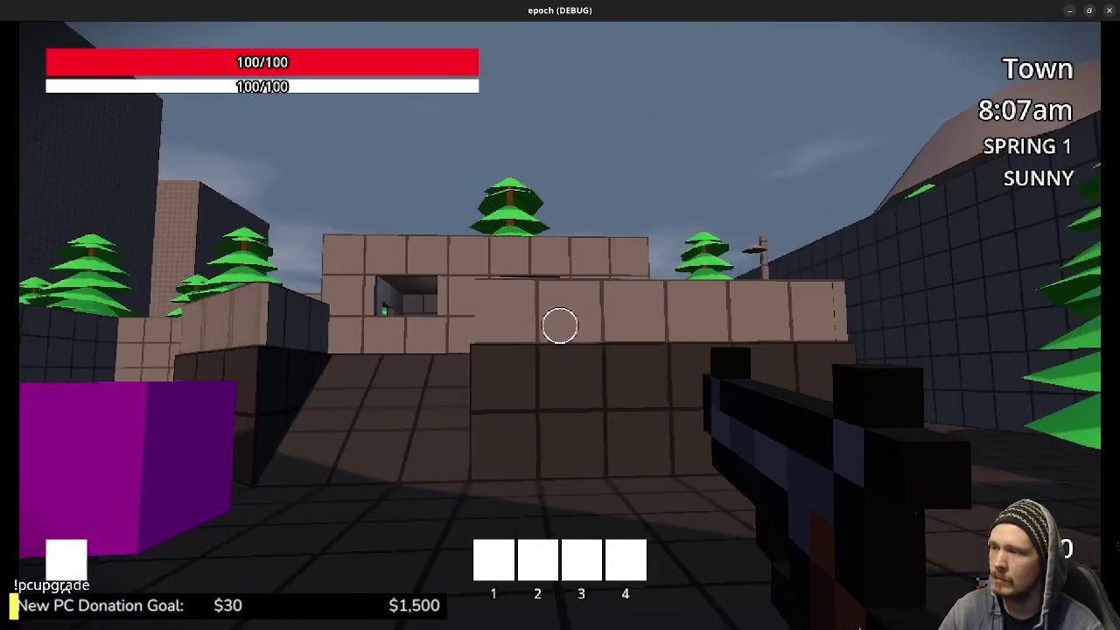
pyautogui.press('w')
pyautogui.press('w')
pyautogui.press('w')
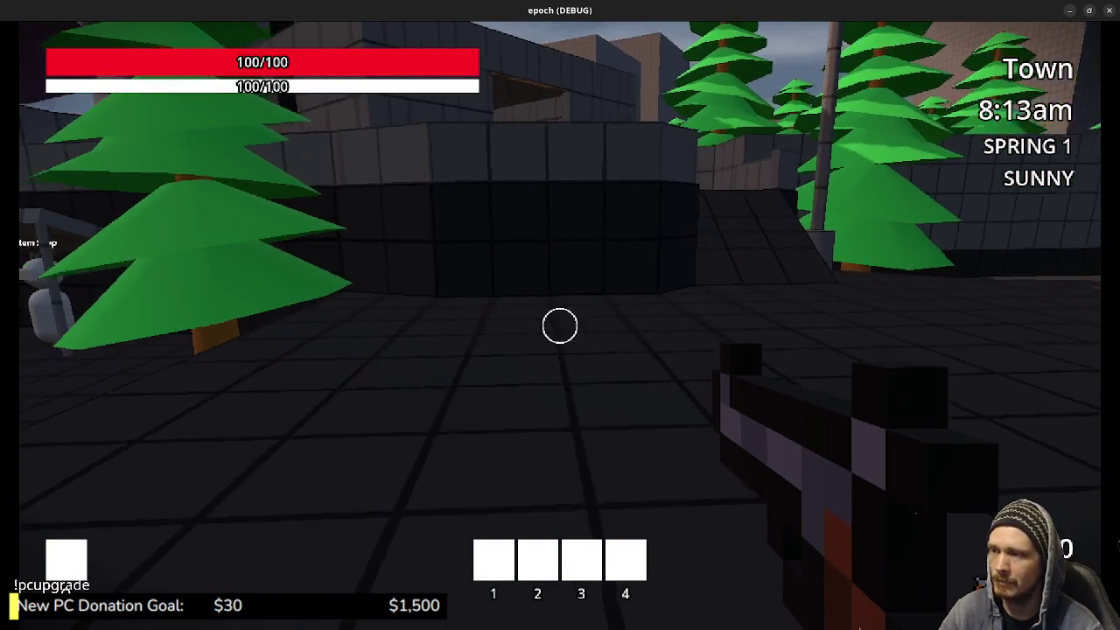
pyautogui.press('w')
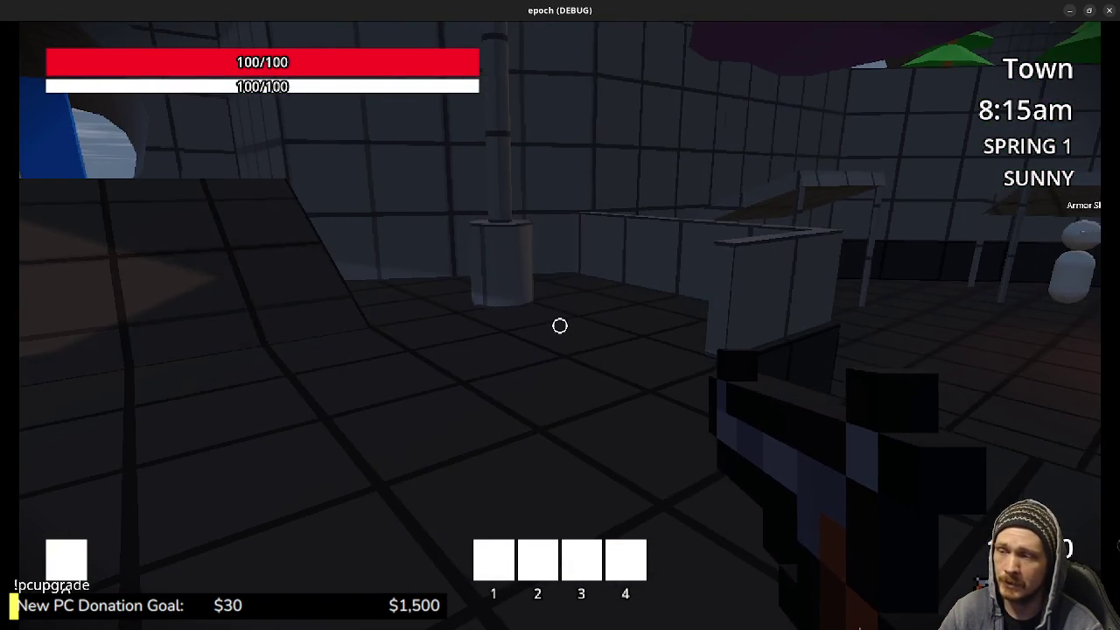
pyautogui.press('w')
pyautogui.press('w')
pyautogui.press('w')
pyautogui.press('w')
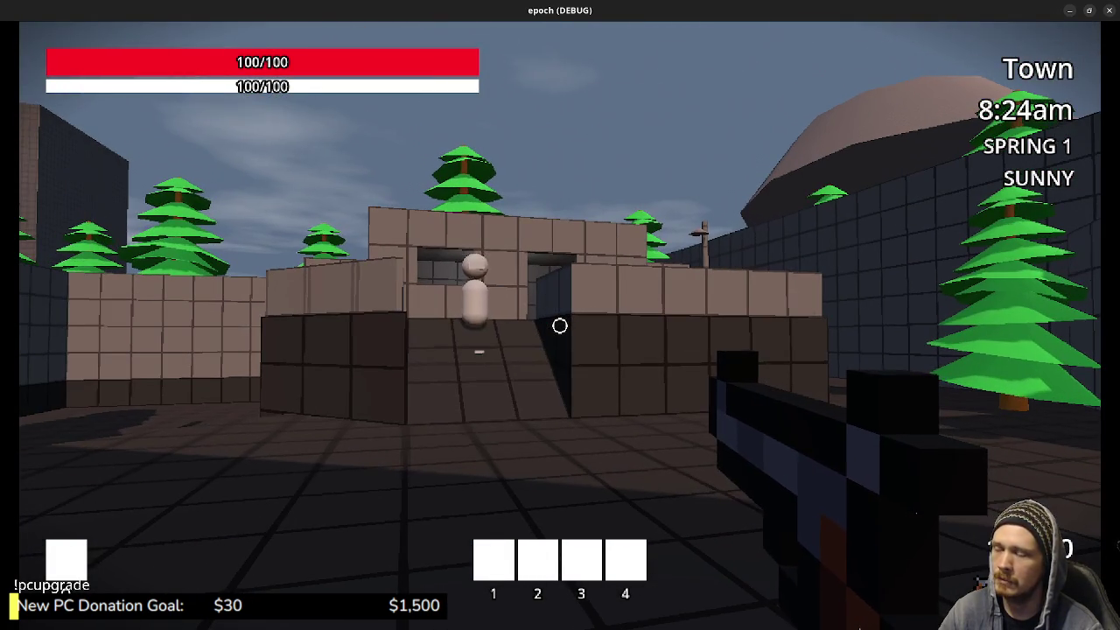
# Turn toward the town buildings and walk past the NPC
pyautogui.click(560, 326)
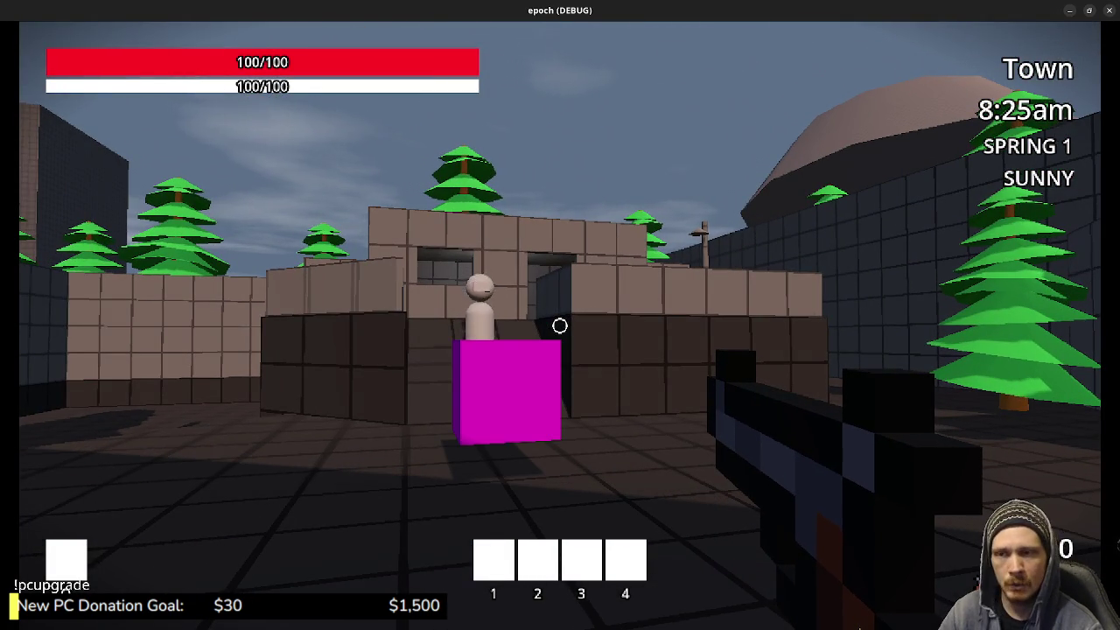
pyautogui.press('s')
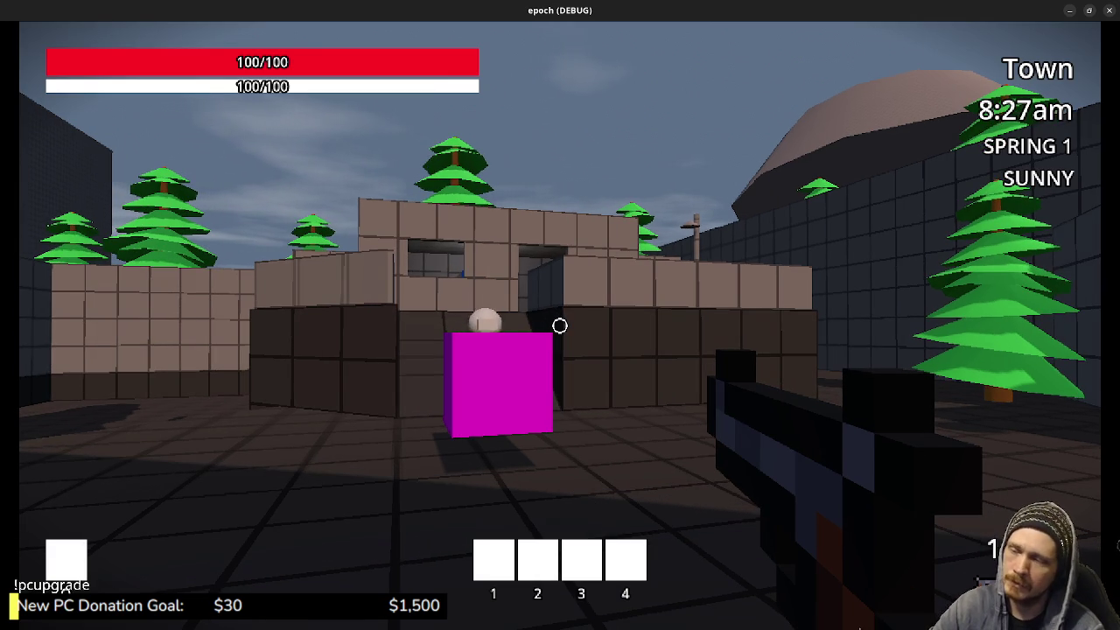
pyautogui.press('s')
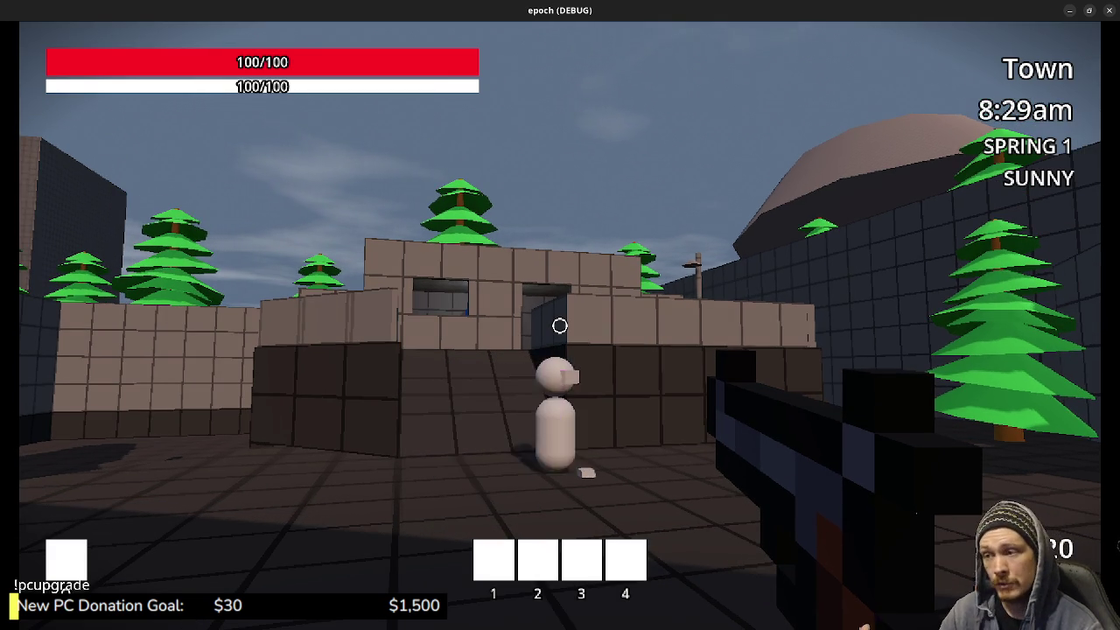
pyautogui.press('w')
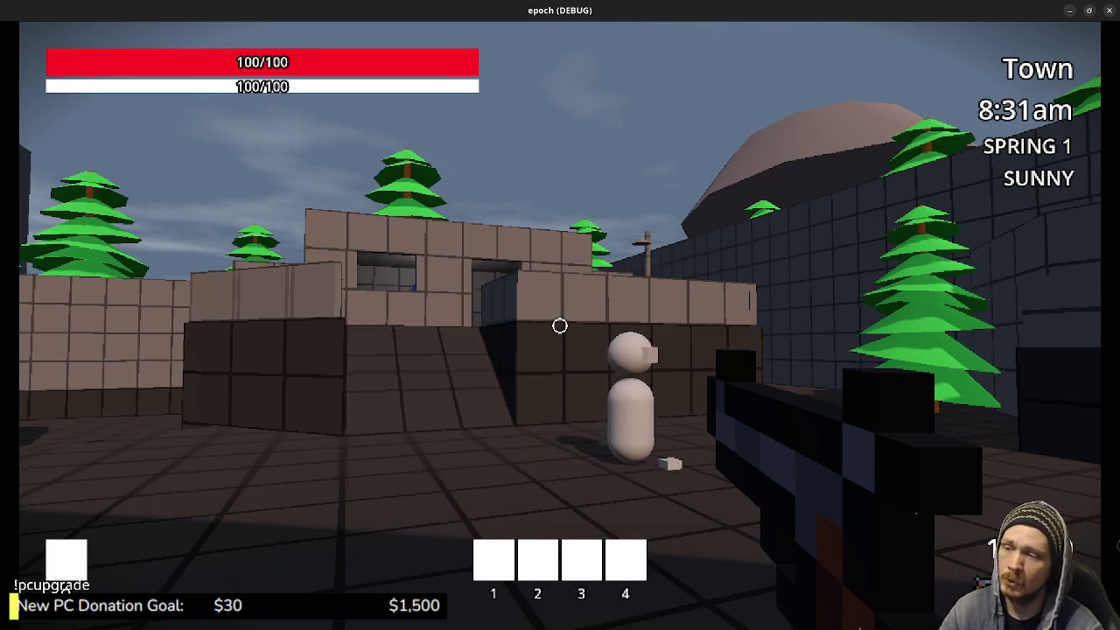
pyautogui.press('w')
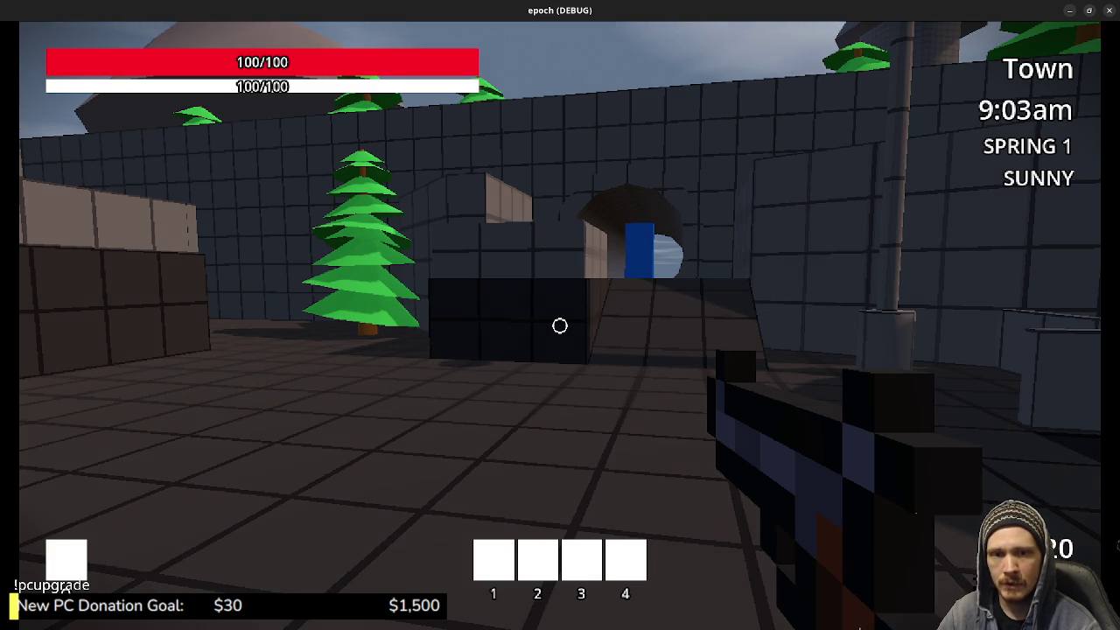
# Fire the gun, sprint through the corridors into the storage room, and check the inventory panel
pyautogui.click(560, 325)
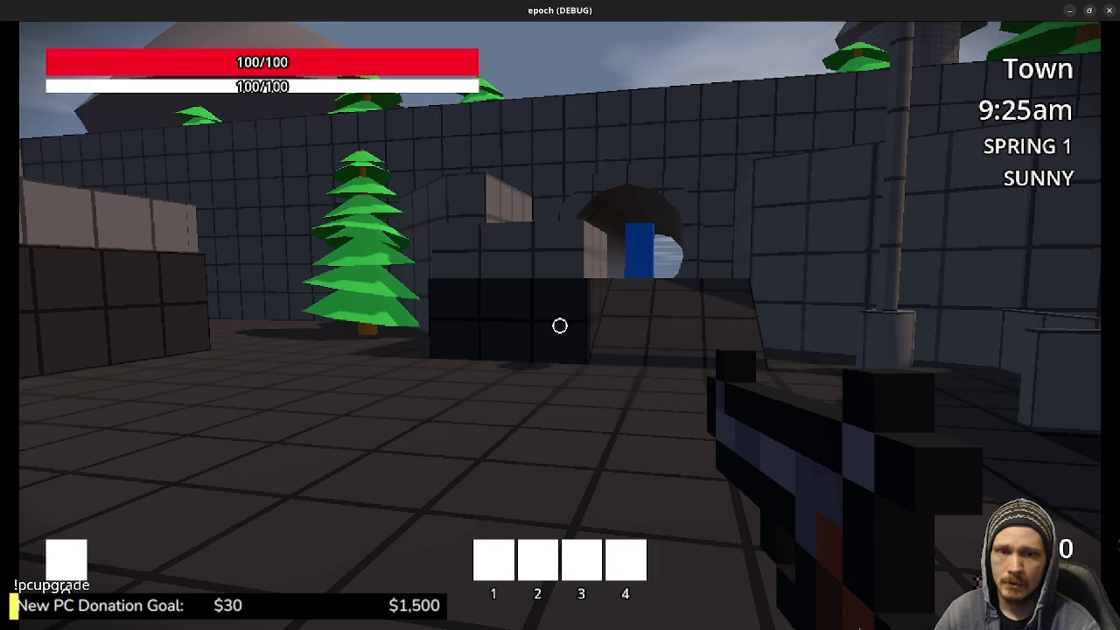
pyautogui.hotkey('shift', 'w')
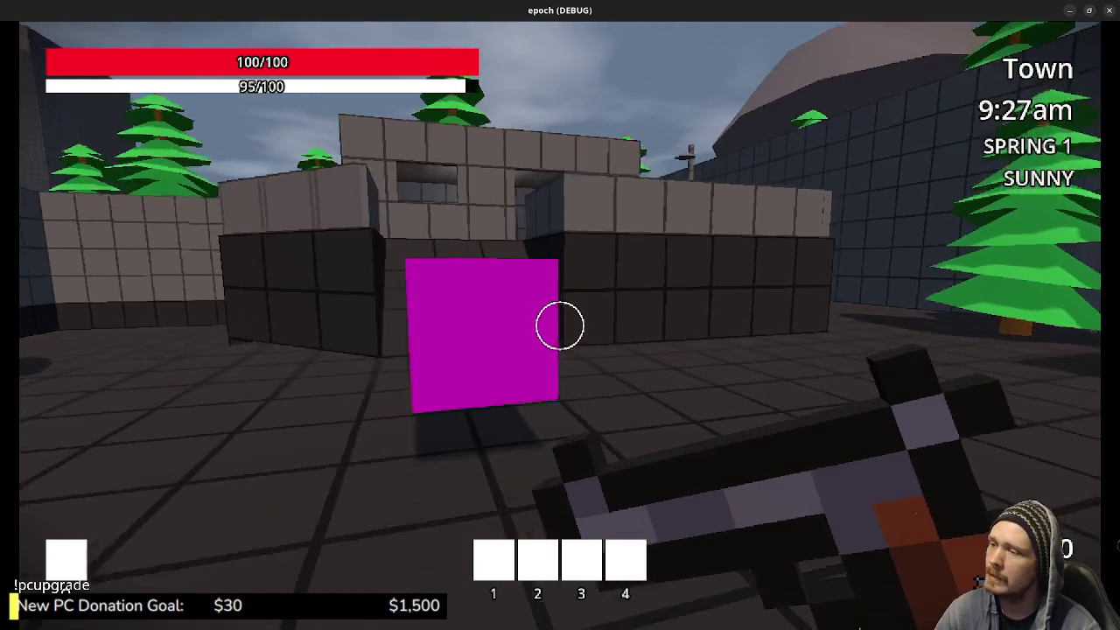
pyautogui.hotkey('shift', 'w')
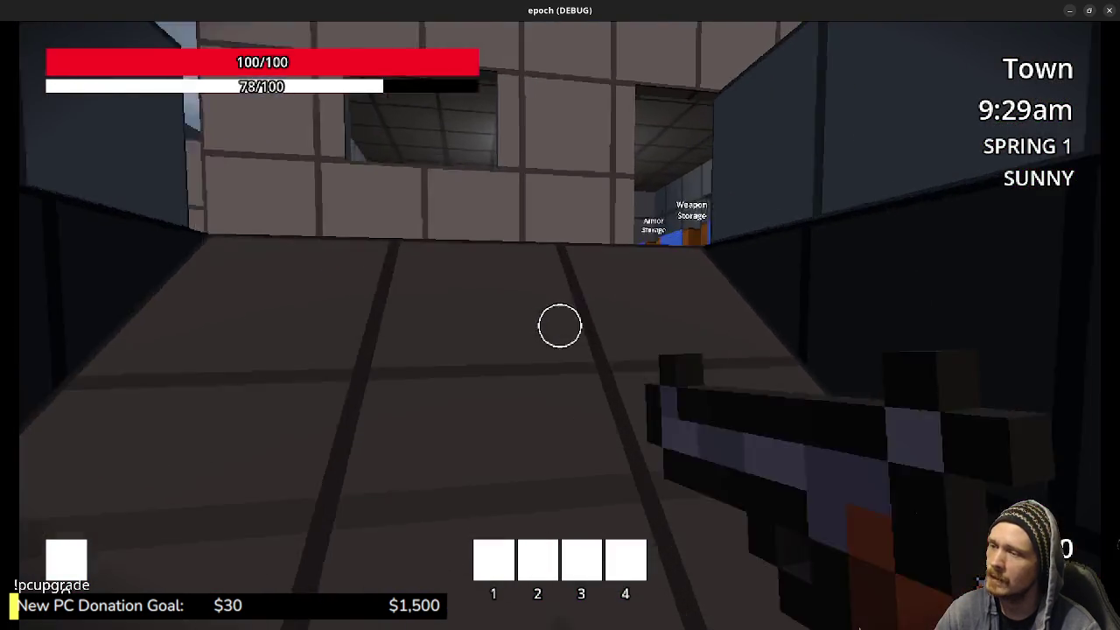
pyautogui.press('w')
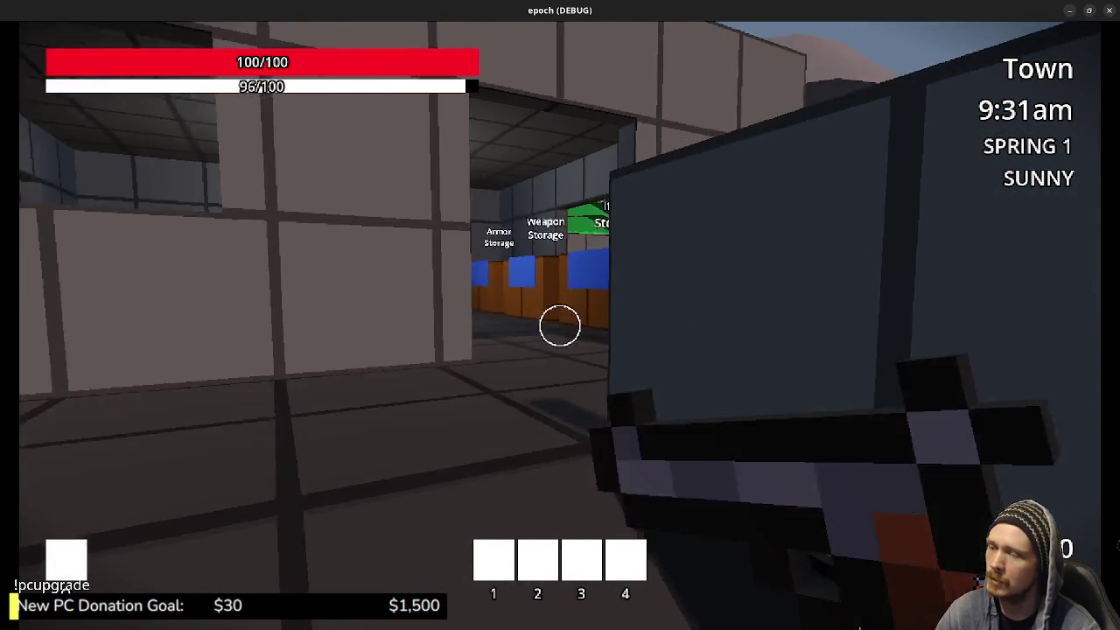
pyautogui.press('w')
pyautogui.press('Tab')
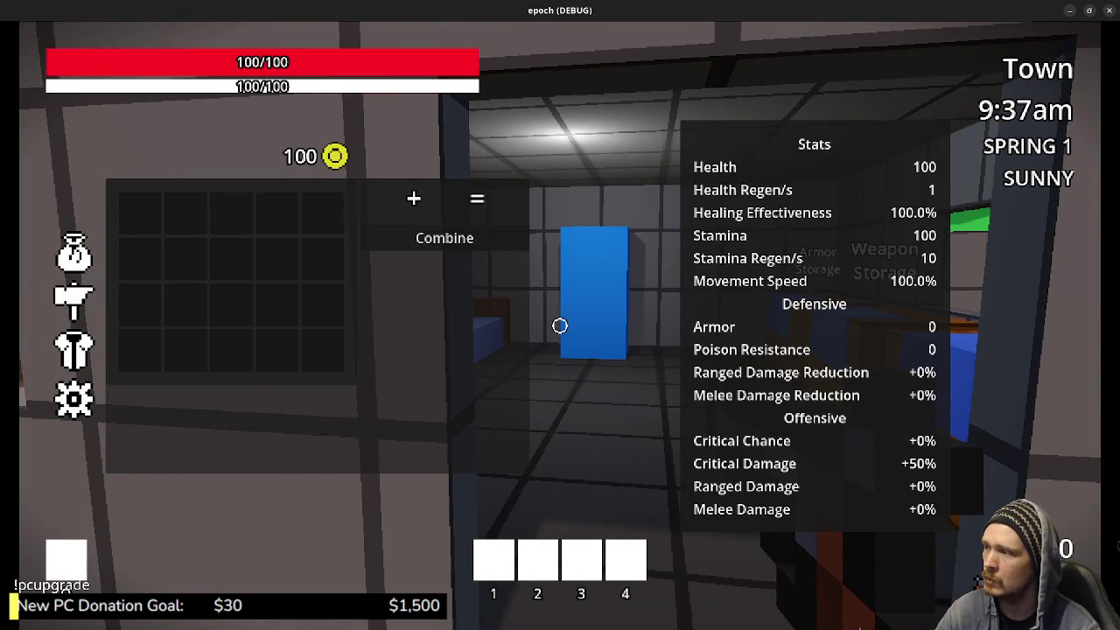
# Look over the Item Storage chest, bed and table, then jump to see past the walls
pyautogui.press('w')
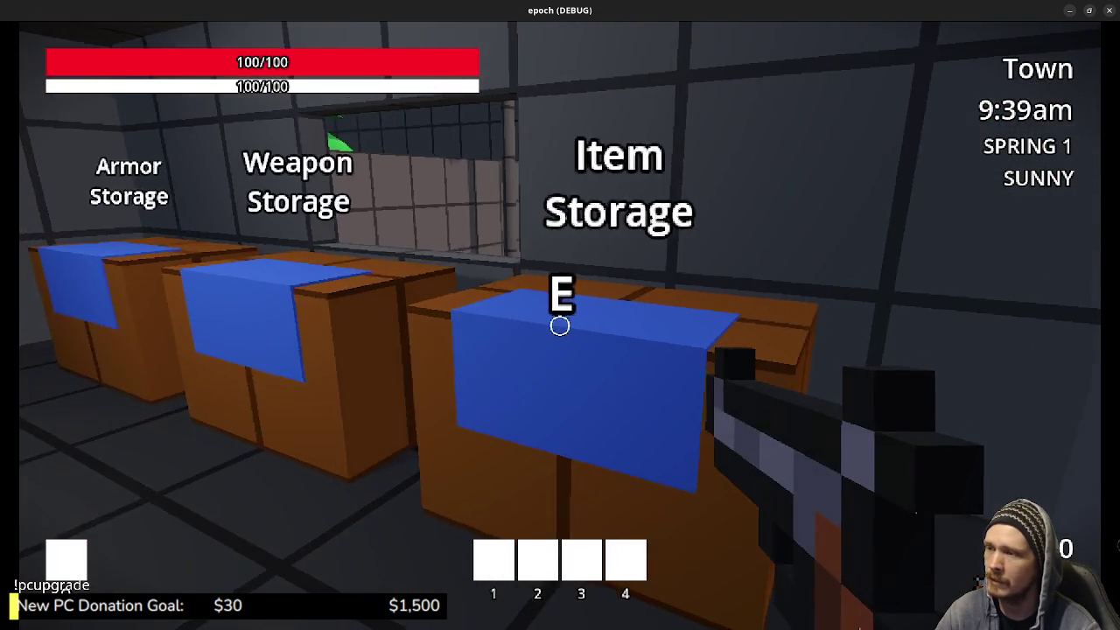
pyautogui.press('s')
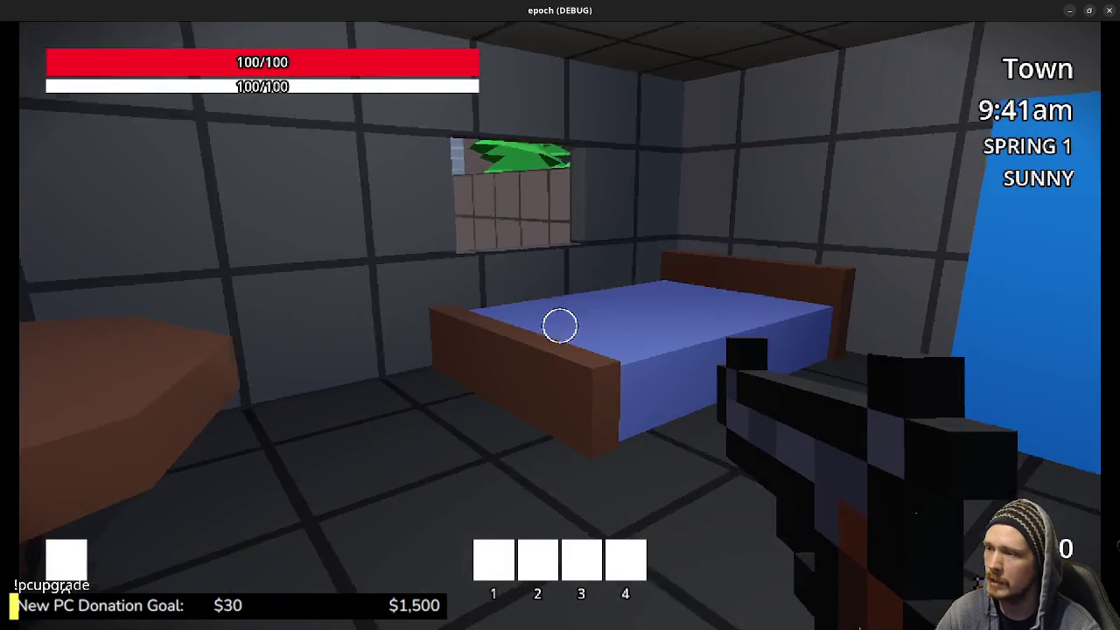
pyautogui.press('w')
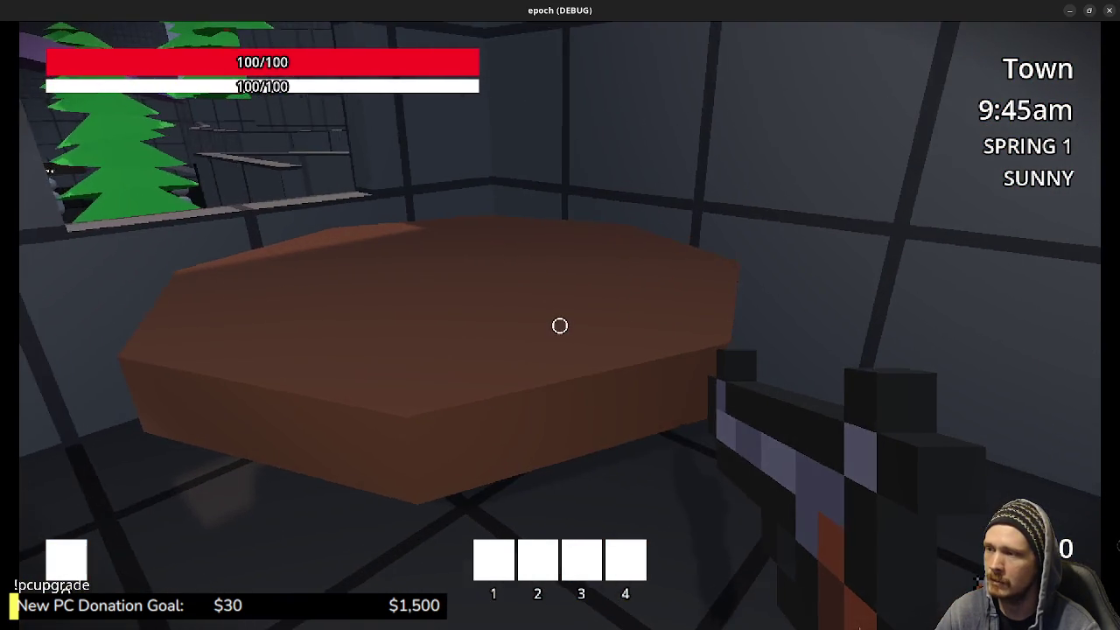
pyautogui.press('s')
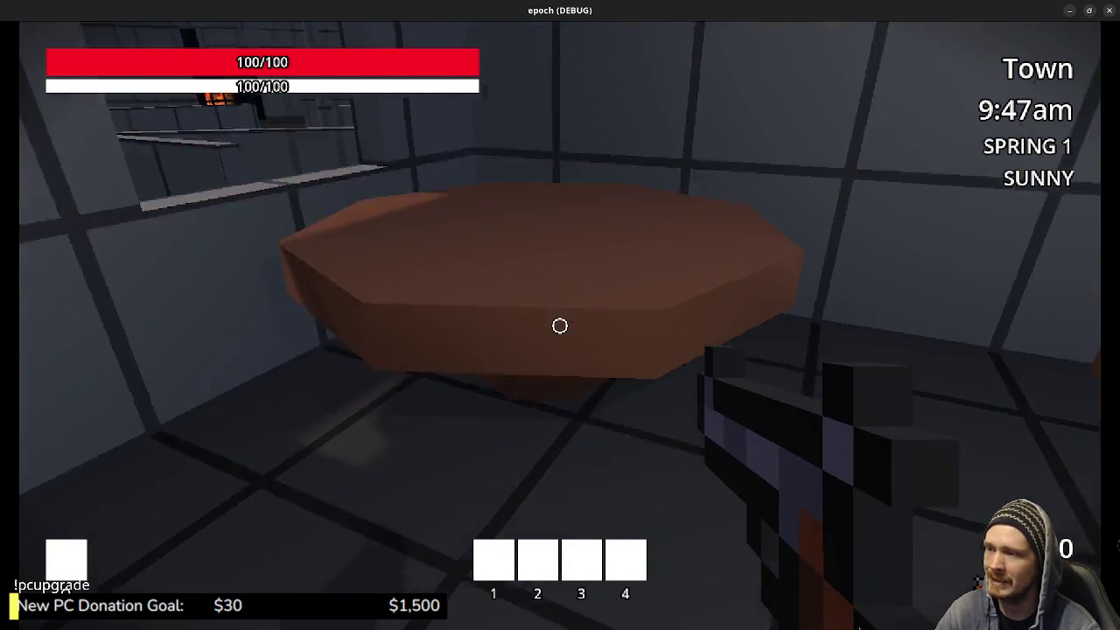
pyautogui.press('w')
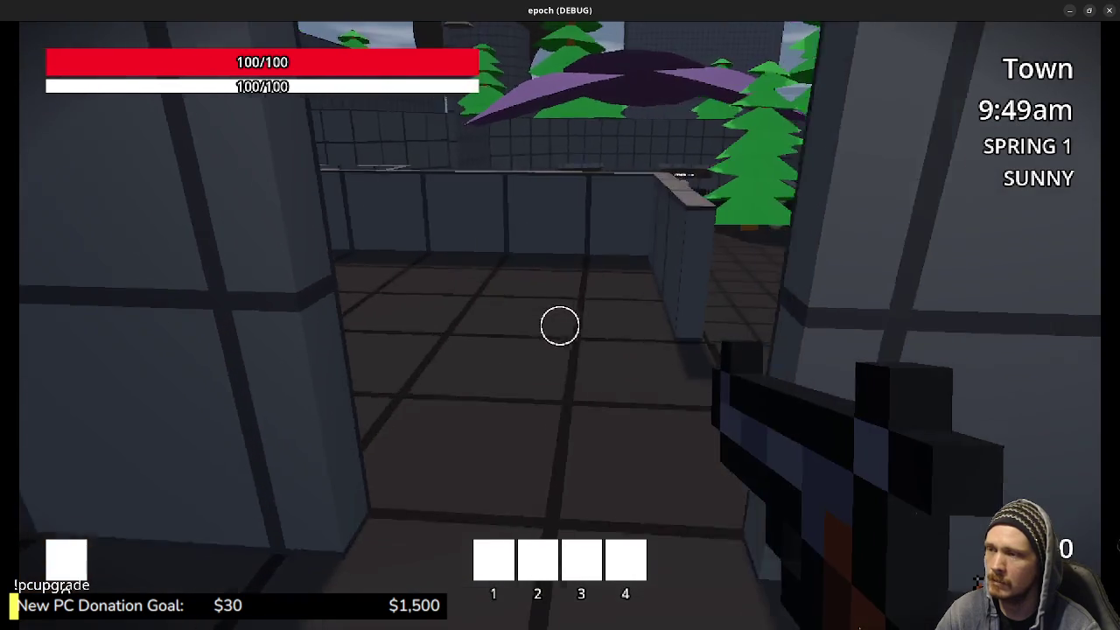
pyautogui.press('space')
# Walk down the alley into the open town area toward the shop stalls
pyautogui.press('w')
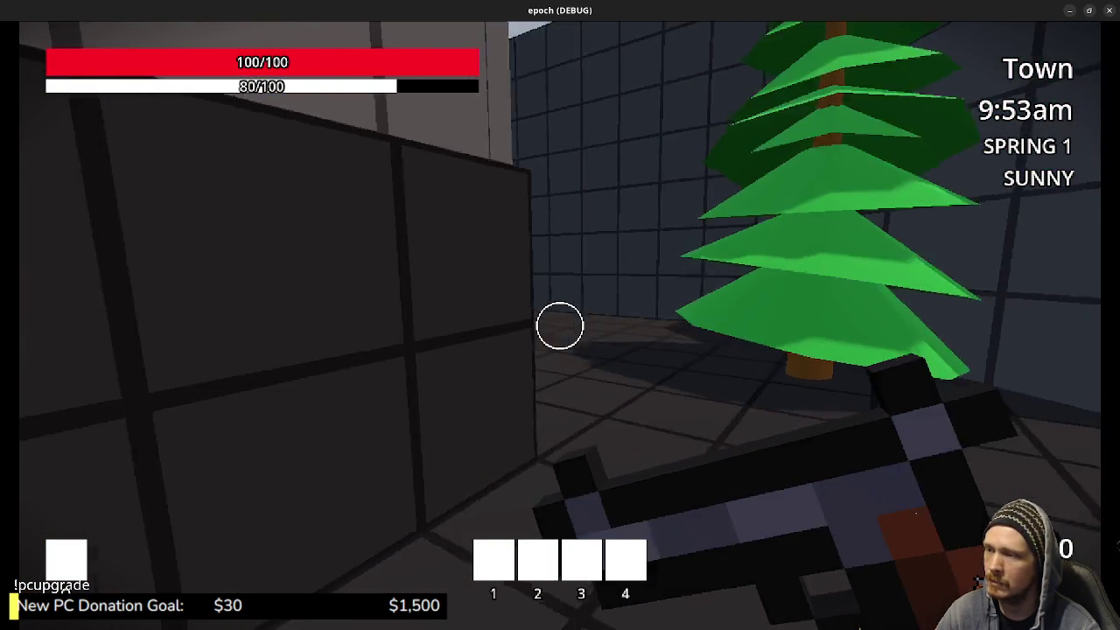
pyautogui.press('w')
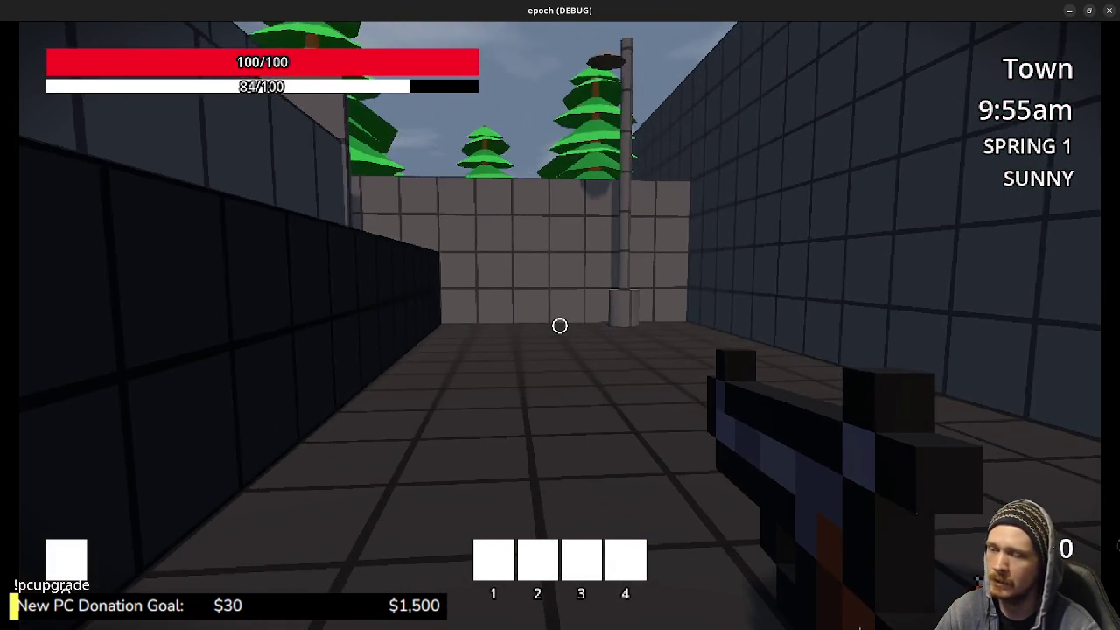
pyautogui.press('w')
pyautogui.press('w')
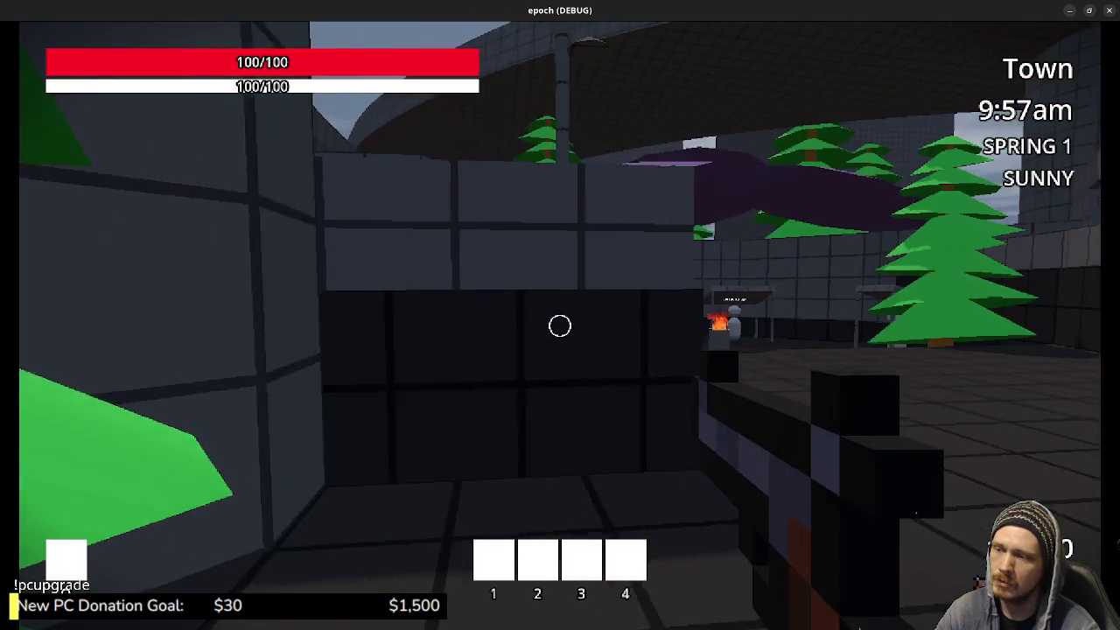
pyautogui.press('w')
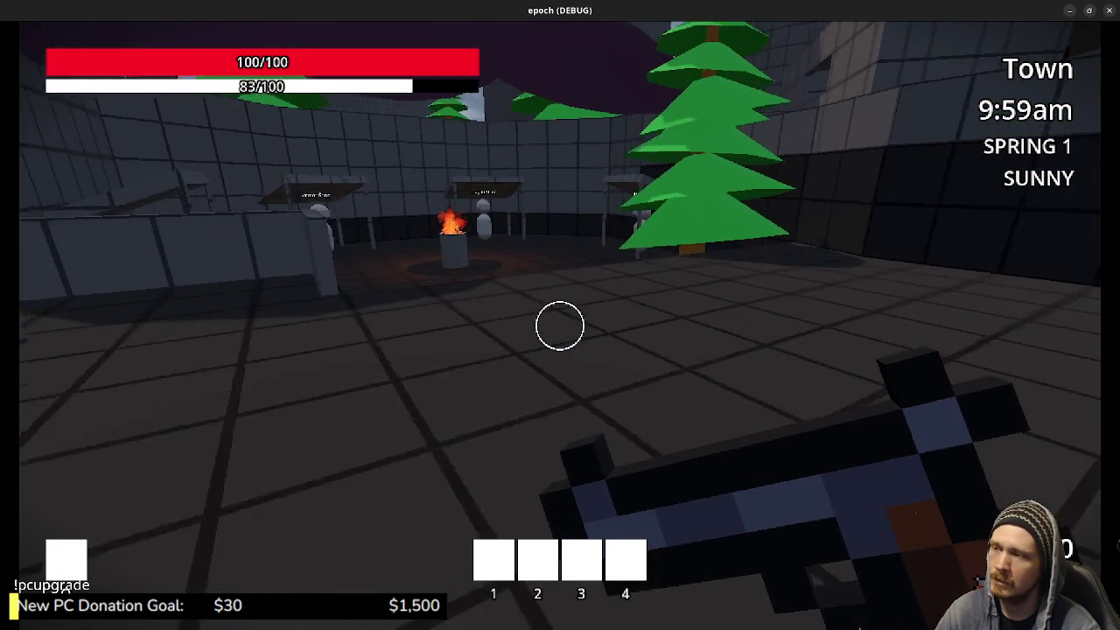
pyautogui.press('w')
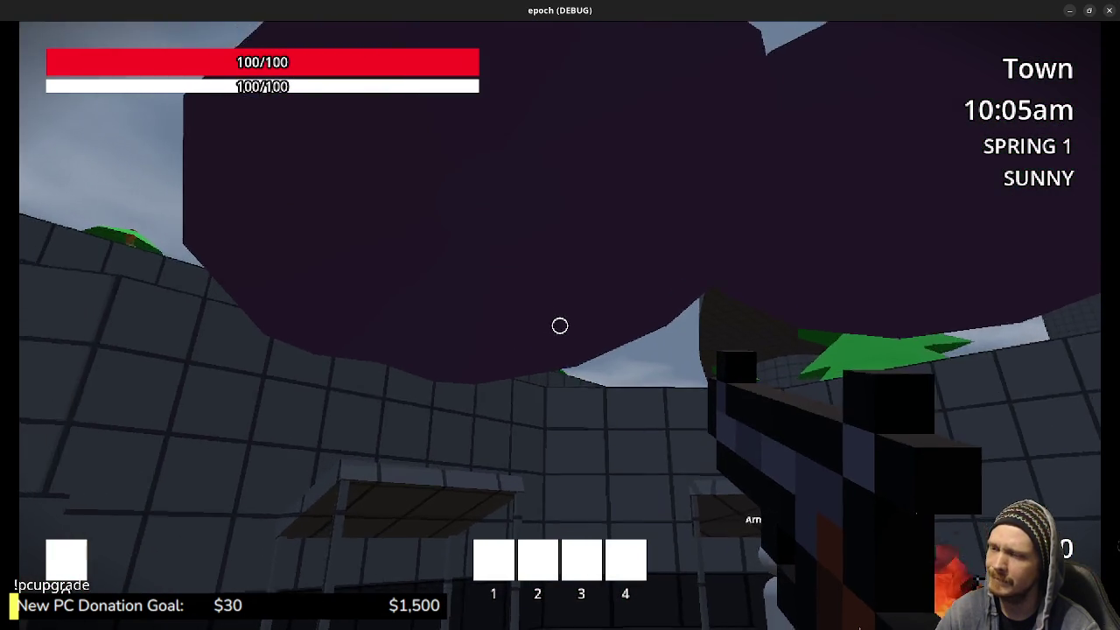
# Visit the Item Shop trade window and leave without buying
pyautogui.press('w')
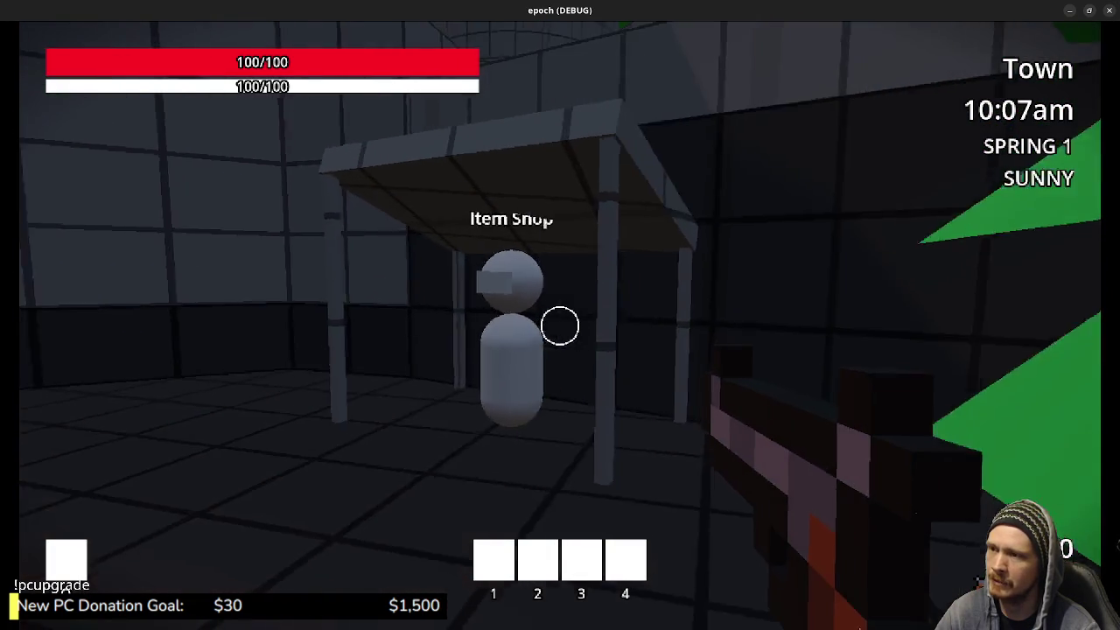
pyautogui.press('e')
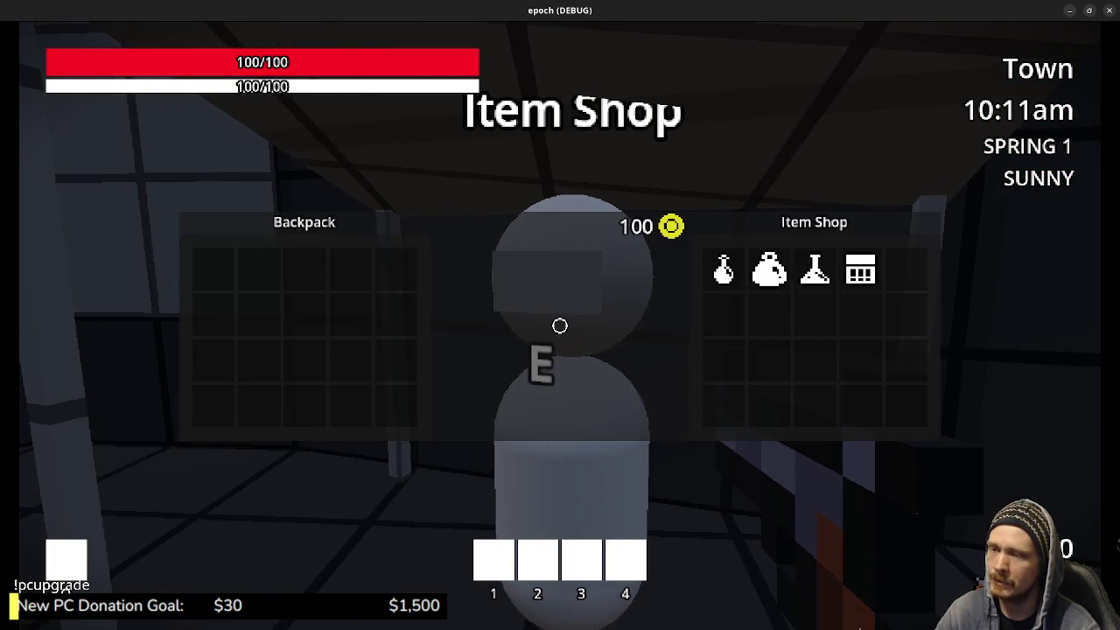
pyautogui.press('Escape')
# Buy a pistol, shotgun, assault rifle, SMG and sniper rifle from the Weapon Shop
pyautogui.press('w')
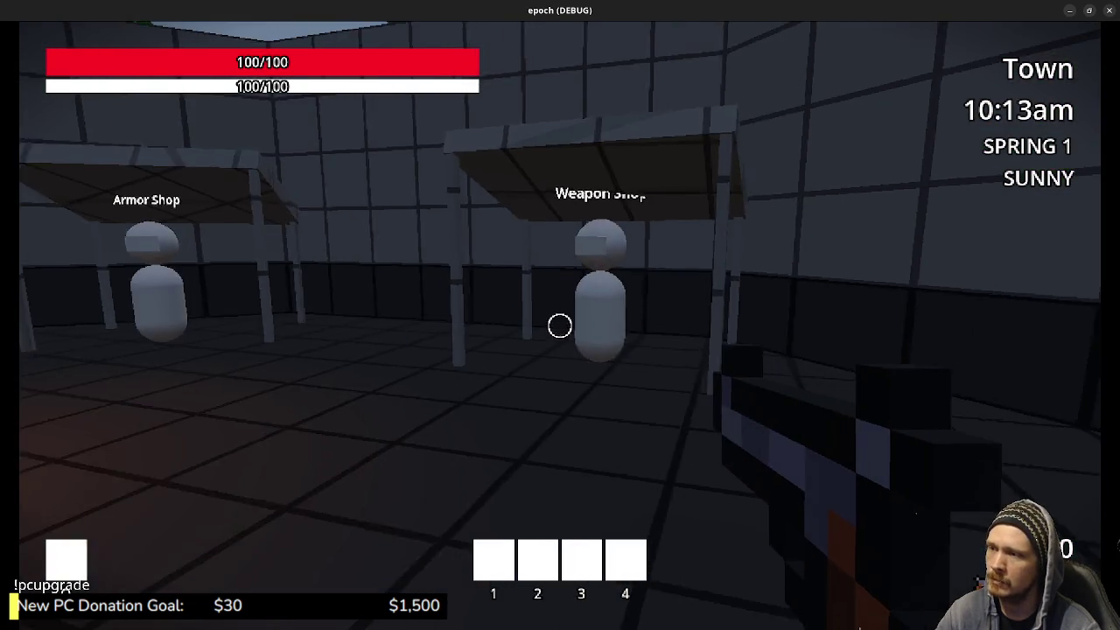
pyautogui.press('w')
pyautogui.press('e')
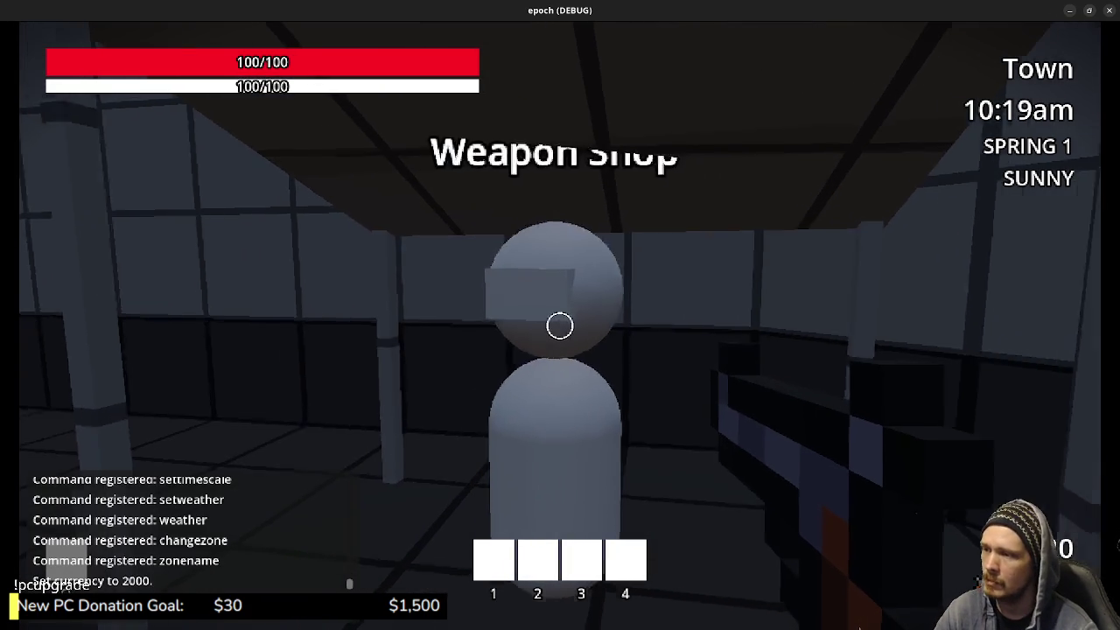
pyautogui.press('e')
pyautogui.click(724, 269)
pyautogui.click(769, 269)
pyautogui.click(815, 268)
pyautogui.click(861, 269)
pyautogui.click(907, 268)
pyautogui.press('e')
# Buy iron pantaloons and iron boots from the Armor Shop
pyautogui.press('w')
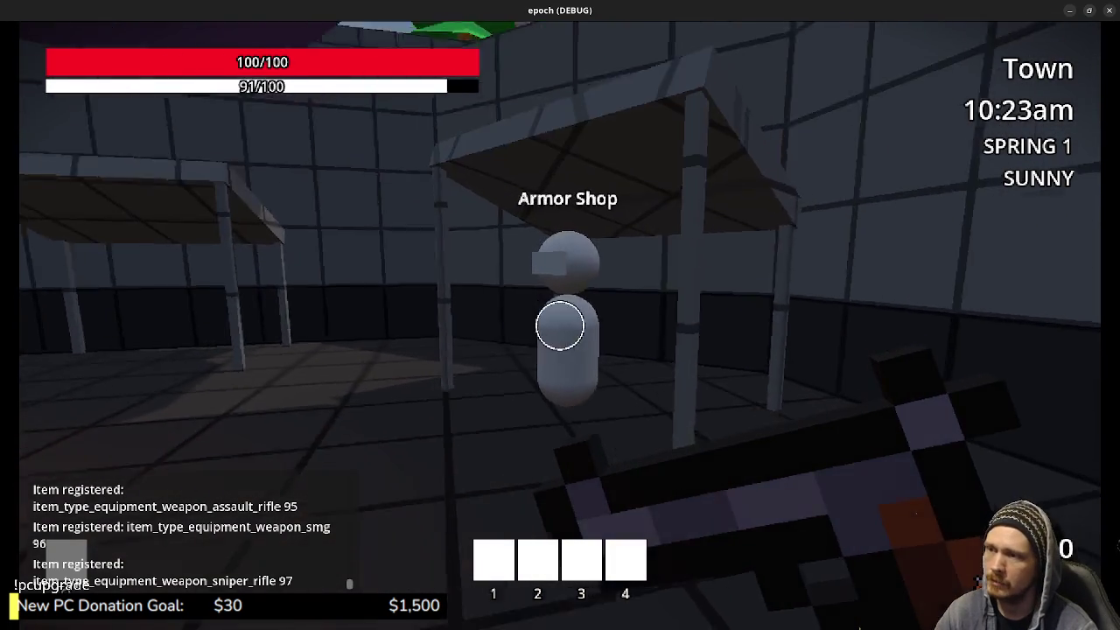
pyautogui.press('e')
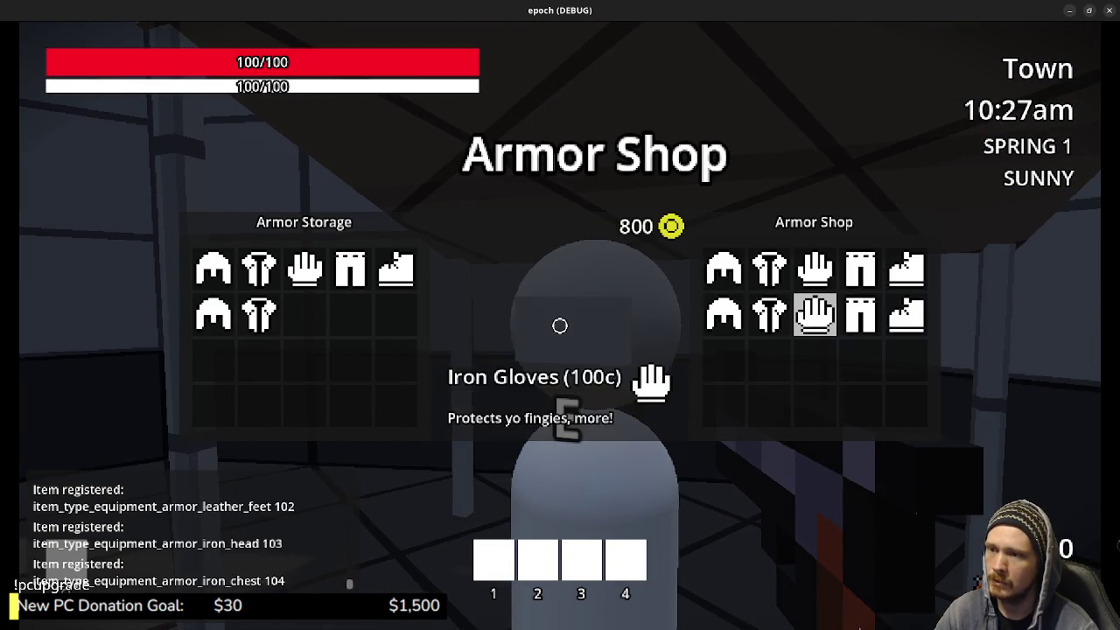
pyautogui.click(861, 315)
pyautogui.click(907, 315)
# Close the Armor Shop and walk across town to the Weapon Storage chest
pyautogui.press('e')
pyautogui.press('w')
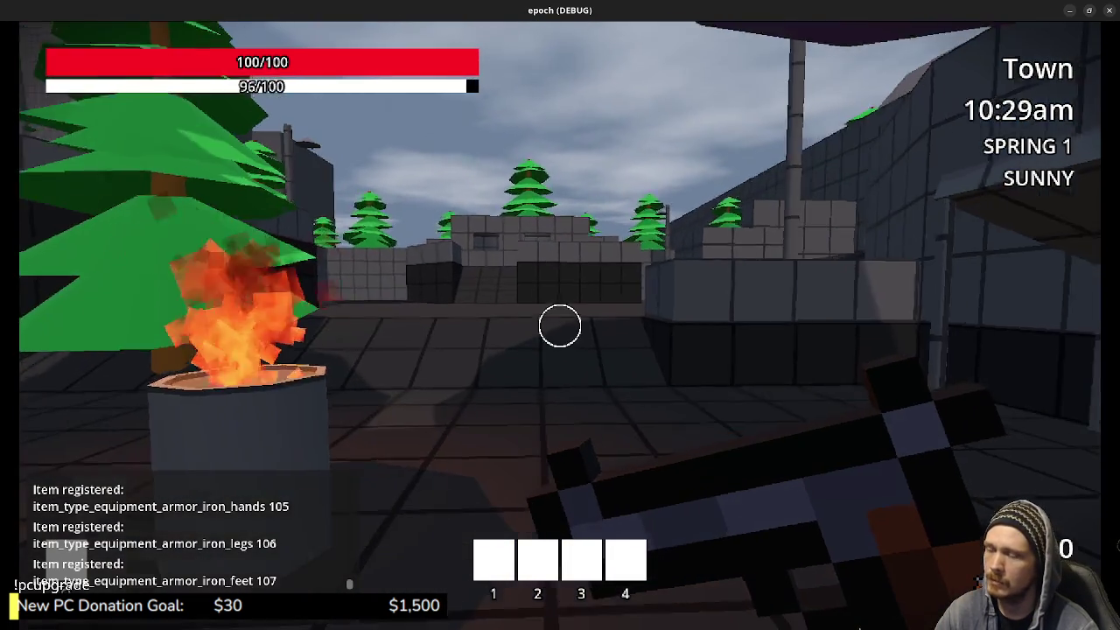
pyautogui.press('w')
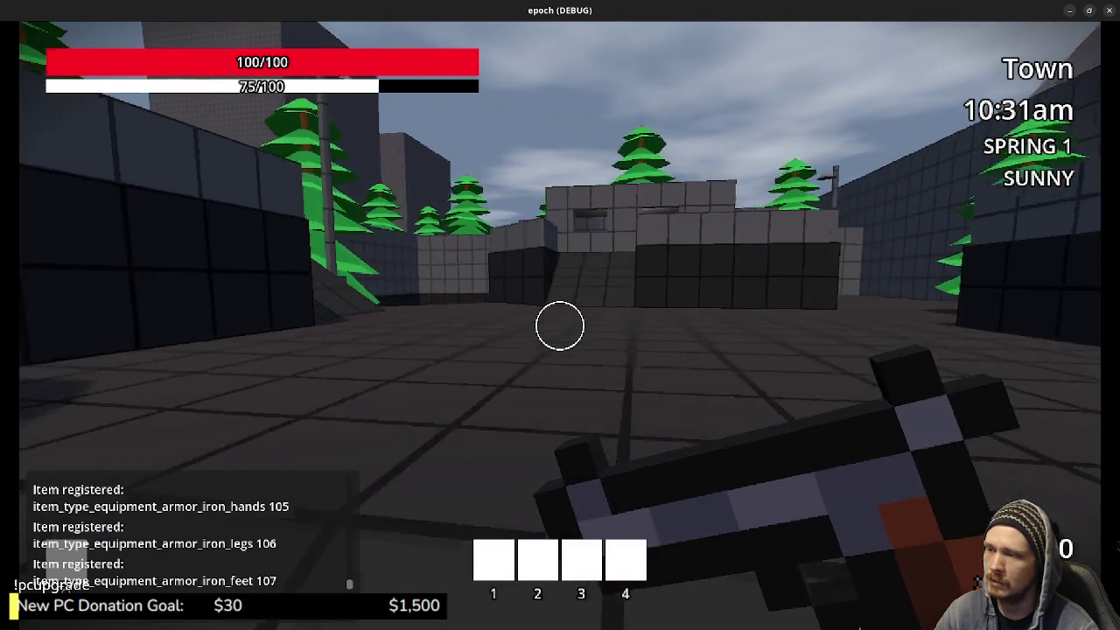
pyautogui.press('w')
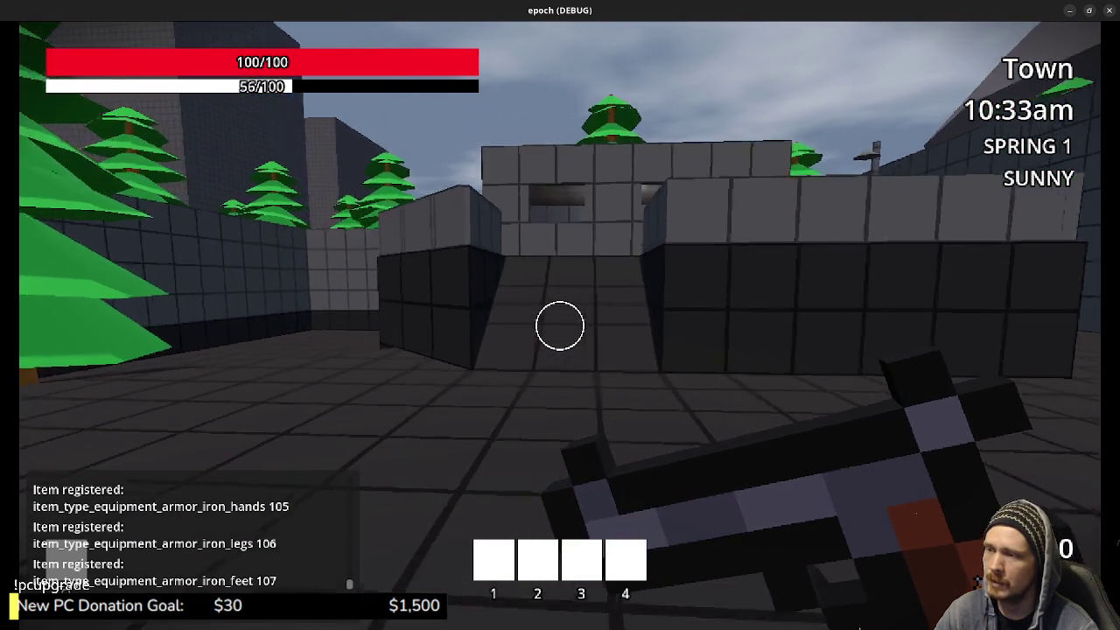
pyautogui.press('Tab')
pyautogui.press('Tab')
pyautogui.press('w')
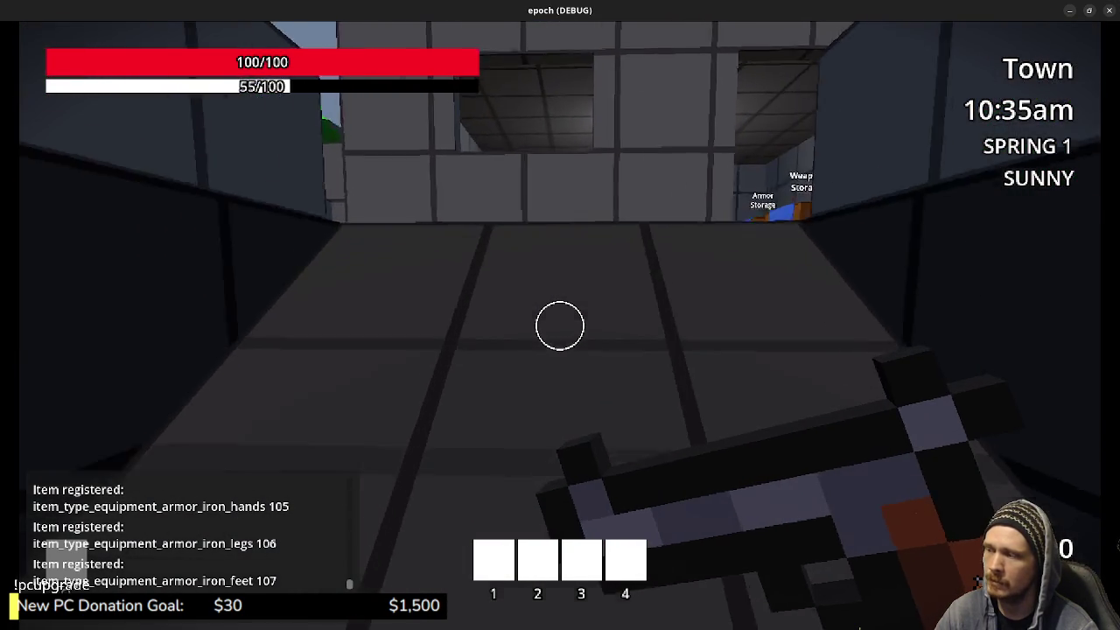
pyautogui.press('w')
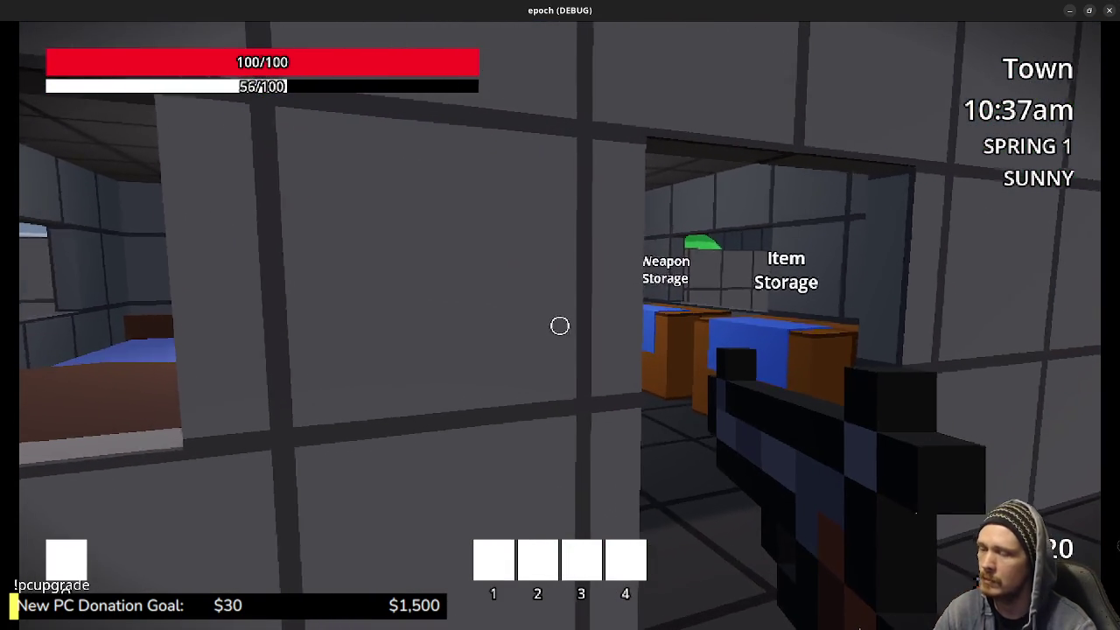
pyautogui.press('w')
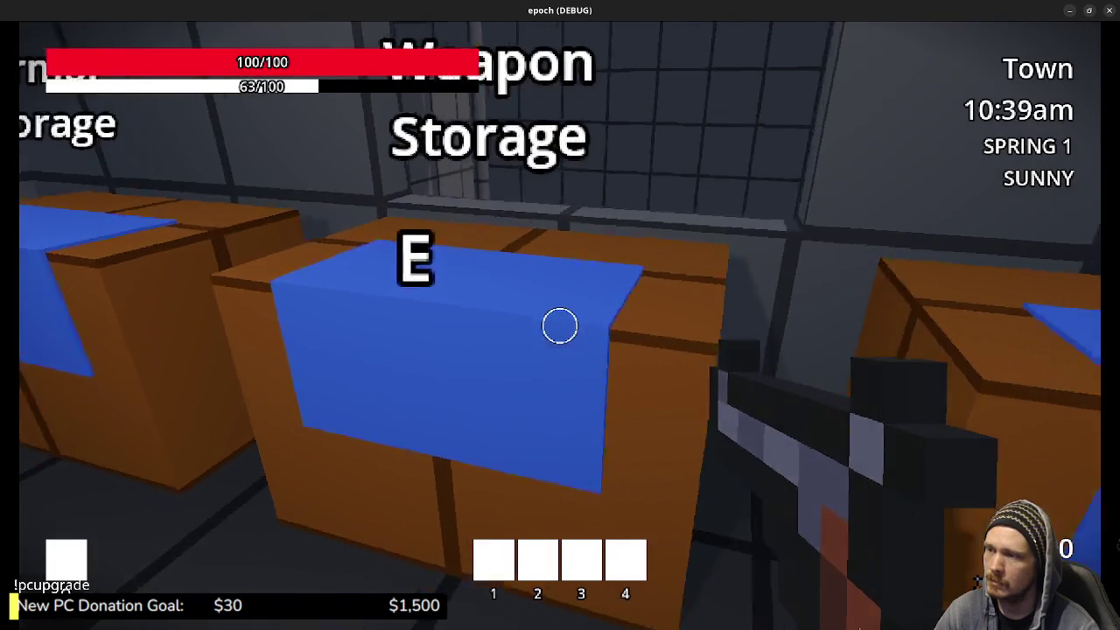
# Equip the SMG as primary and the Shotgun as secondary from Weapon Storage
pyautogui.press('e')
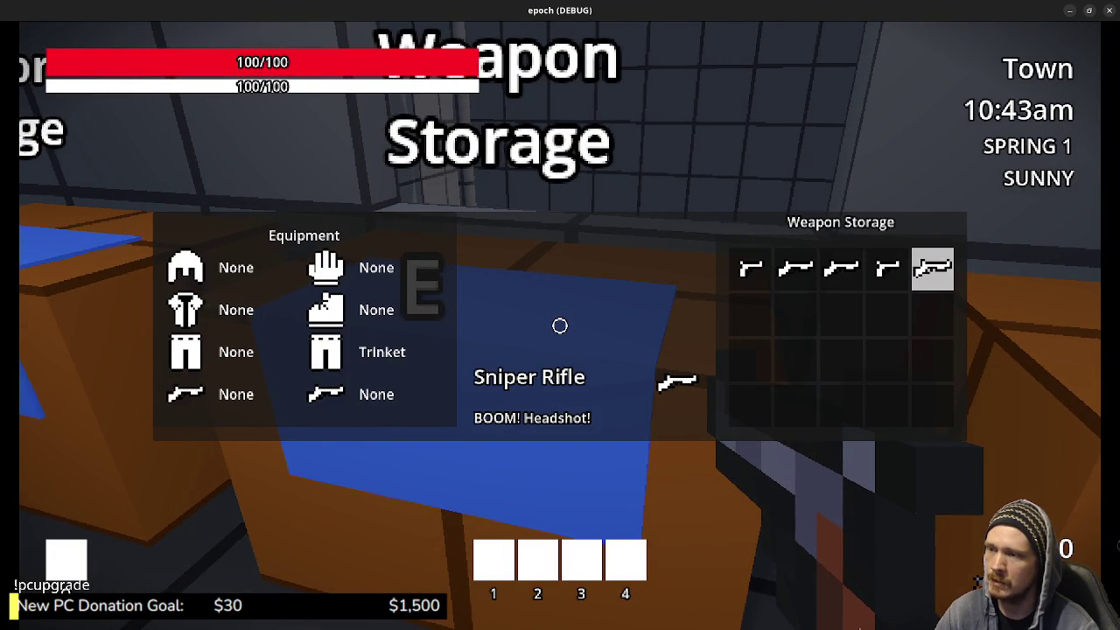
pyautogui.rightClick(895, 271)
pyautogui.click(949, 288)
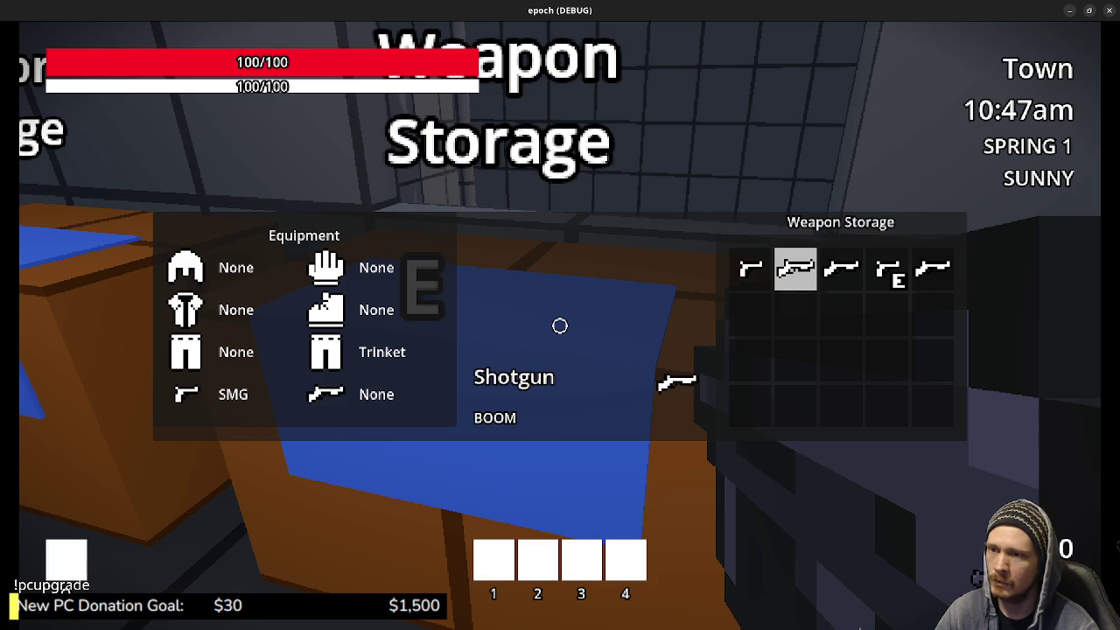
pyautogui.click(797, 271)
pyautogui.click(860, 321)
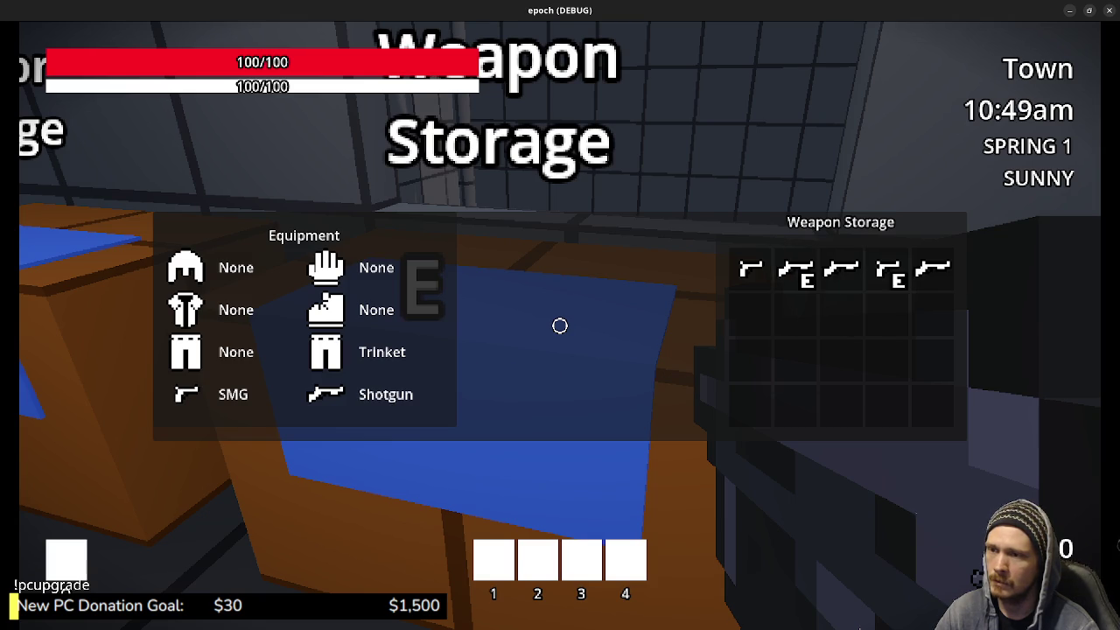
pyautogui.press('e')
pyautogui.press('e')
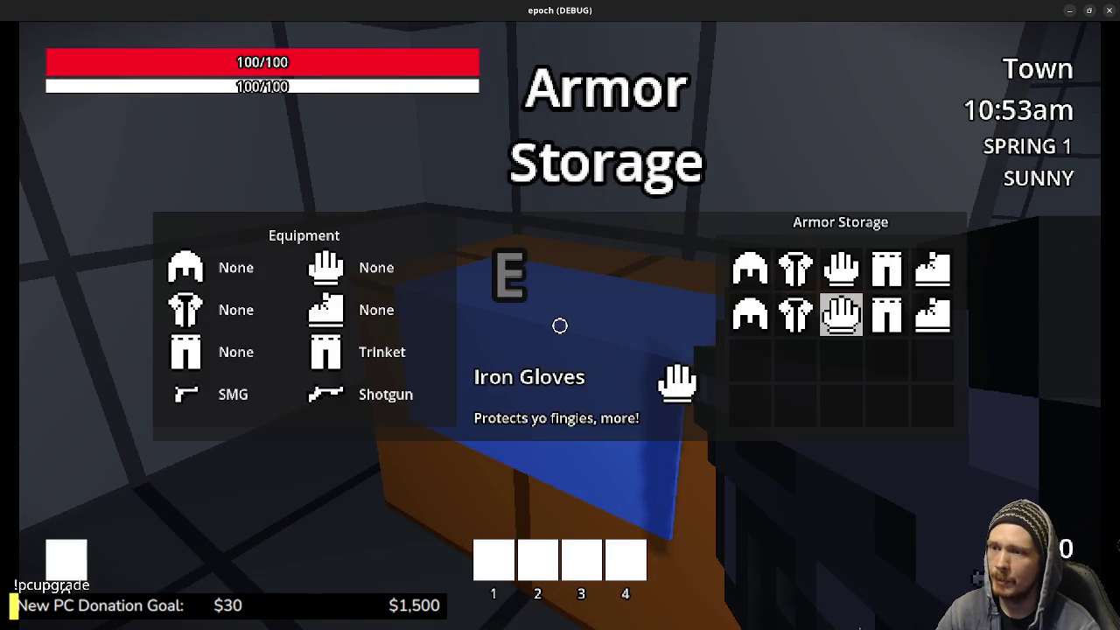
# Equip Leather Cap, Iron Cuirass, Leather Gloves, Iron Pantaloons and Iron Boots, then check stats
pyautogui.click(750, 268)
pyautogui.click(796, 314)
pyautogui.click(841, 269)
pyautogui.click(886, 314)
pyautogui.click(932, 314)
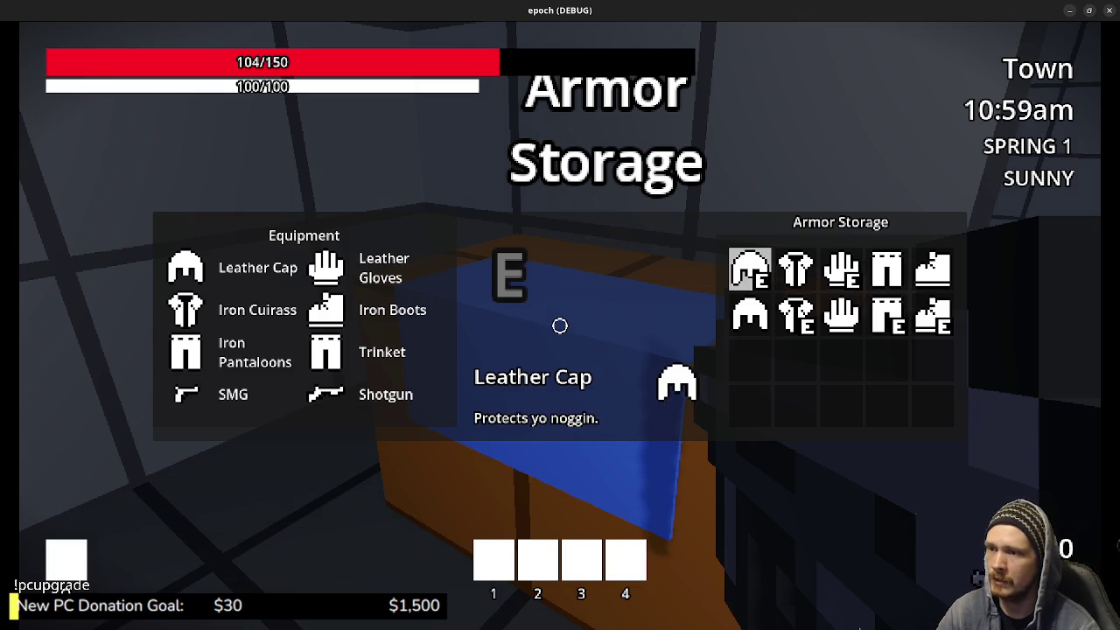
pyautogui.press('Escape')
pyautogui.press('Tab')
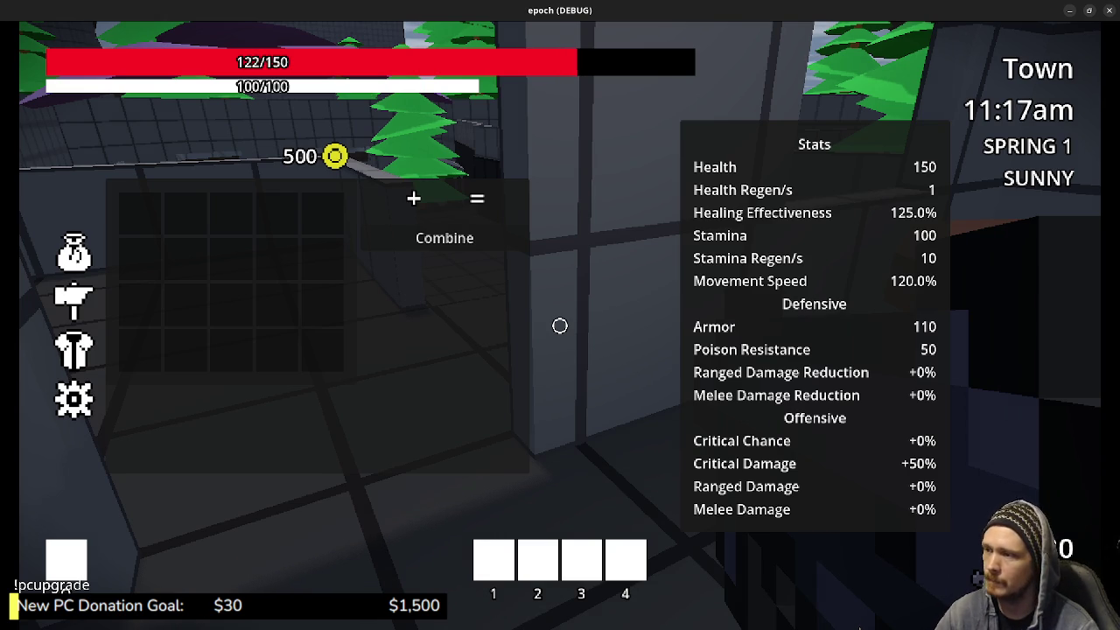
# Close the stats panel and sprint across the courtyard and through the tunnel
pyautogui.press('Tab')
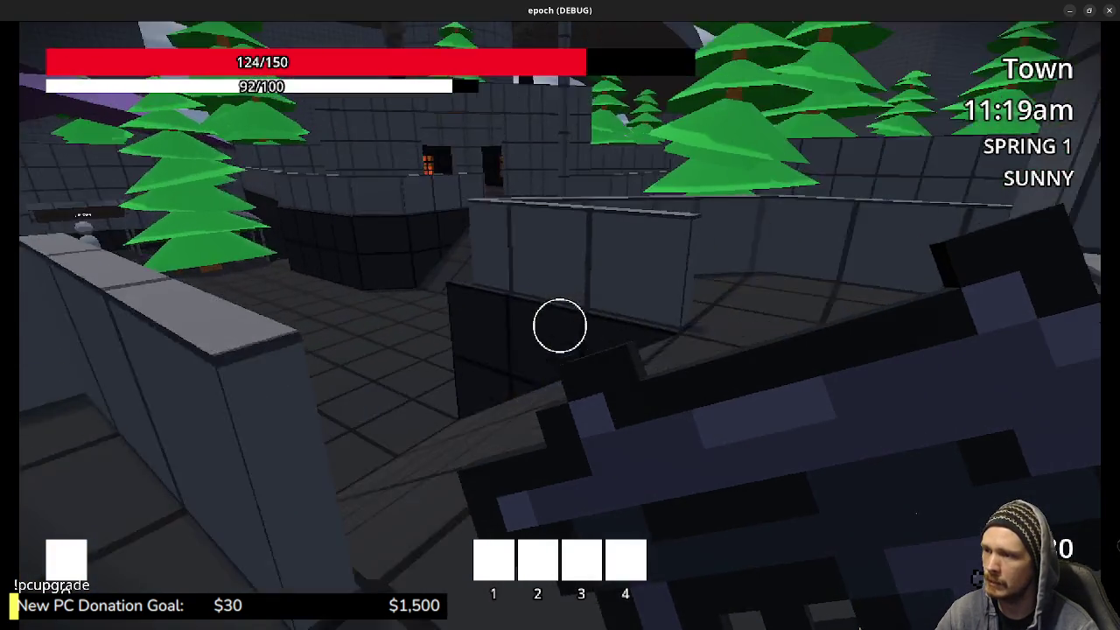
pyautogui.hotkey('shift', 'w')
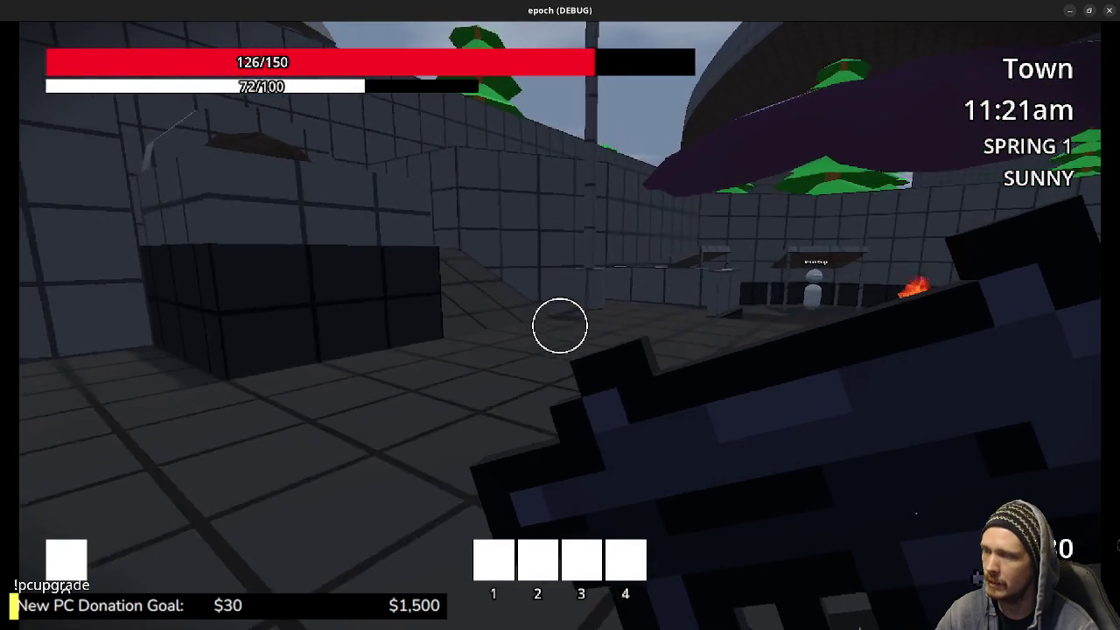
pyautogui.hotkey('shift', 'w')
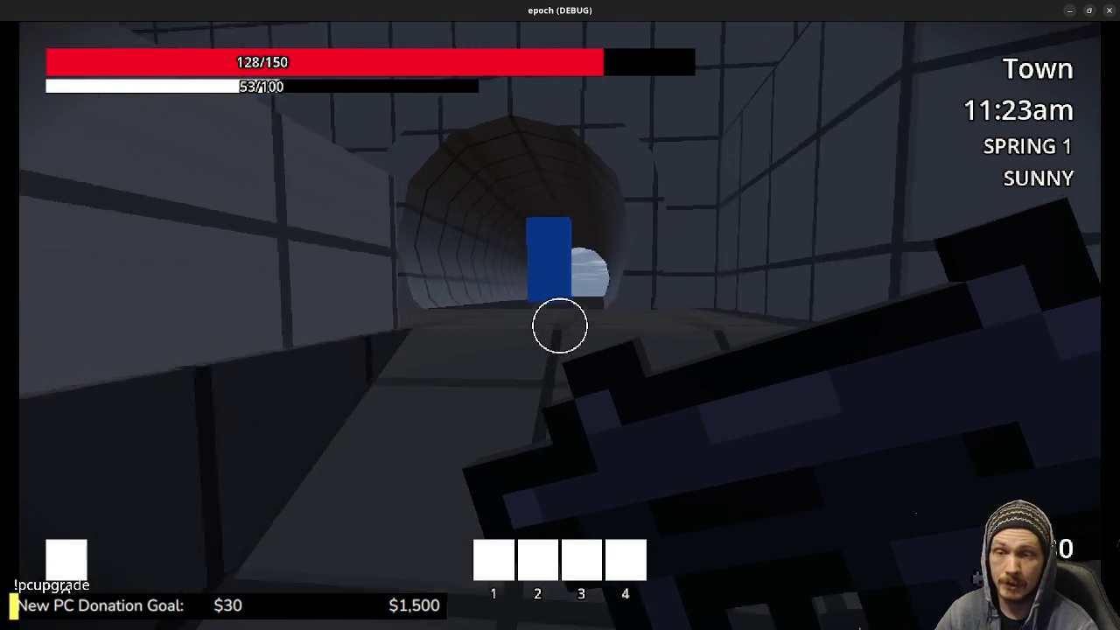
pyautogui.hotkey('shift', 'w')
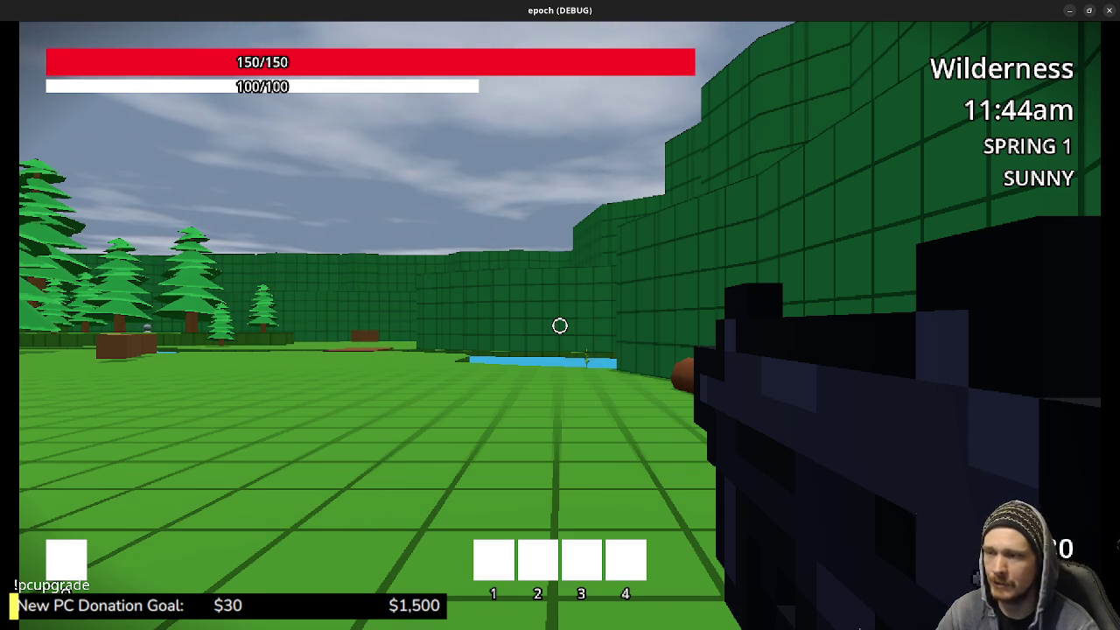
# Walk down the green corridor to collect Honey from the beehive and an insect from the log
pyautogui.press('w')
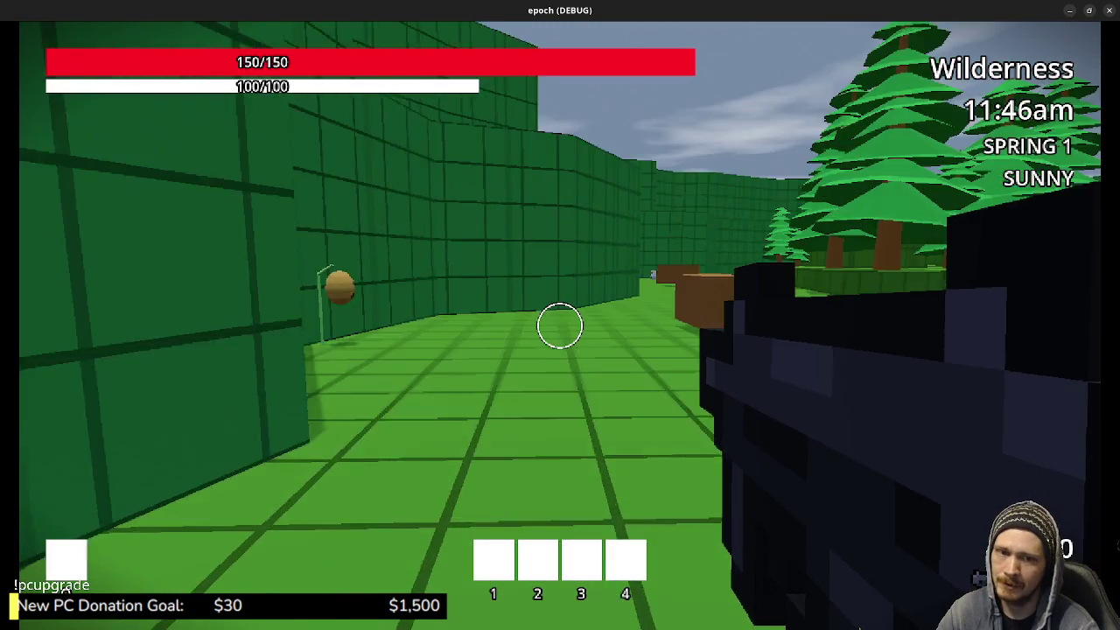
pyautogui.press('w')
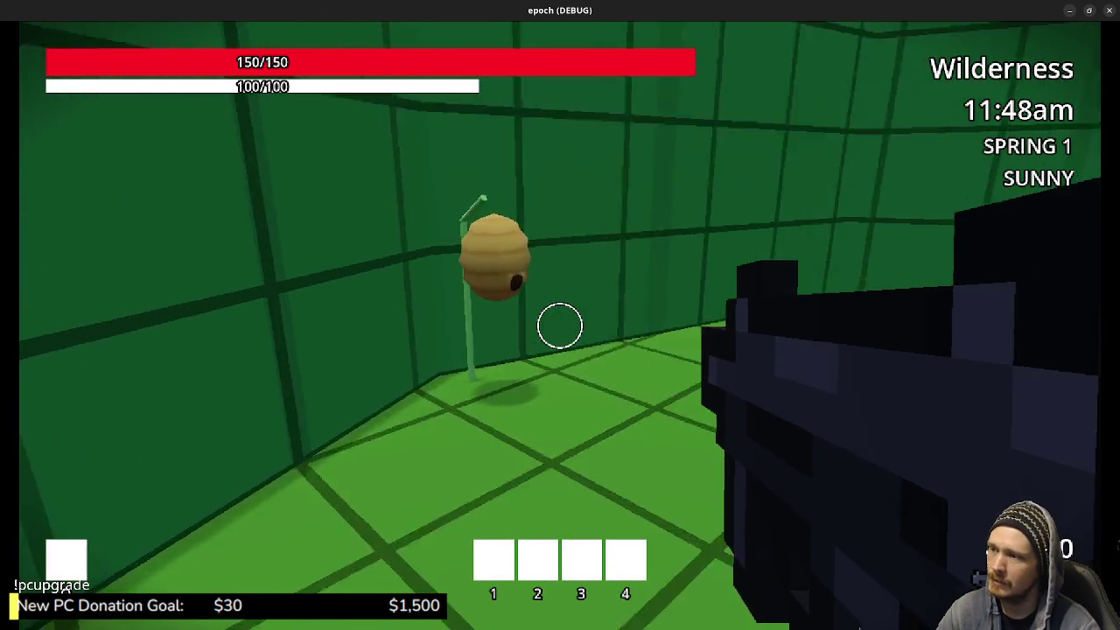
pyautogui.press('w')
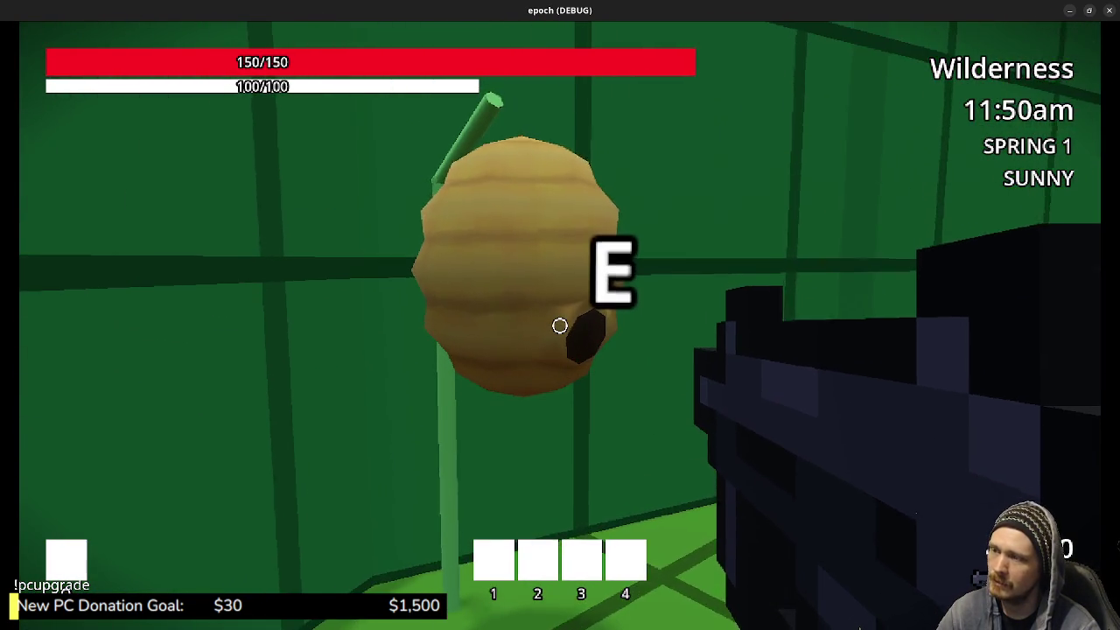
pyautogui.press('w')
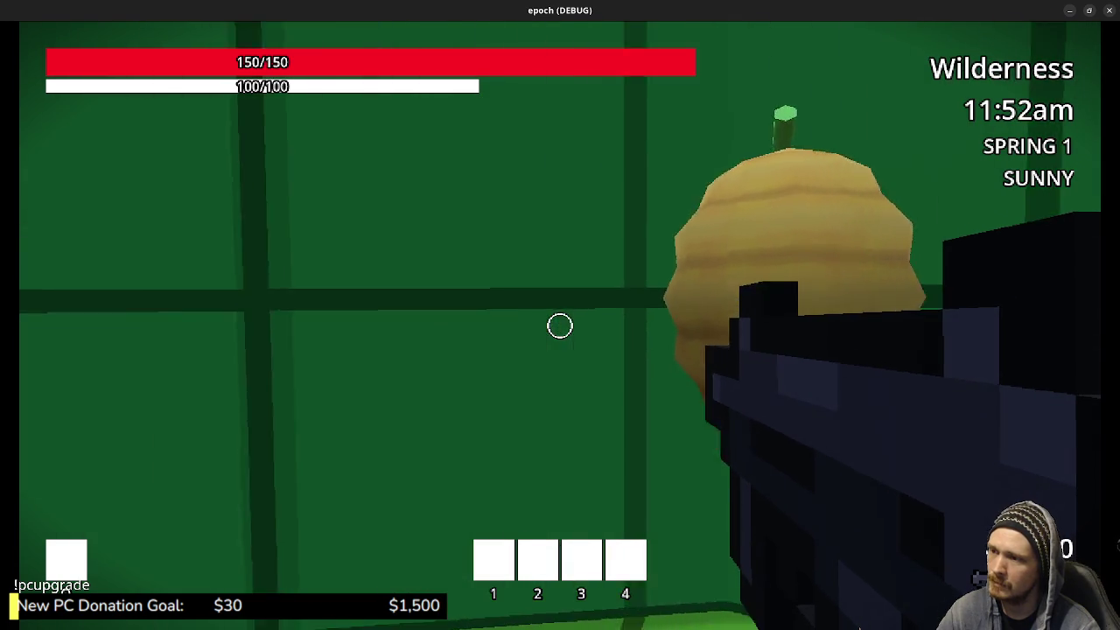
pyautogui.press('w')
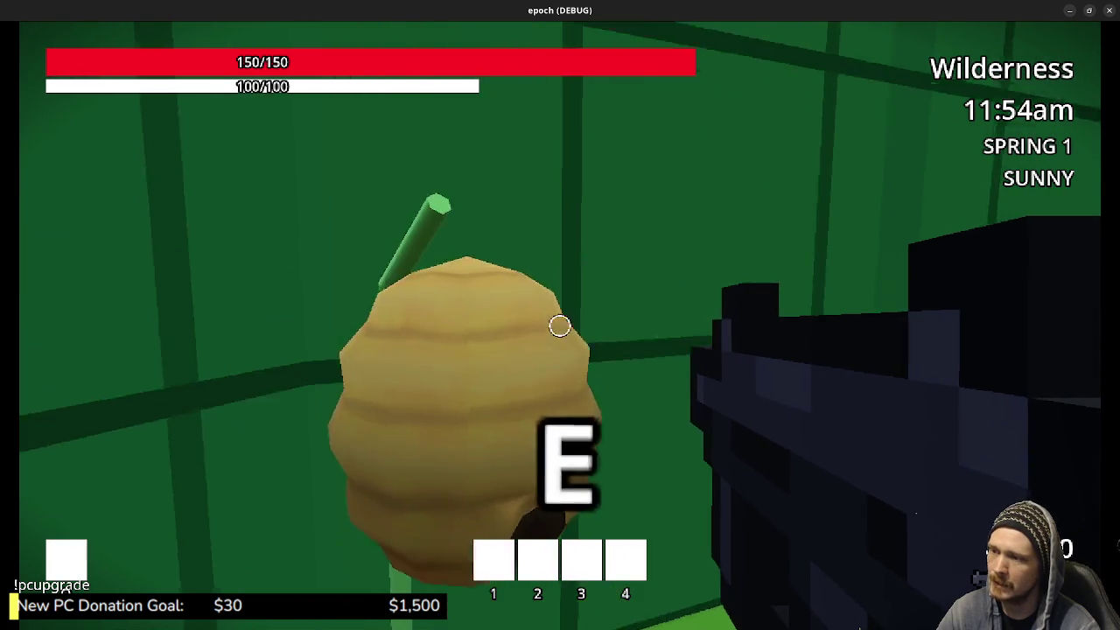
pyautogui.press('e')
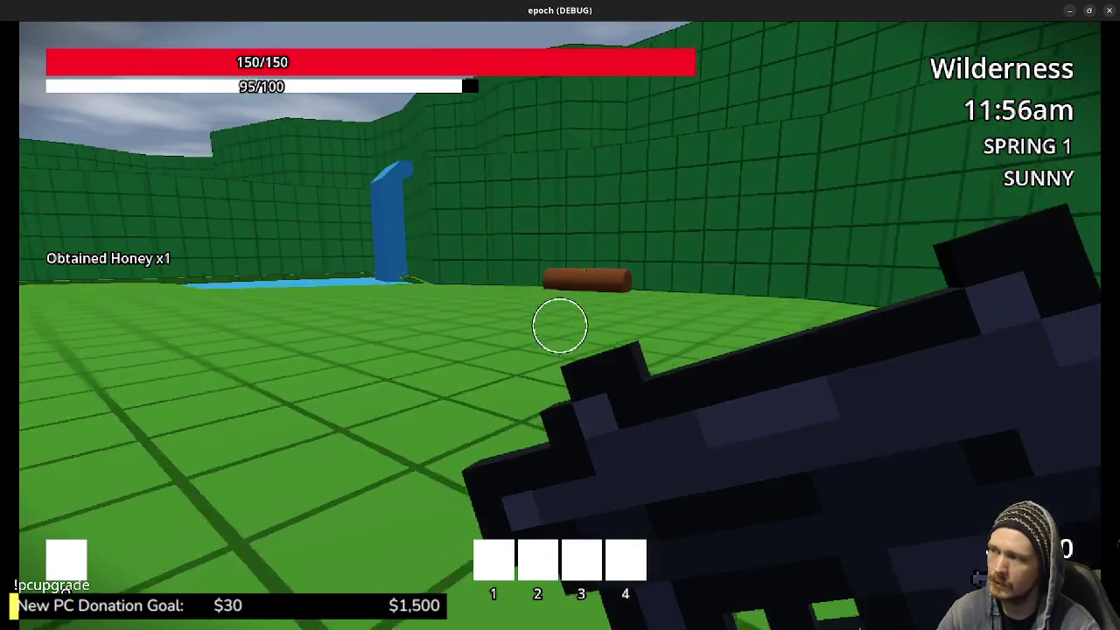
pyautogui.press('w')
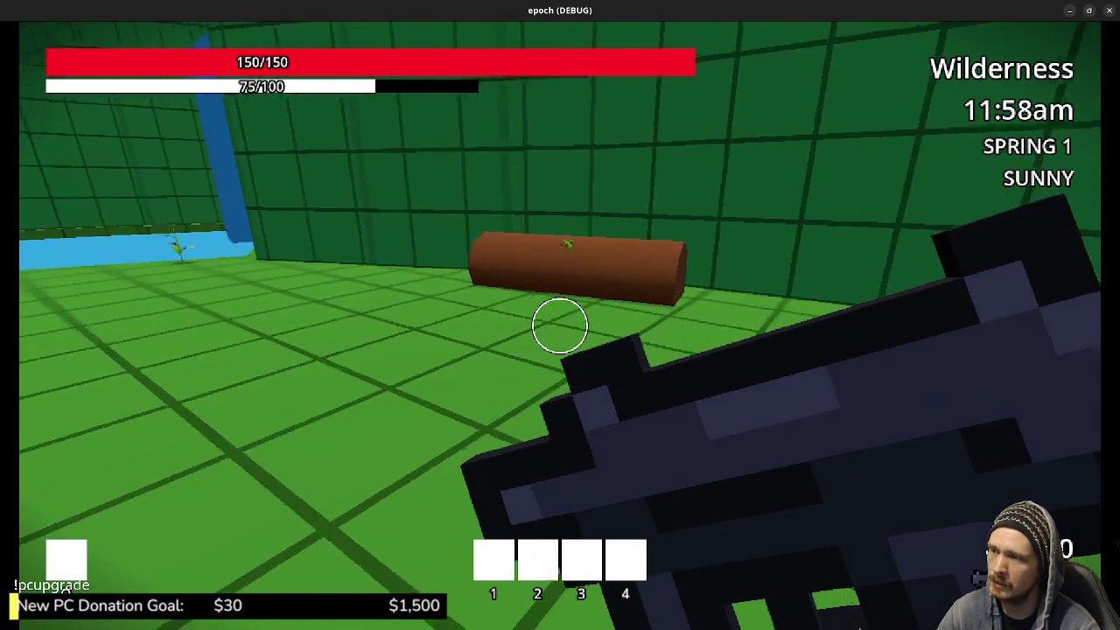
pyautogui.press('w')
pyautogui.press('e')
# Harvest the Herb by the pond and the Herb by the platform wall
pyautogui.press('w')
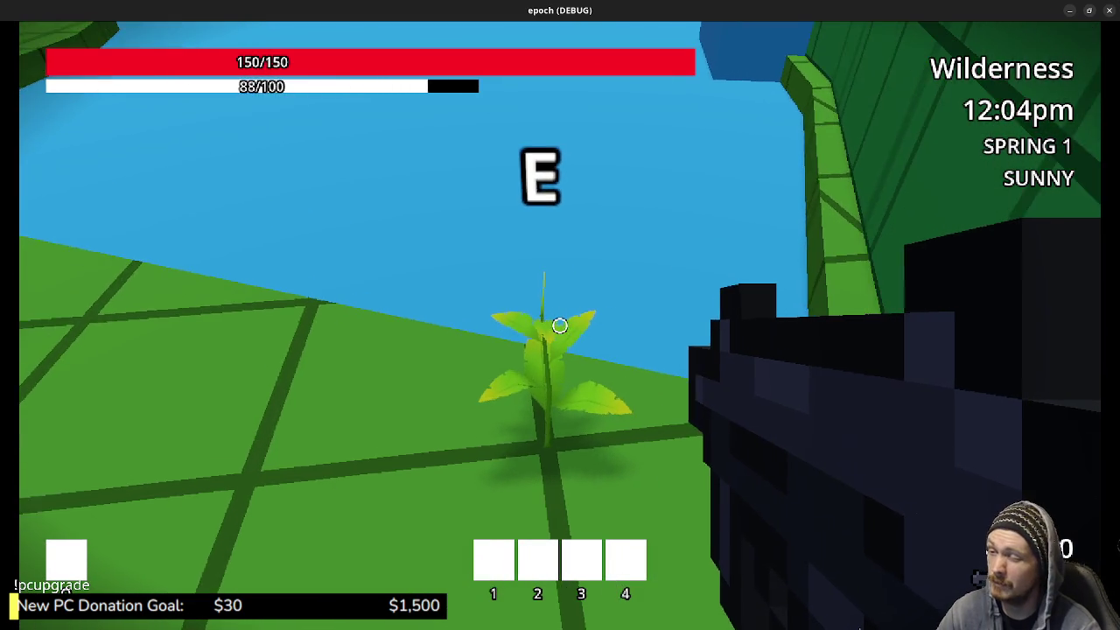
pyautogui.press('w')
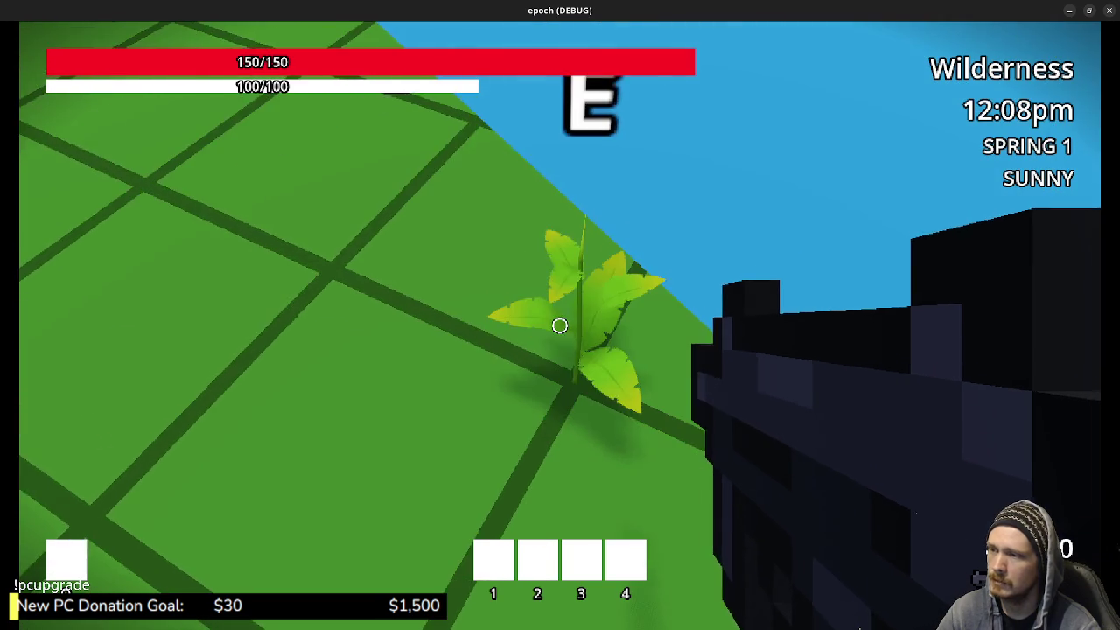
pyautogui.press('e')
pyautogui.press('e')
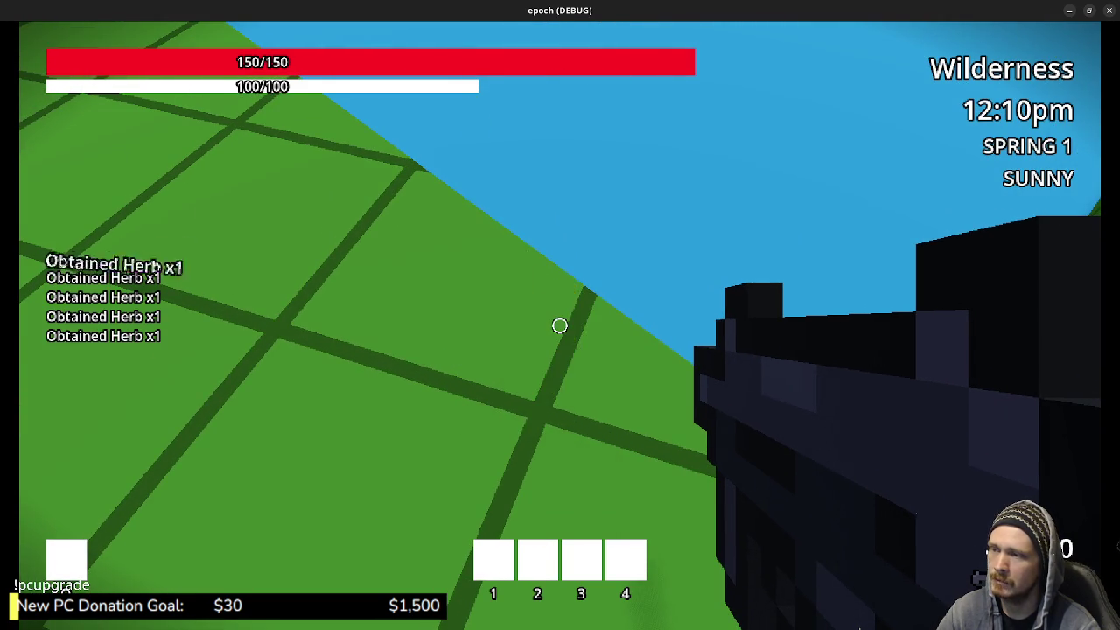
pyautogui.press('w')
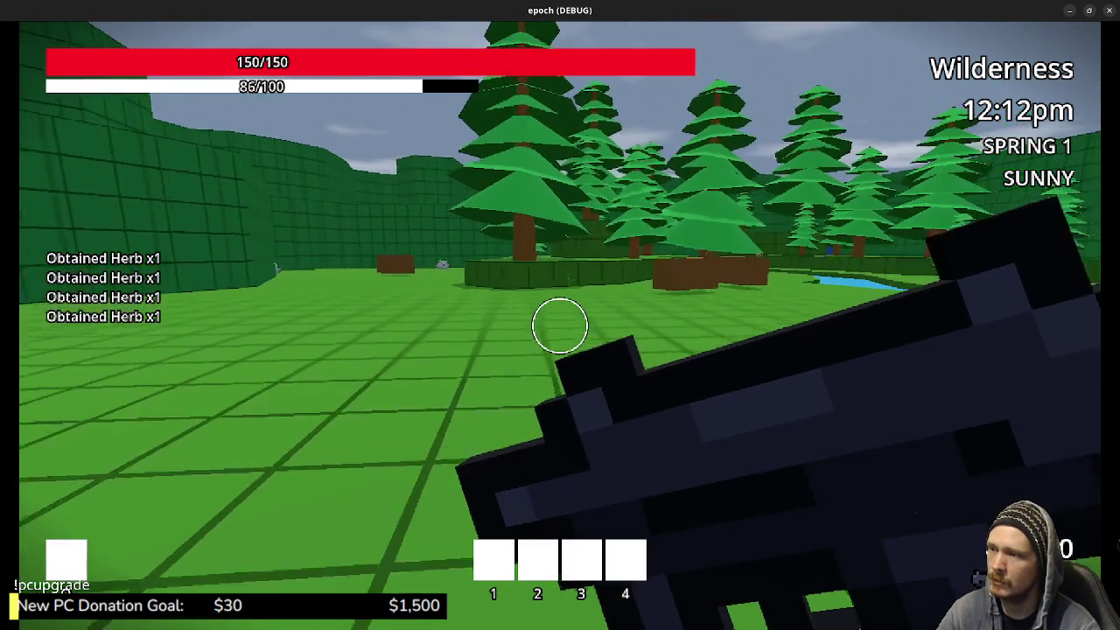
pyautogui.press('w')
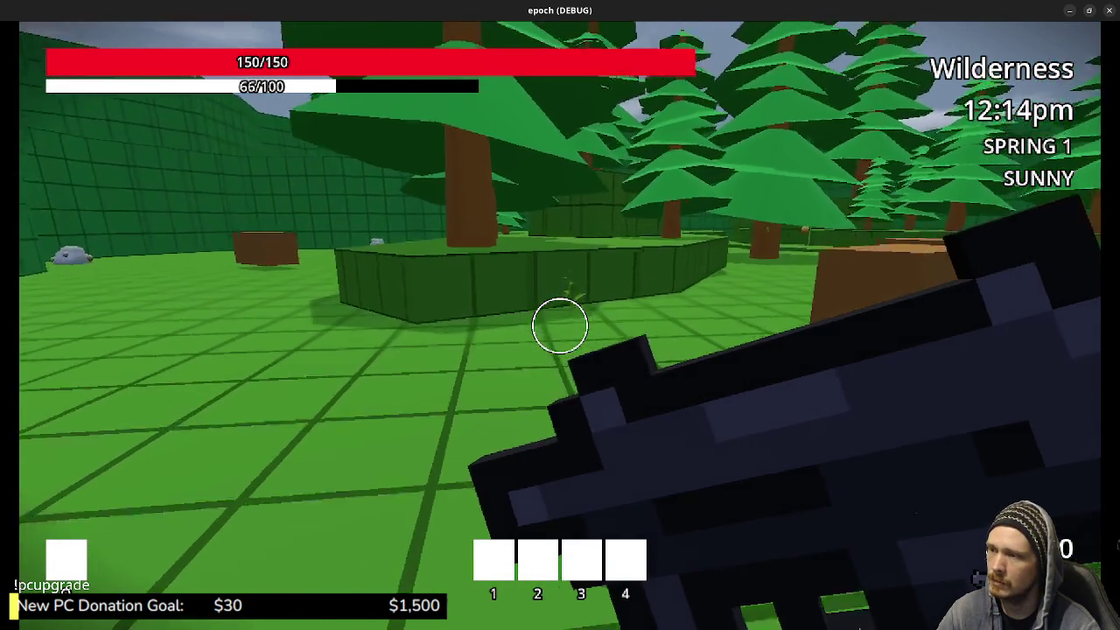
pyautogui.press('e')
pyautogui.press('e')
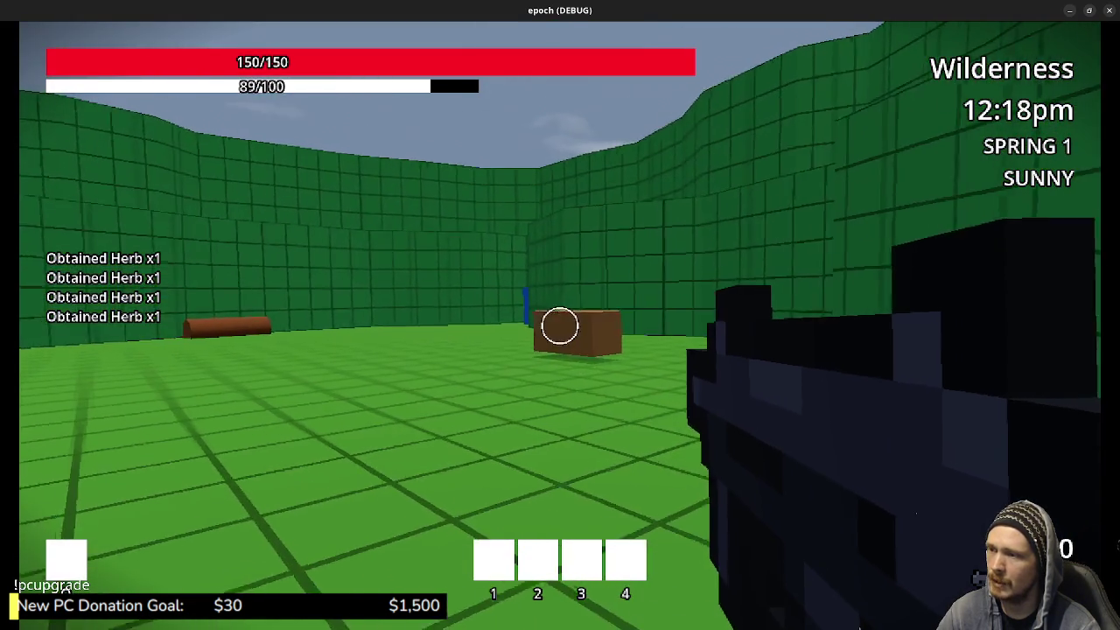
pyautogui.press('2')
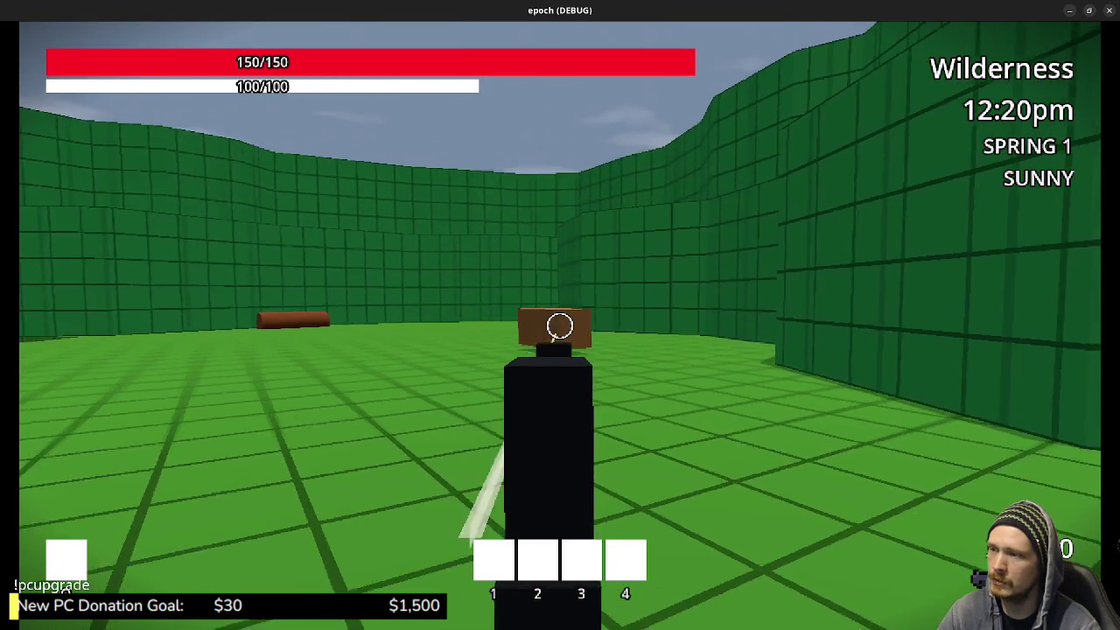
# Switch weapons and shoot the brown box
pyautogui.press('1')
pyautogui.press('w')
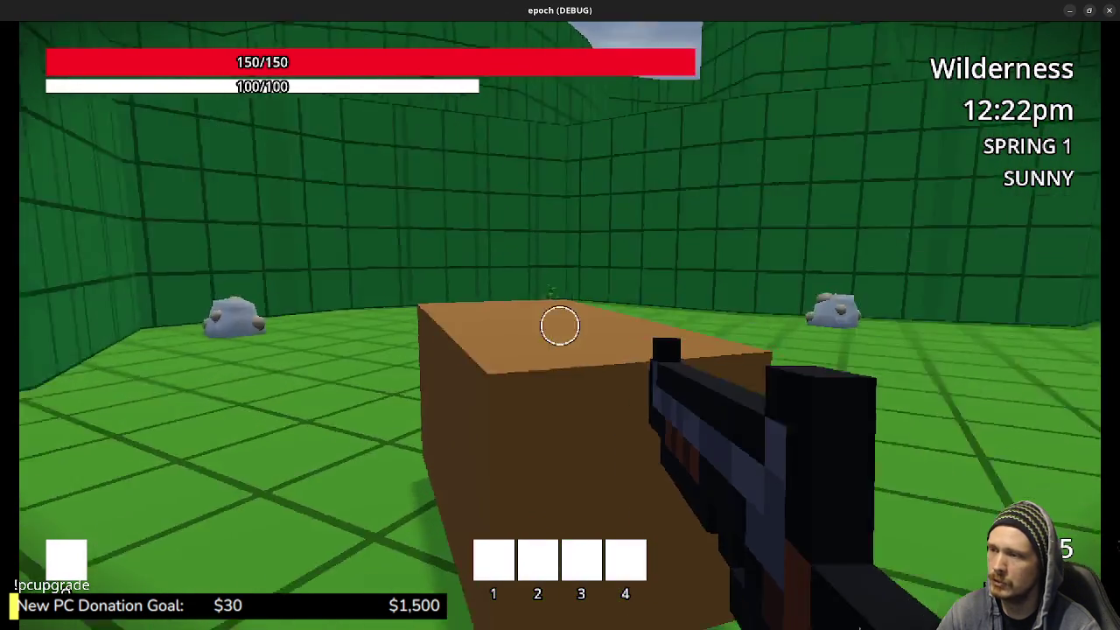
pyautogui.press('2')
pyautogui.click(560, 326)
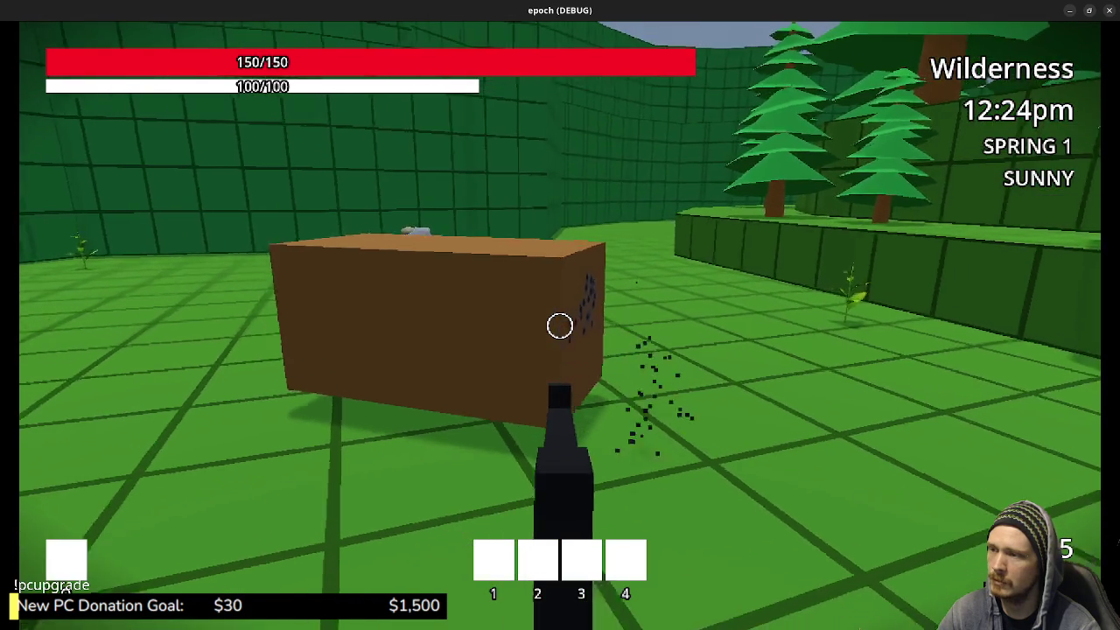
pyautogui.press('2')
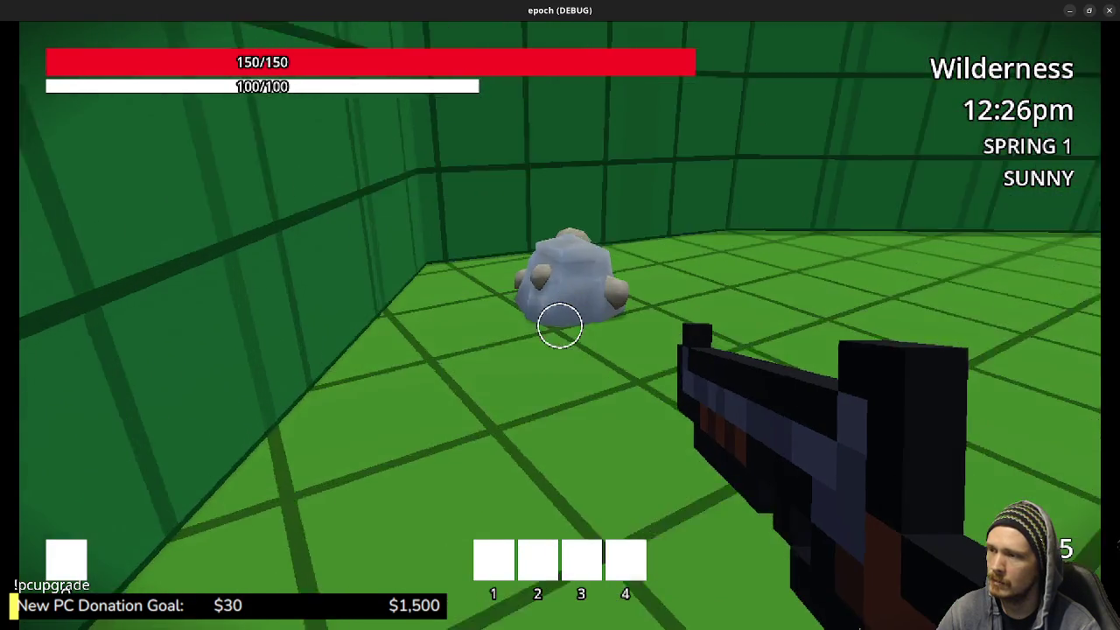
# Mine Iron Ore from the new ore deposit, harvest an Herb, then mine the next ore rock
pyautogui.press('w')
pyautogui.press('w')
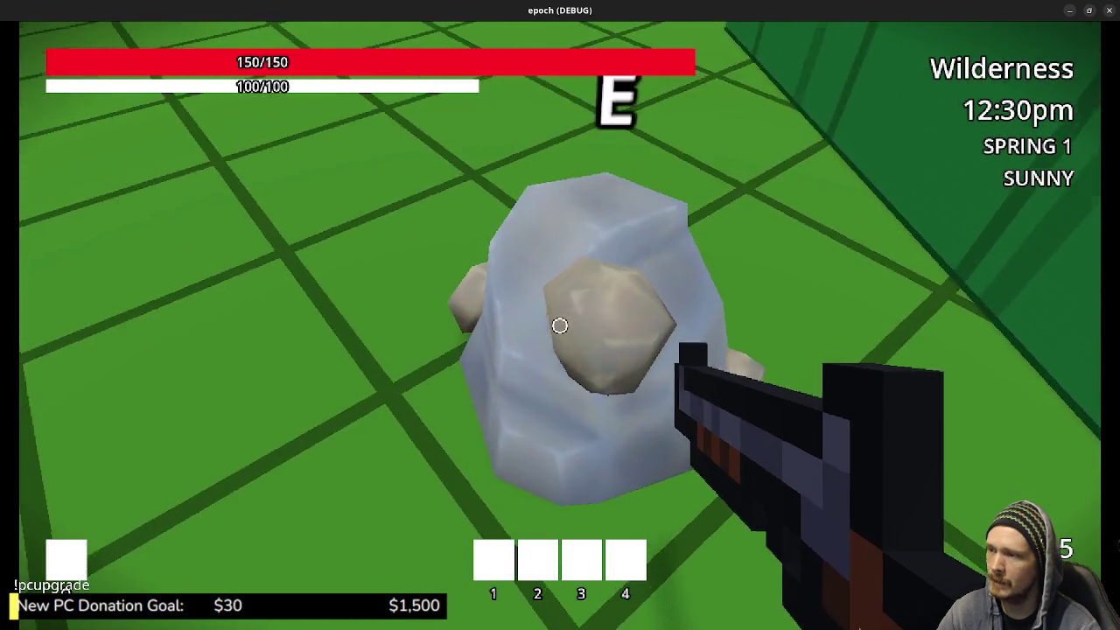
pyautogui.press('w')
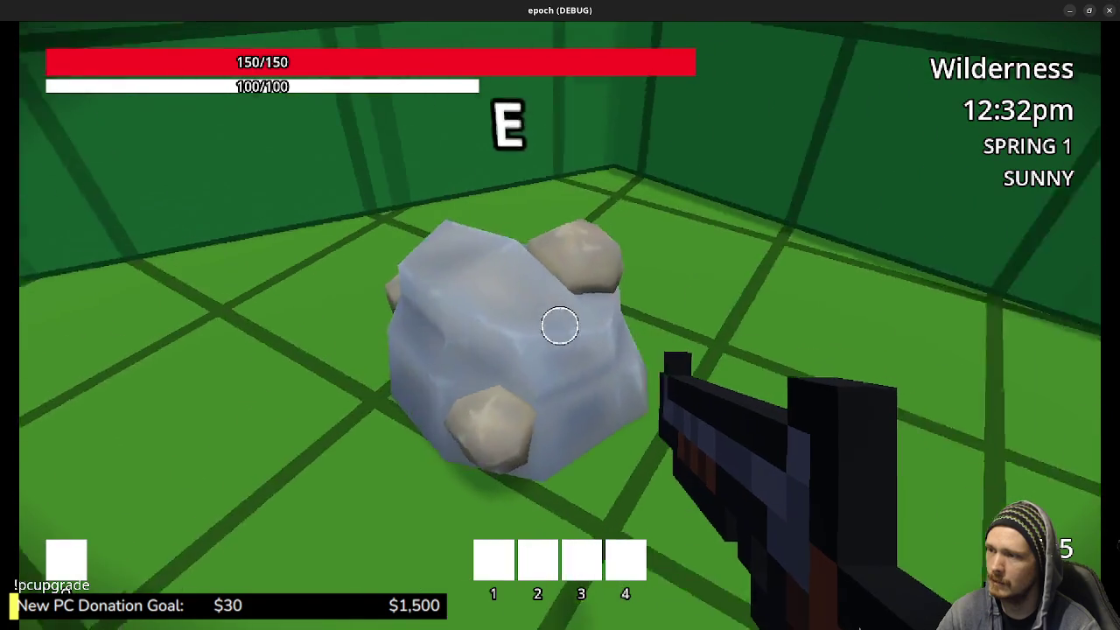
pyautogui.press('e')
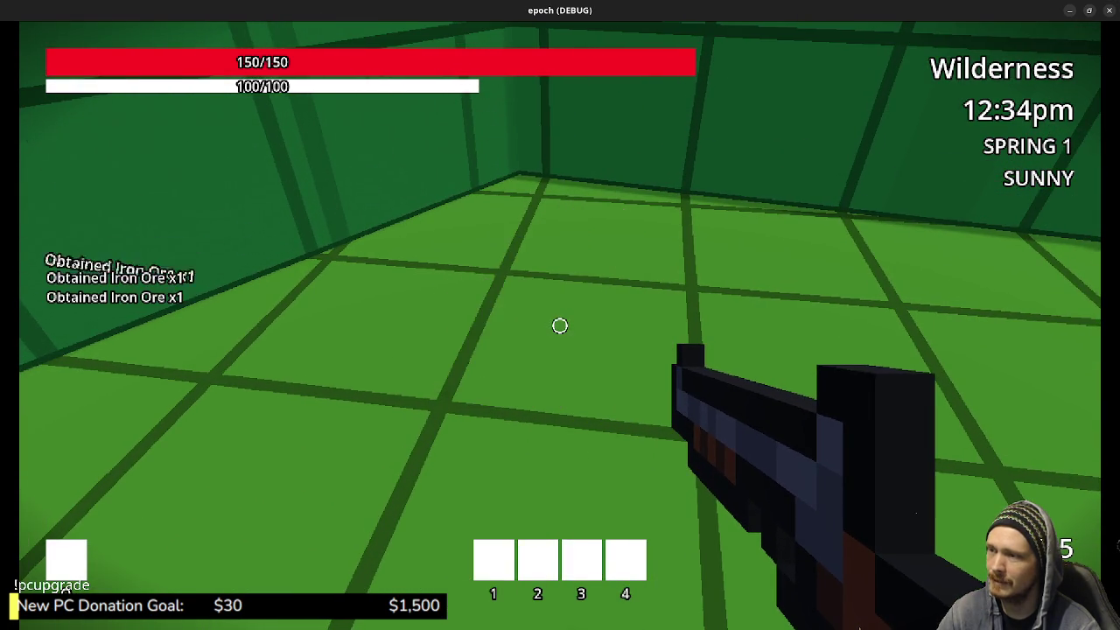
pyautogui.press('w')
pyautogui.press('e')
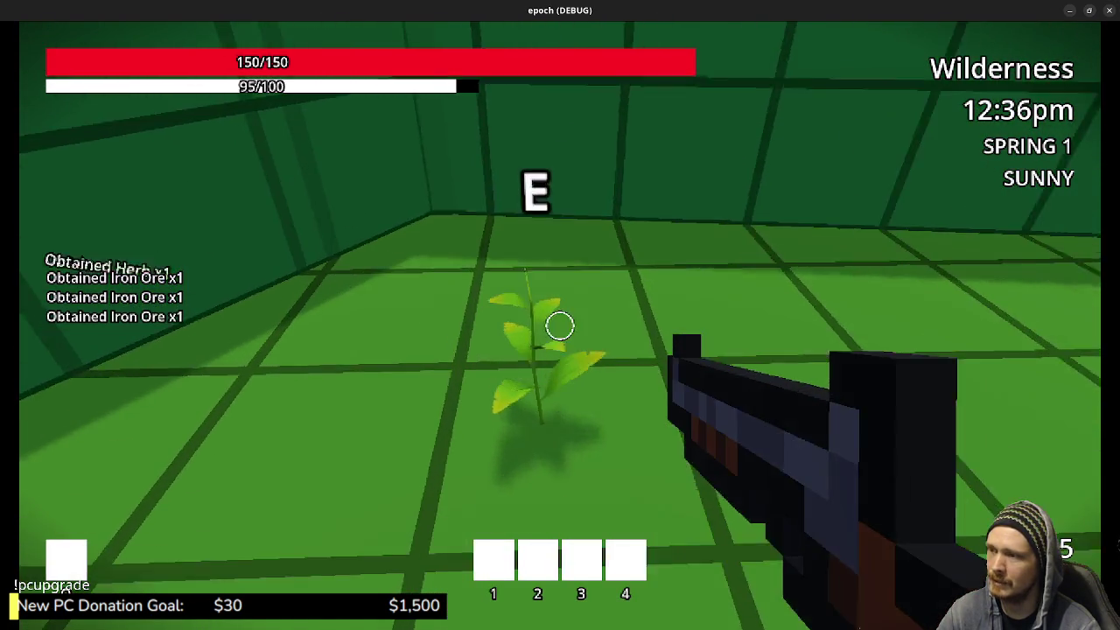
pyautogui.press('e')
pyautogui.press('e')
pyautogui.press('w')
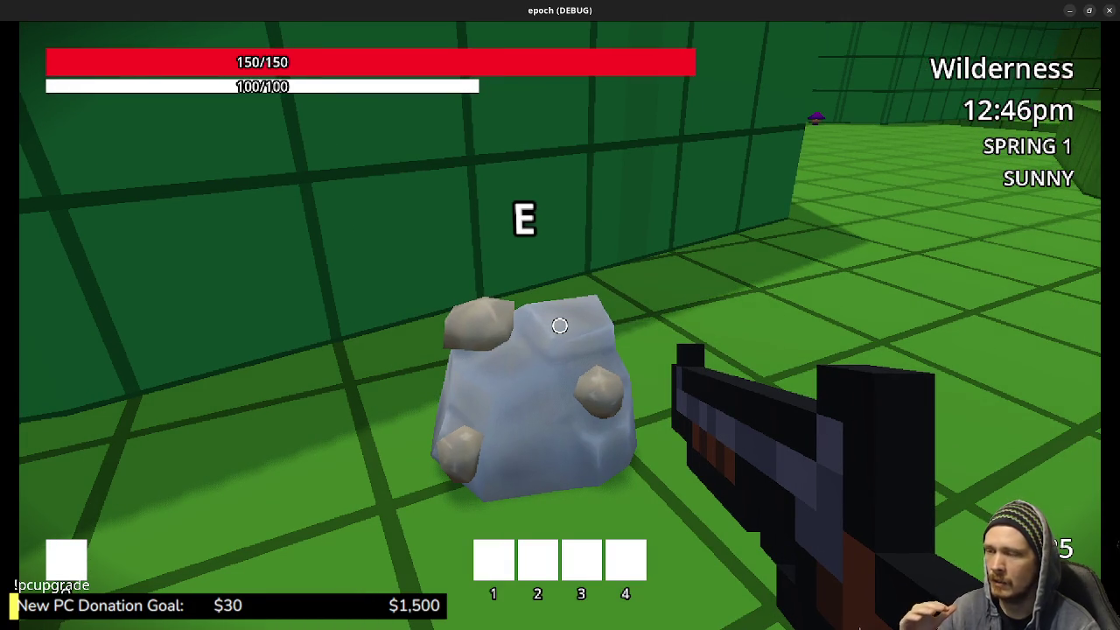
pyautogui.press('e')
pyautogui.press('e')
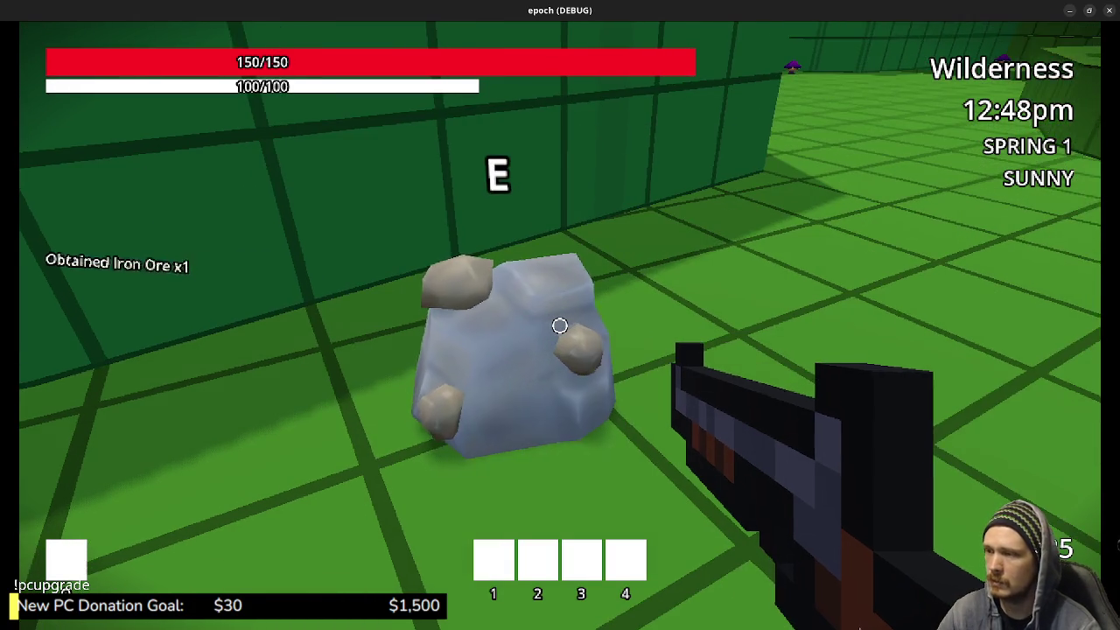
# Pick up two purple mushrooms along the wall and across the river
pyautogui.press('w')
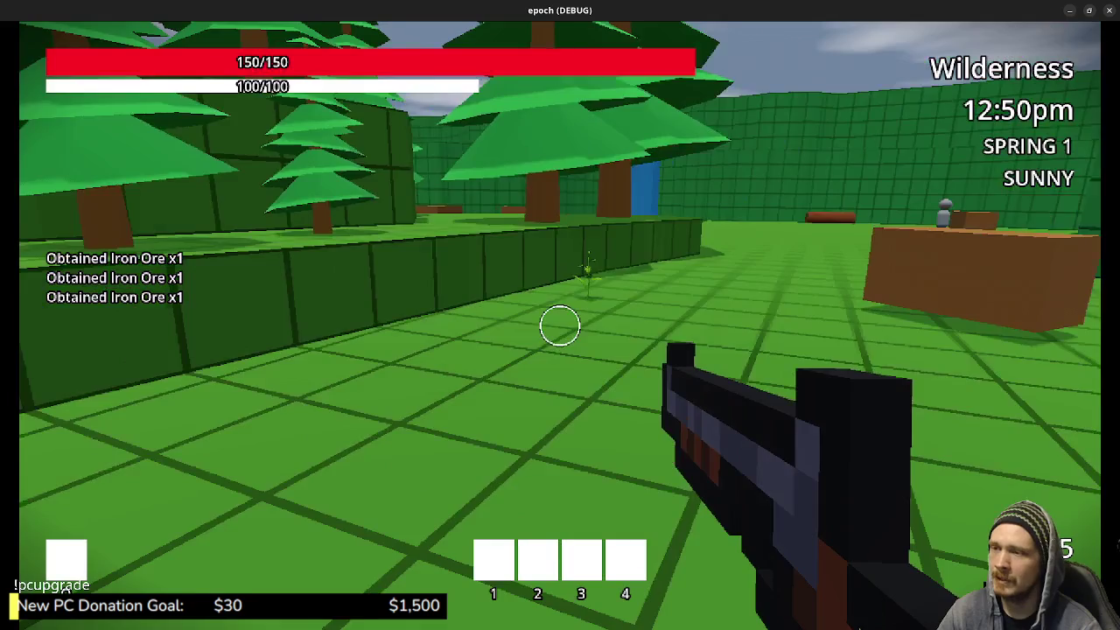
pyautogui.hotkey('shift', 'w')
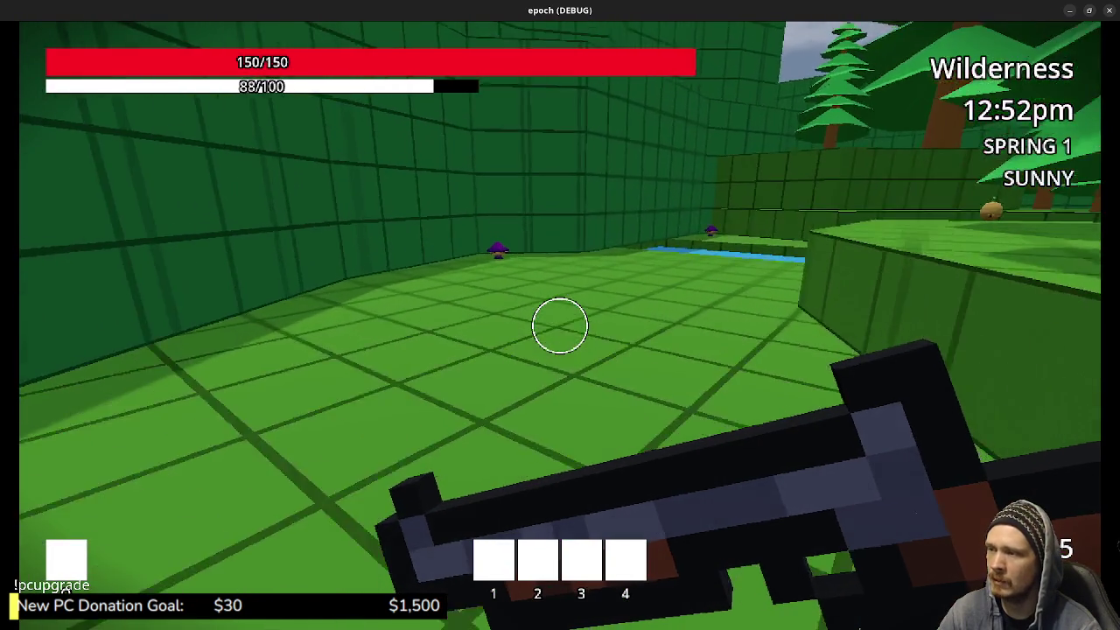
pyautogui.press('w')
pyautogui.press('e')
pyautogui.press('e')
pyautogui.hotkey('shift', 'w')
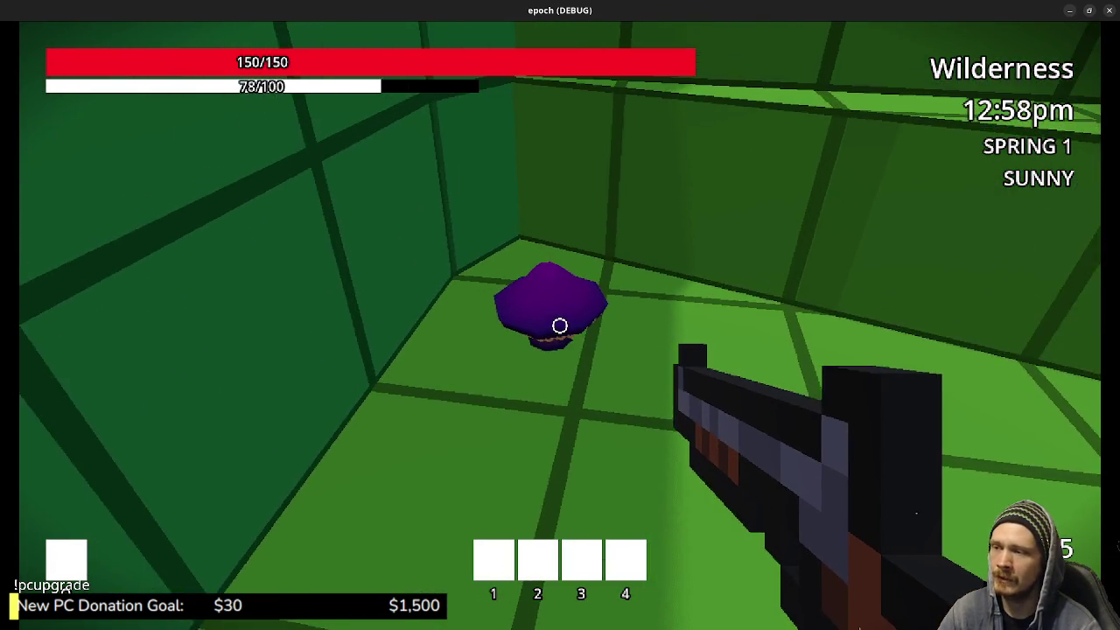
pyautogui.press('s')
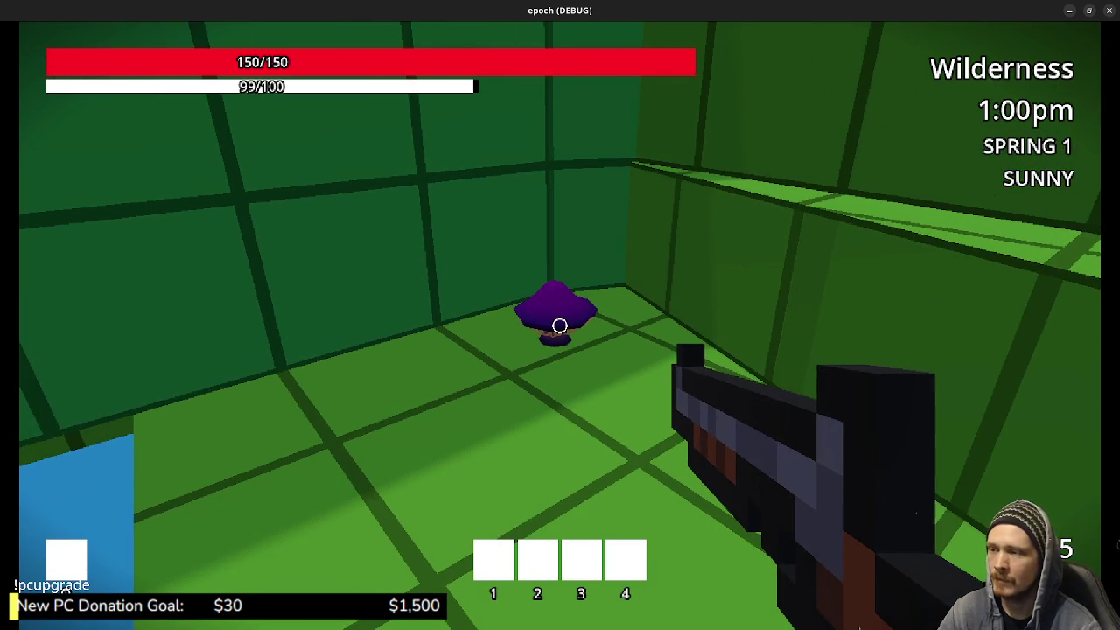
pyautogui.press('s')
pyautogui.press('w')
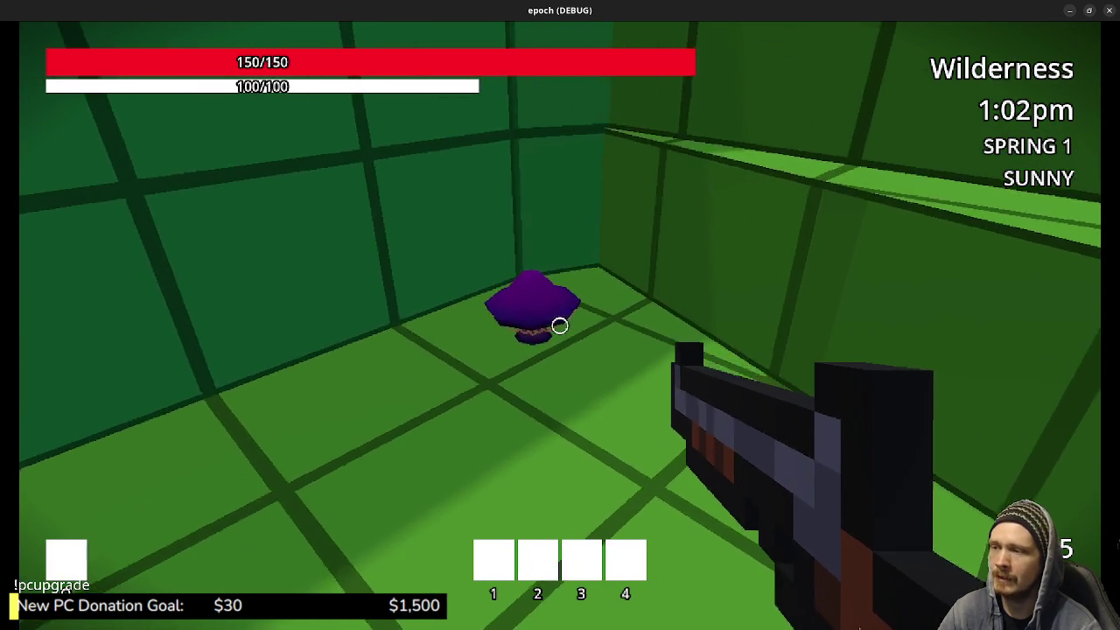
pyautogui.press('w')
pyautogui.press('e')
# Cross the river to the beehive and head back toward the trees
pyautogui.press('w')
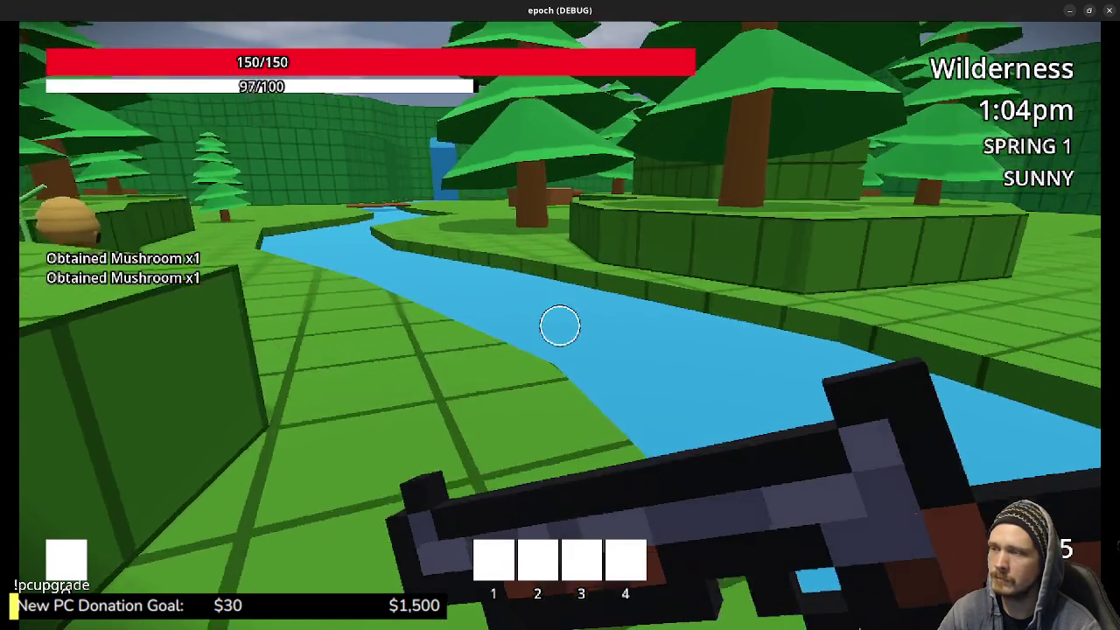
pyautogui.press('w')
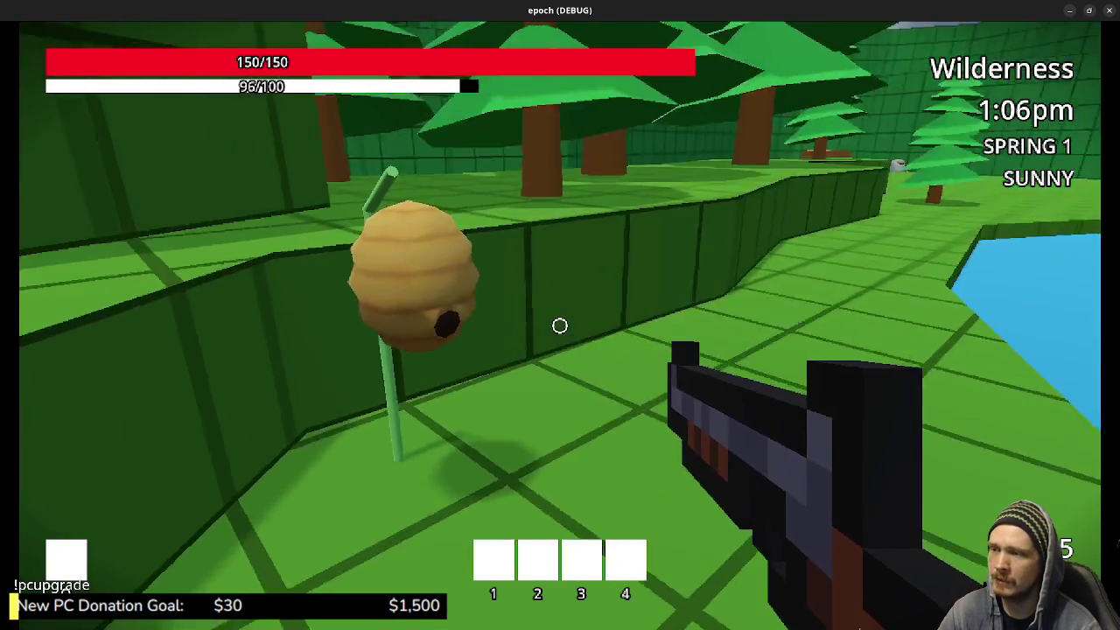
pyautogui.press('w')
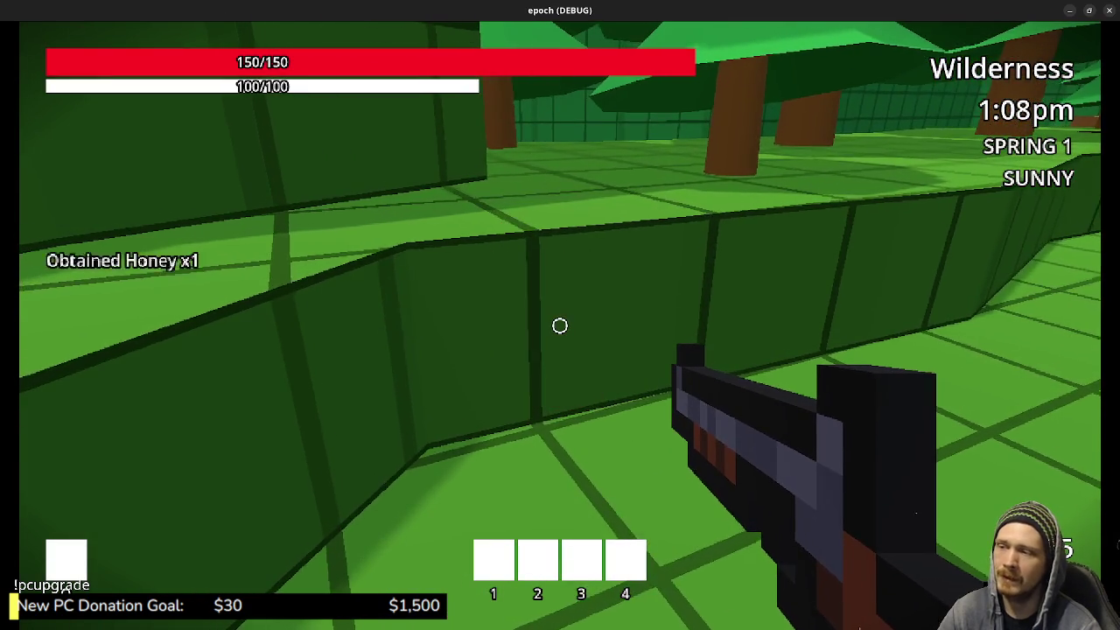
pyautogui.press('w')
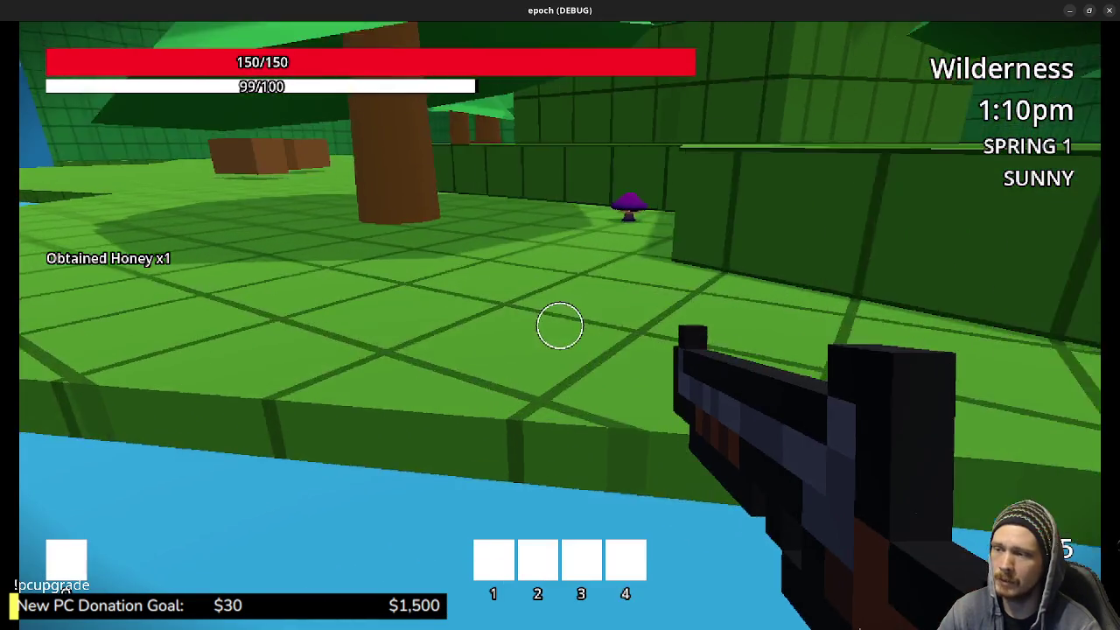
pyautogui.press('w')
pyautogui.press('w')
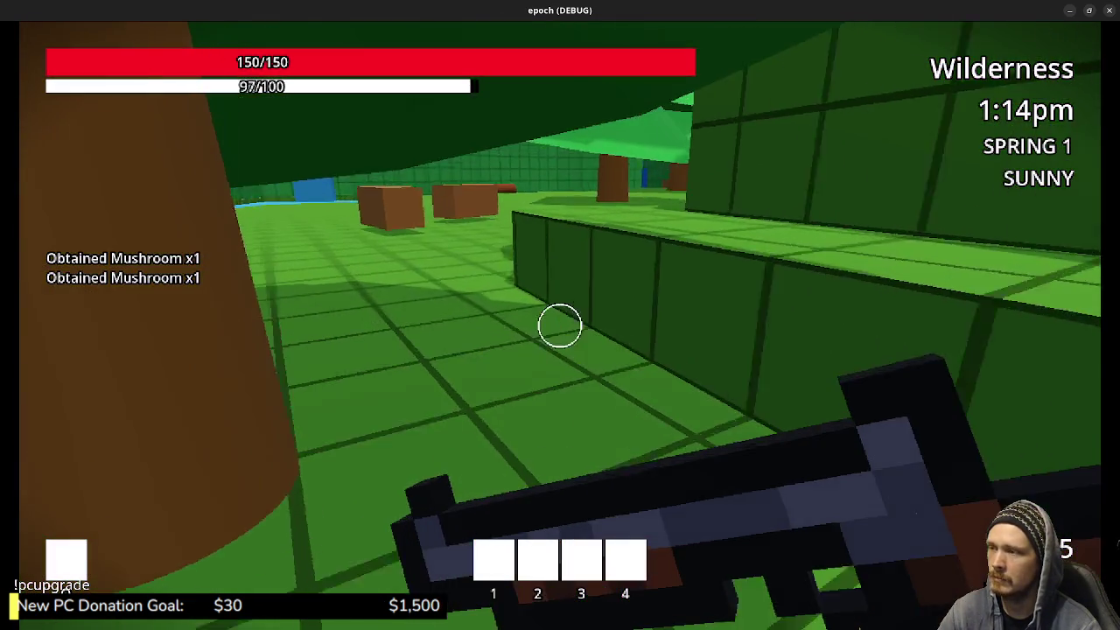
pyautogui.press('w')
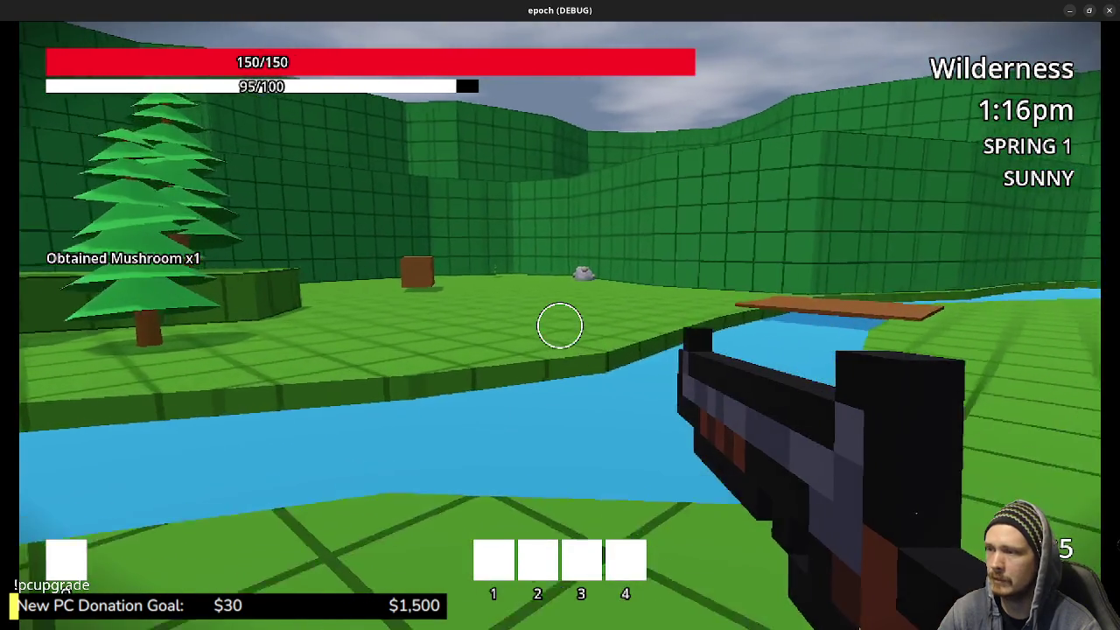
pyautogui.press('w')
# Pick up the mushroom by the grey rock, then sprint through the blue door into the Dungeon
pyautogui.press('space')
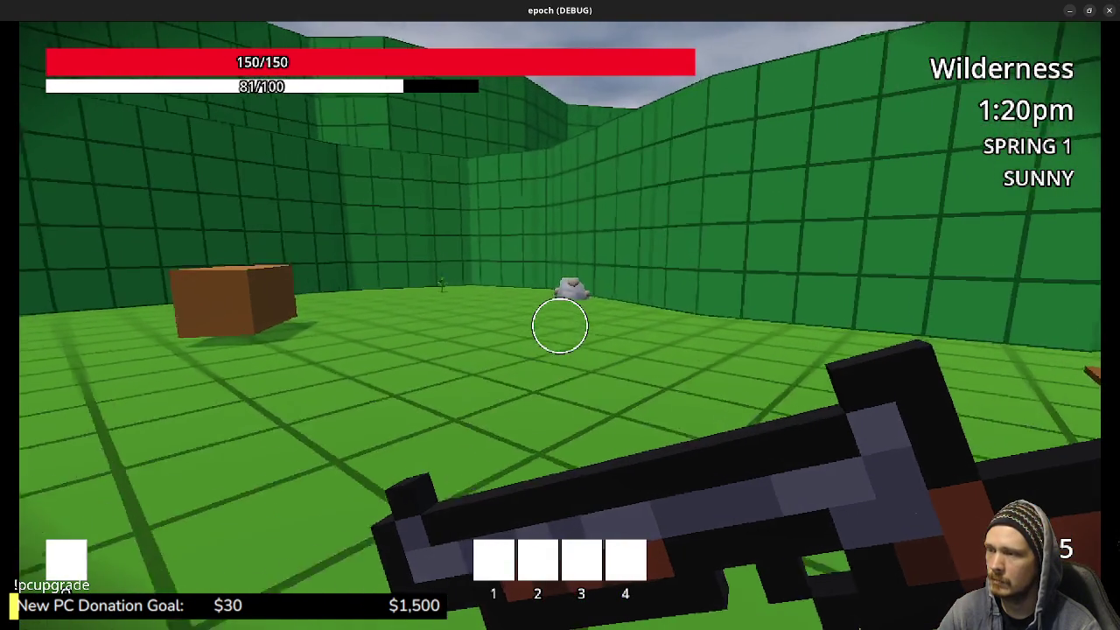
pyautogui.press('w')
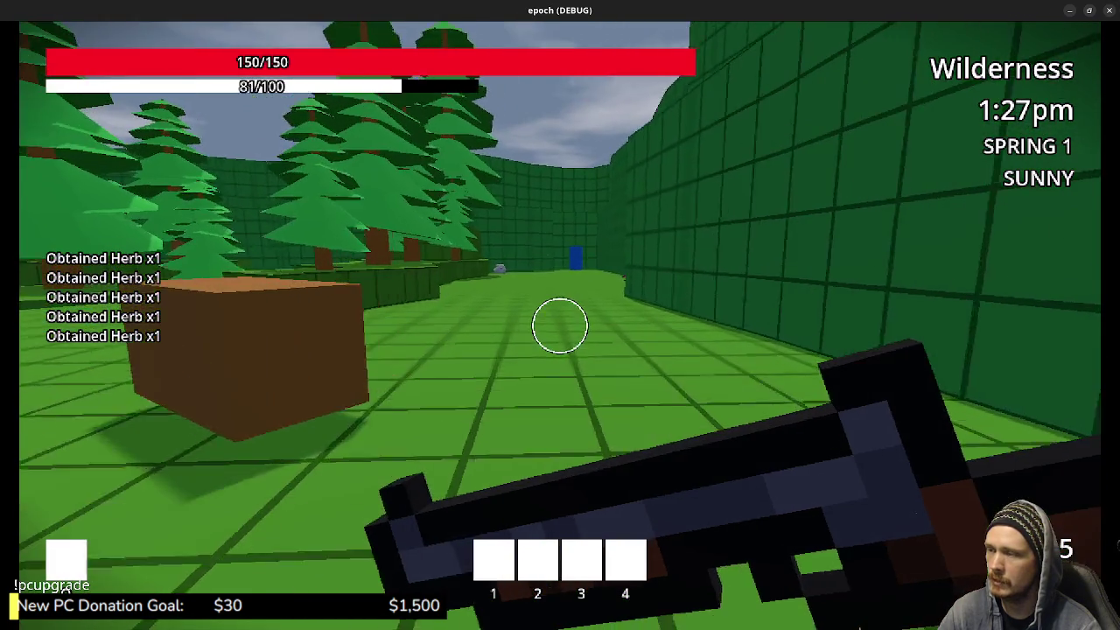
pyautogui.moveTo(560, 326)
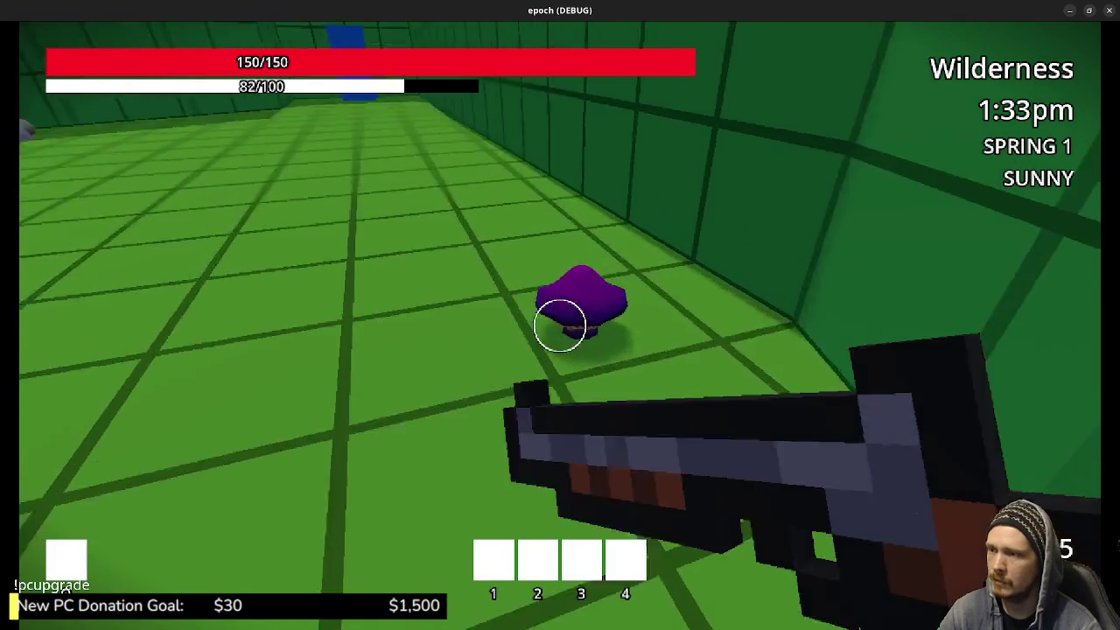
pyautogui.click(560, 326)
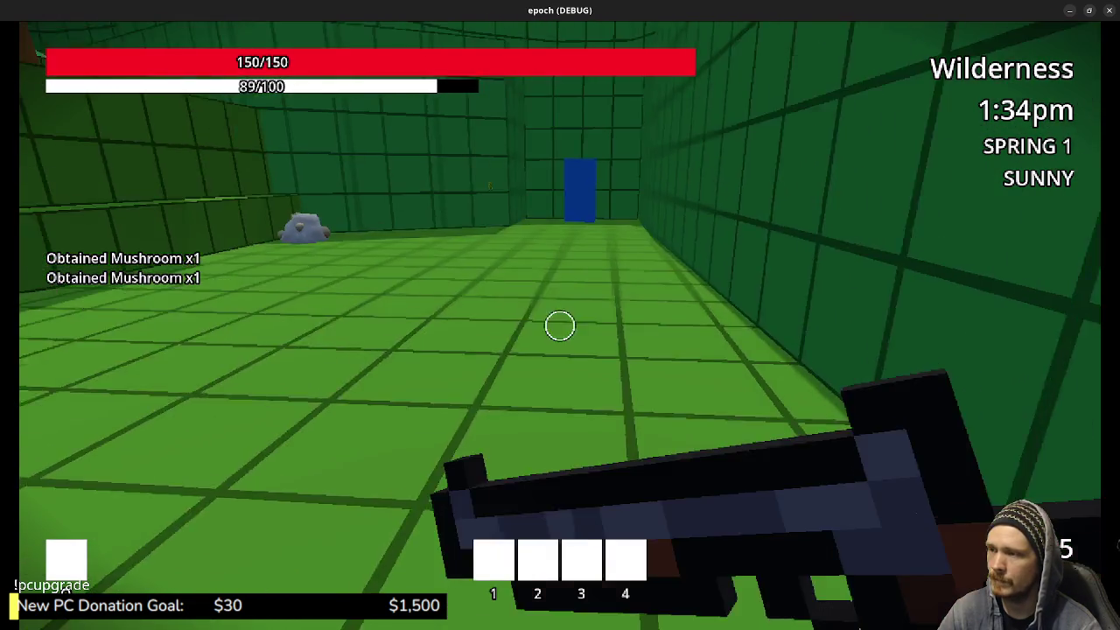
pyautogui.hotkey('shift', 'w')
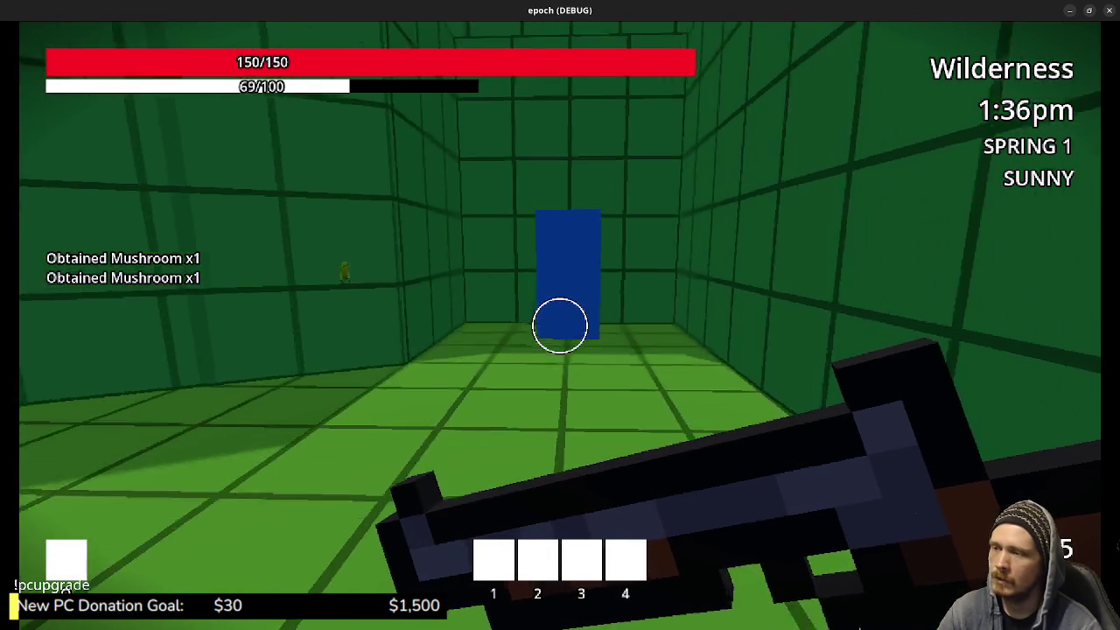
pyautogui.press('w')
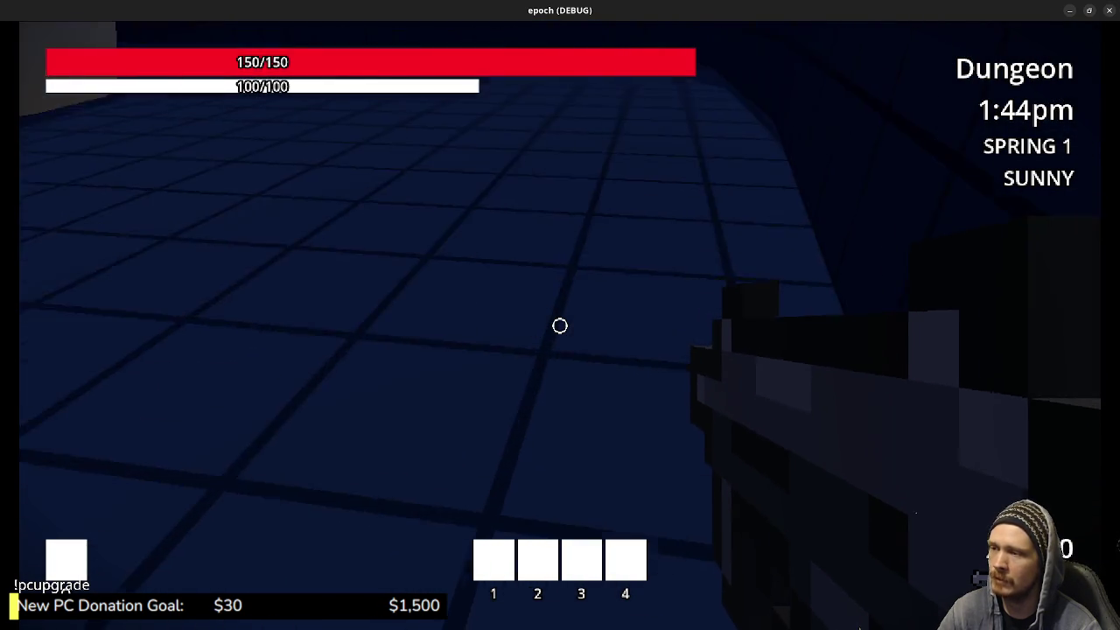
# Approach the grey blob in the Dungeon, switch to the rifle and fire a shot
pyautogui.press('w')
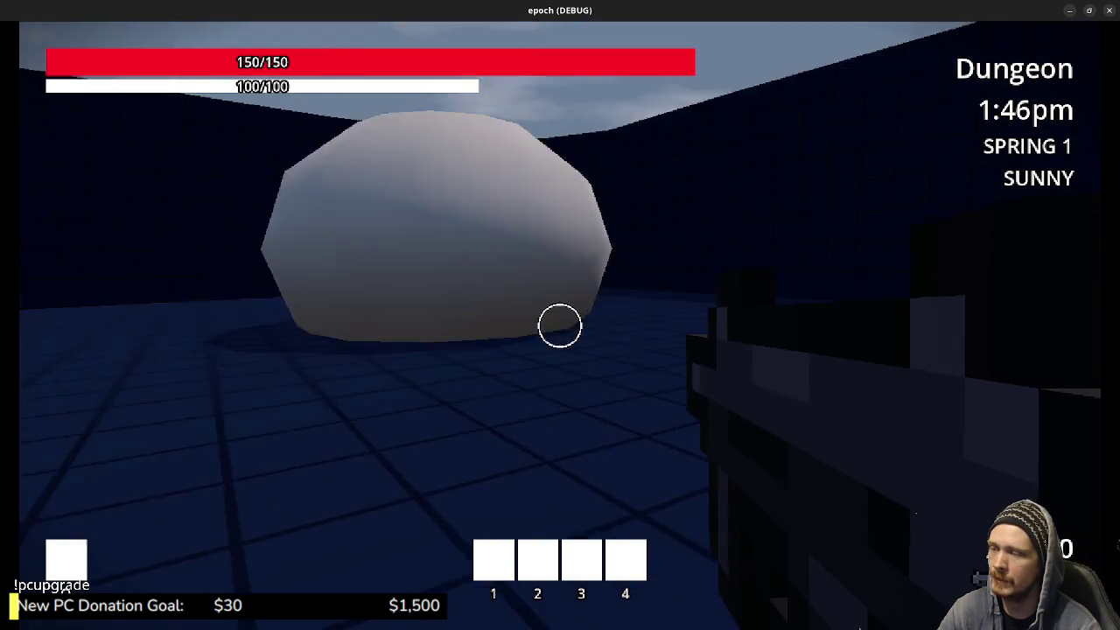
pyautogui.press('w')
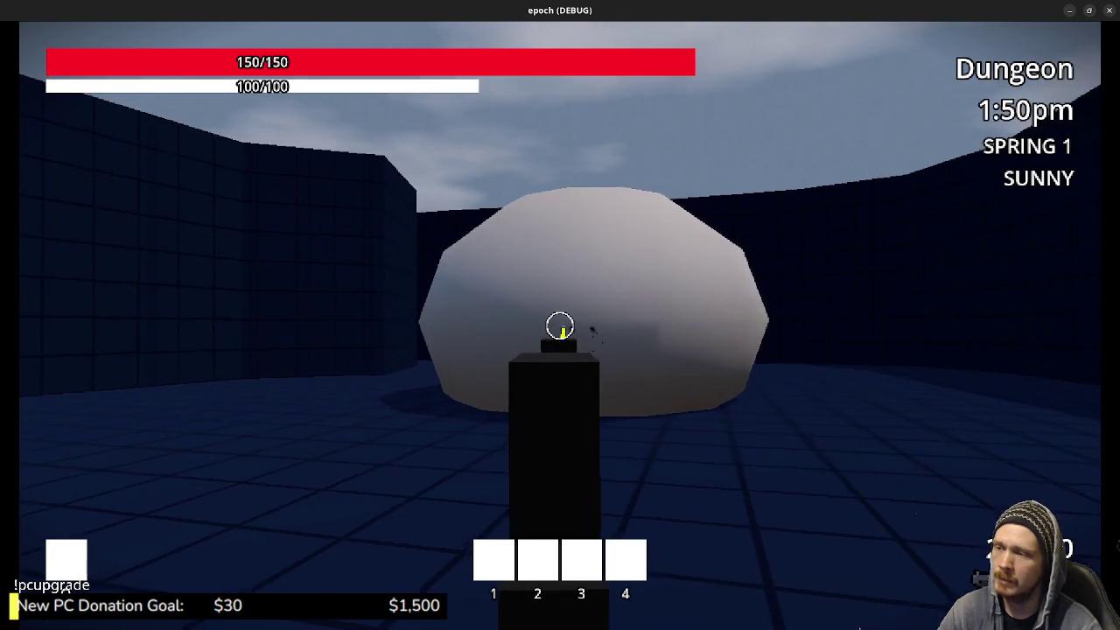
pyautogui.press('2')
pyautogui.press('s')
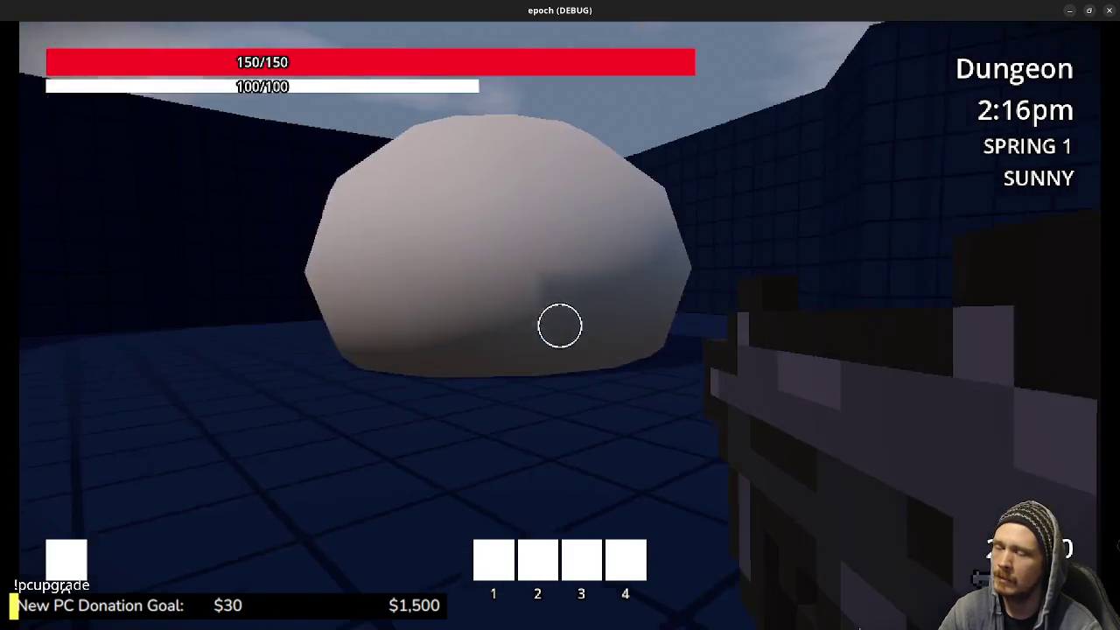
pyautogui.hotkey('shift', 'w')
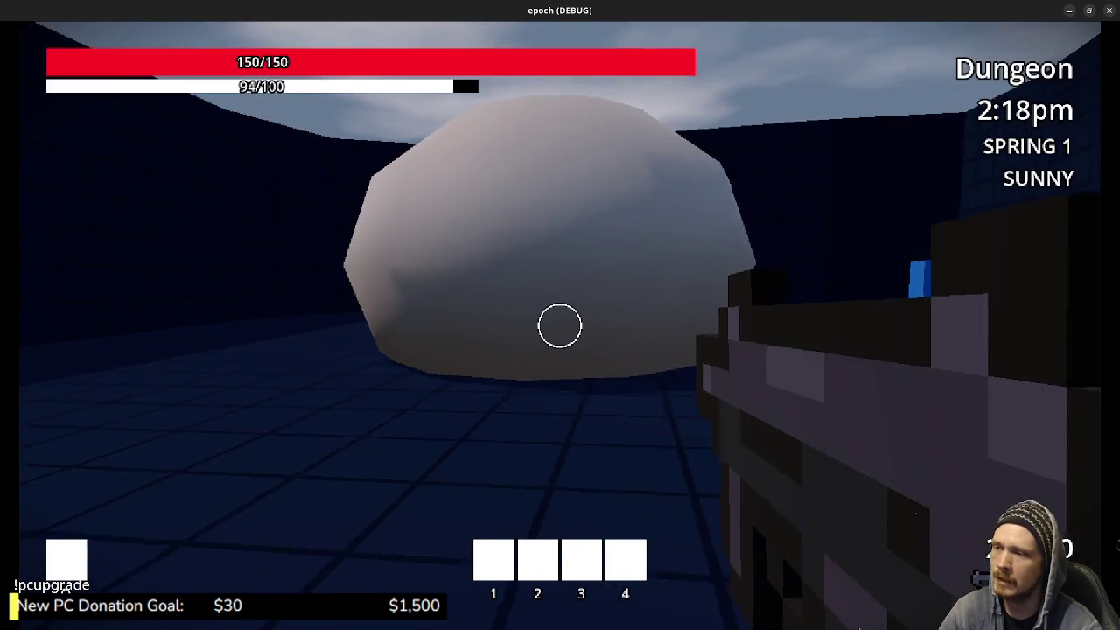
pyautogui.click(560, 326)
# Sprint into the blue block exit and open the inventory back in the Wilderness
pyautogui.hotkey('shift', 'w')
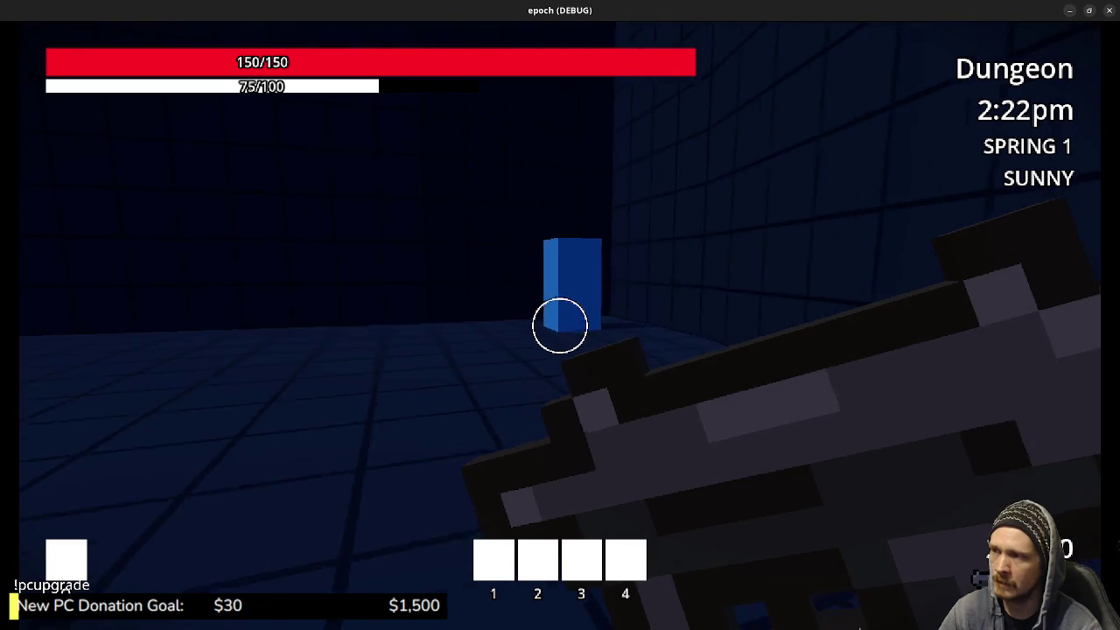
pyautogui.hotkey('shift', 'w')
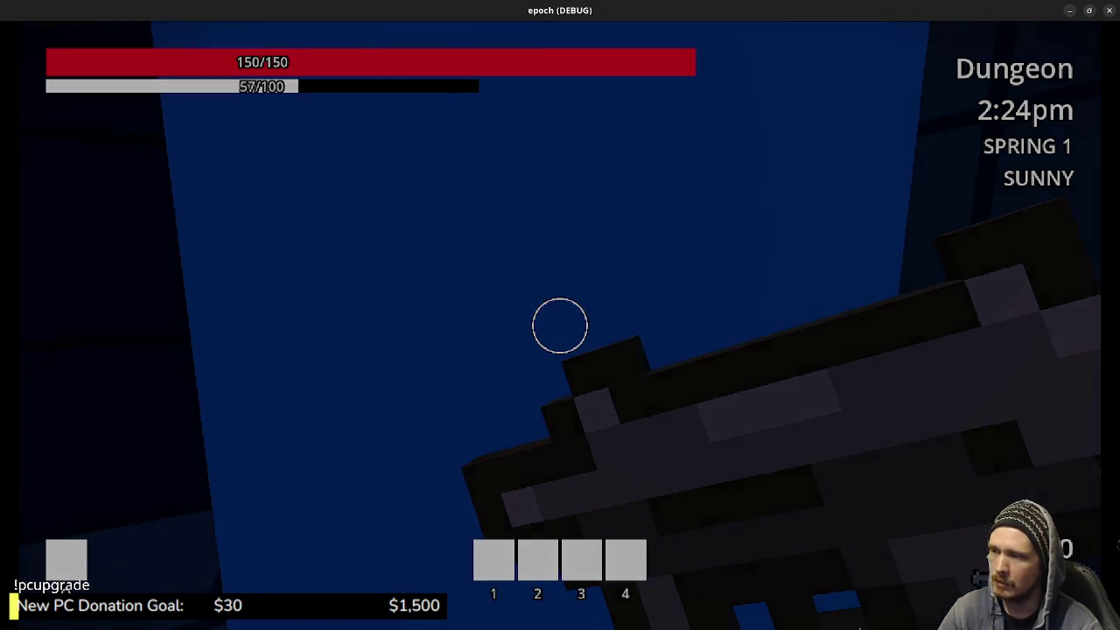
pyautogui.press('Tab')
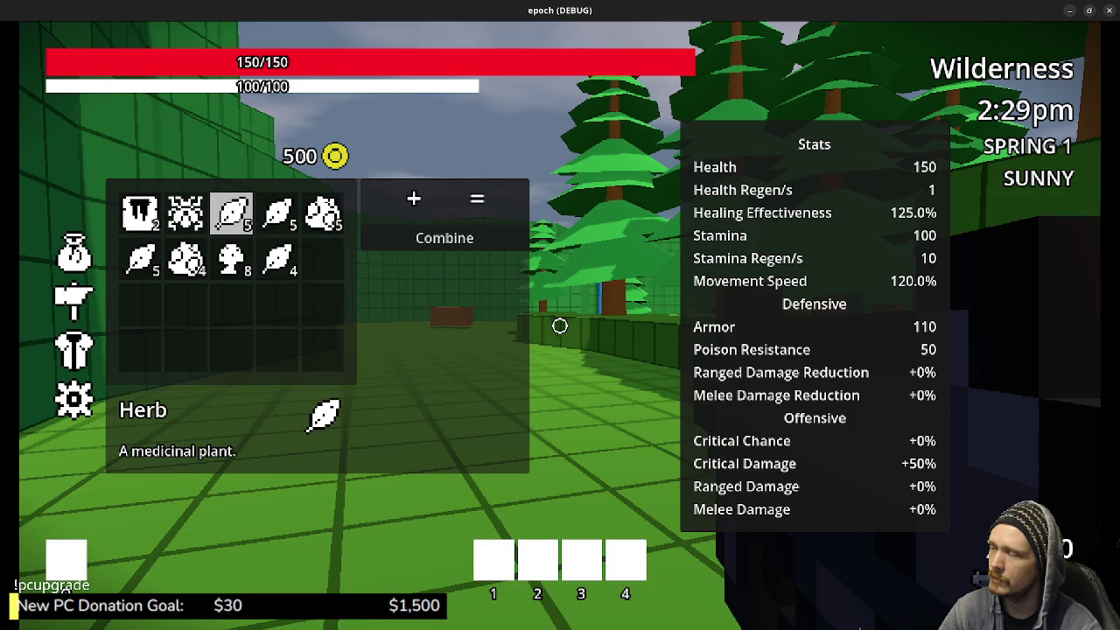
# Craft two potions, each by combining an herb with a mushroom
pyautogui.click(231, 212)
pyautogui.click(231, 260)
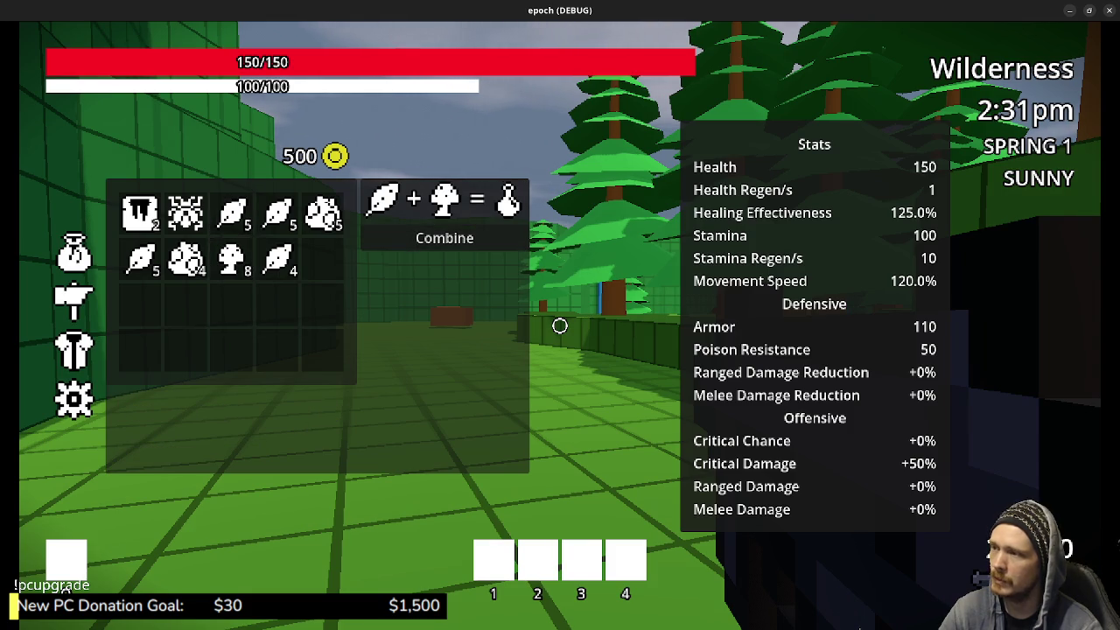
pyautogui.click(444, 238)
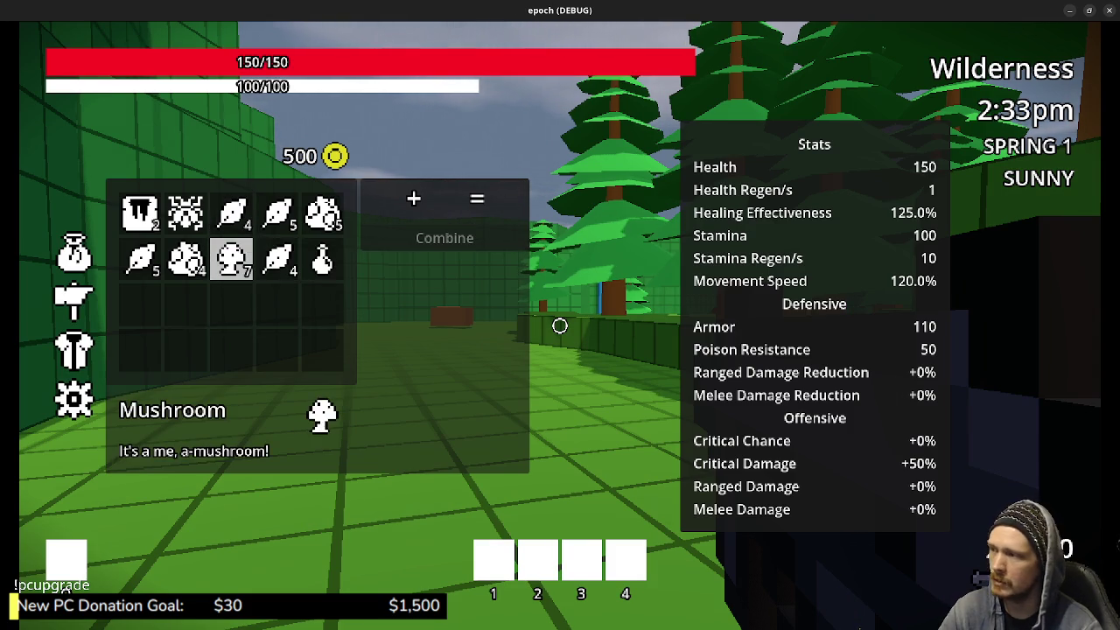
pyautogui.click(231, 259)
pyautogui.click(231, 213)
pyautogui.click(444, 238)
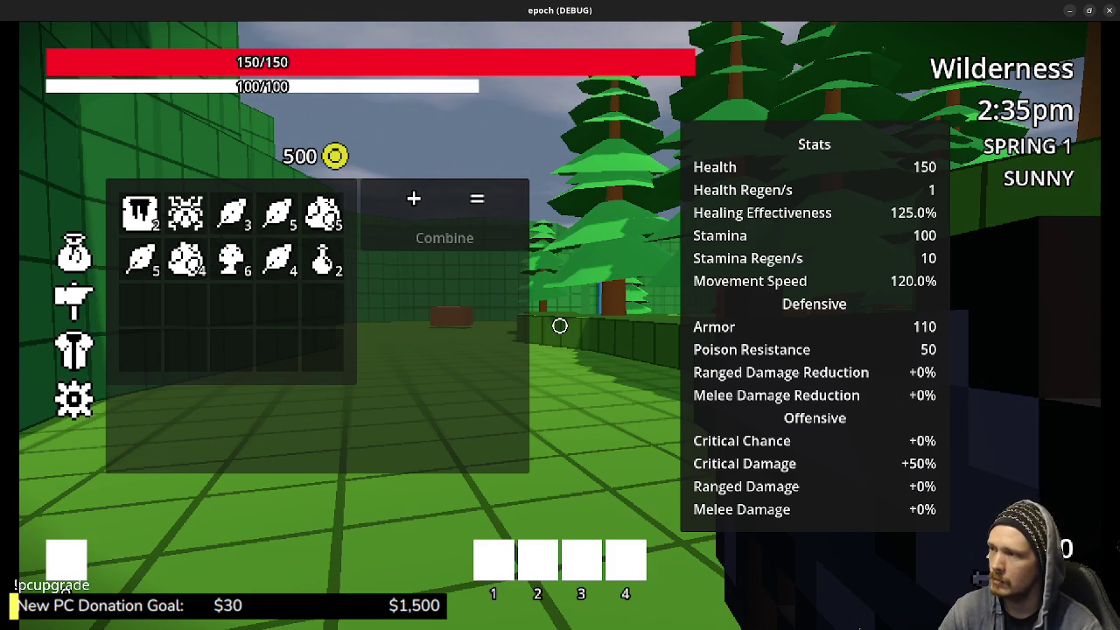
# Combine a potion with Honey into a Mega Potion, then combine an herb with an Insect
pyautogui.click(322, 259)
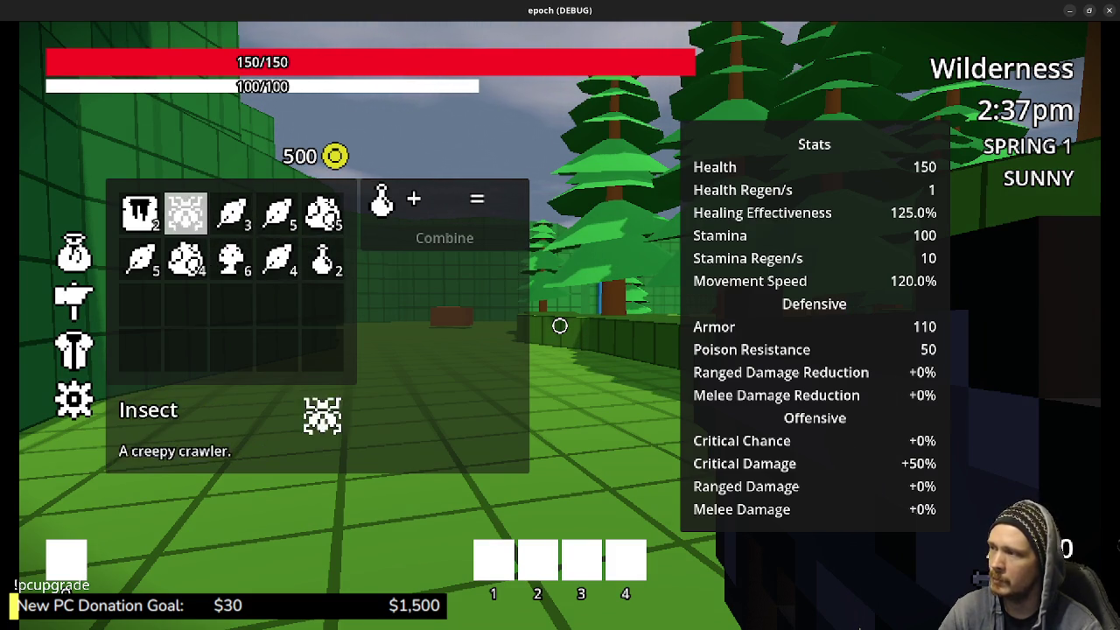
pyautogui.click(140, 212)
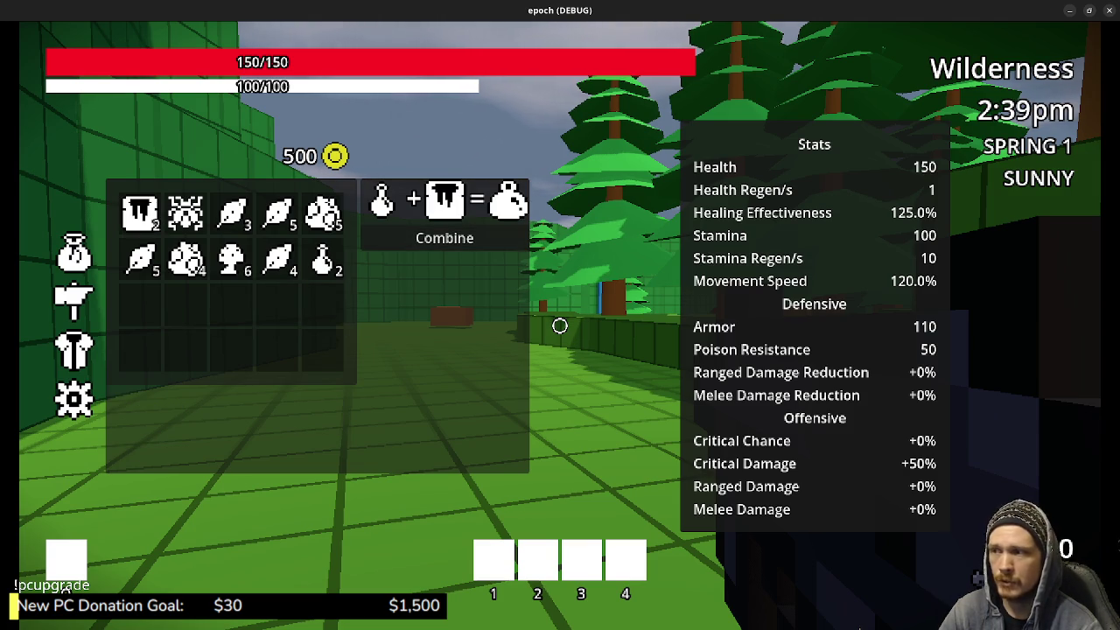
pyautogui.click(445, 239)
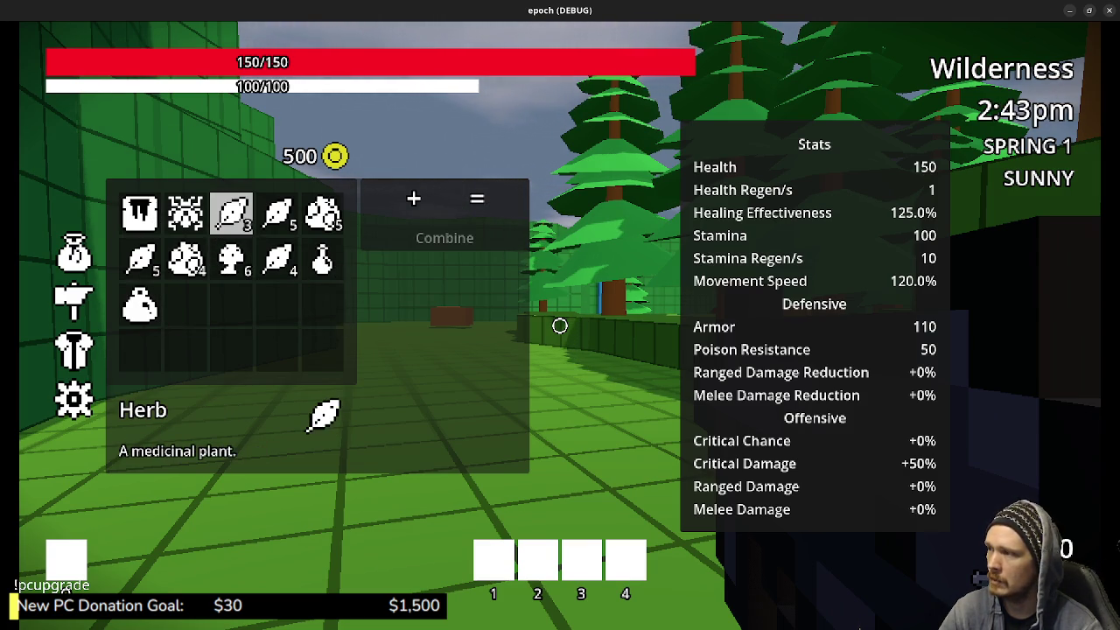
pyautogui.click(232, 213)
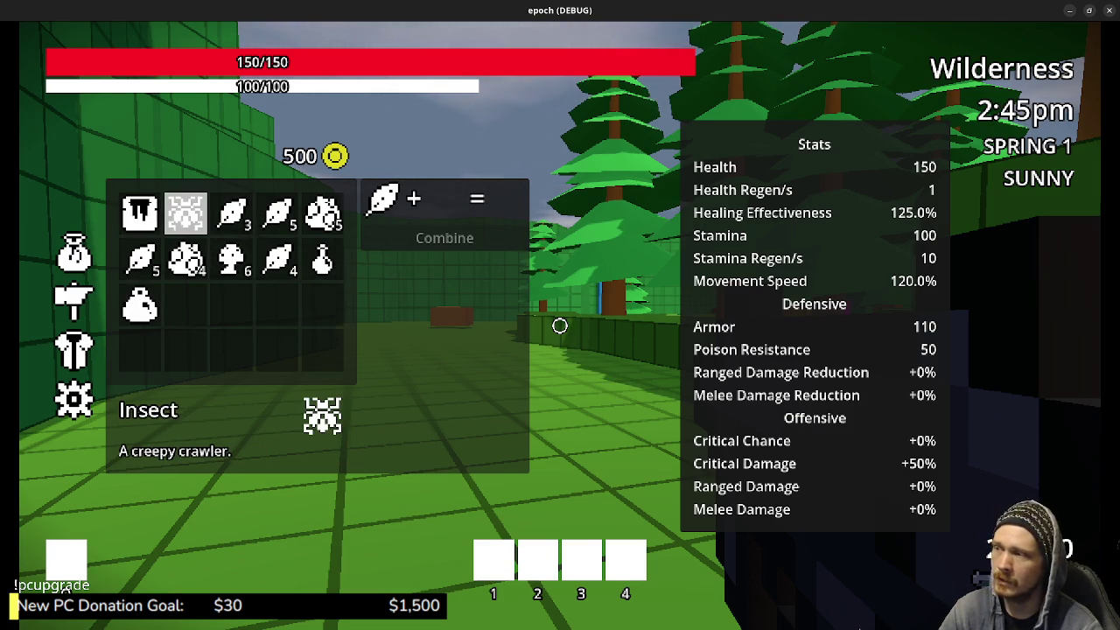
pyautogui.click(185, 213)
pyautogui.click(445, 237)
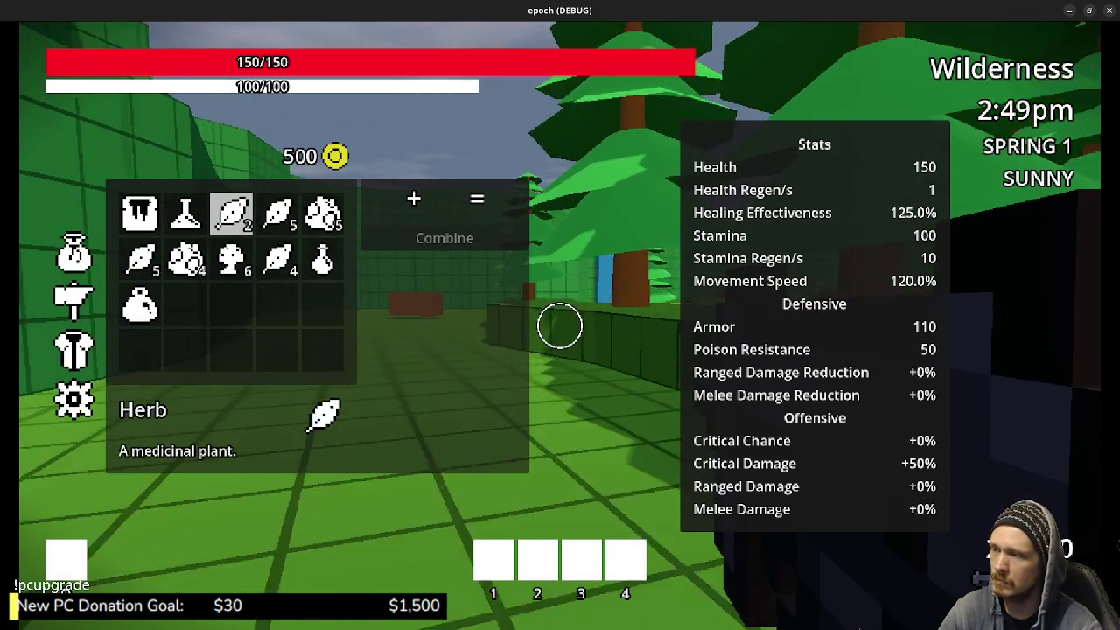
# Close the inventory and crafting panels
pyautogui.press('Tab')
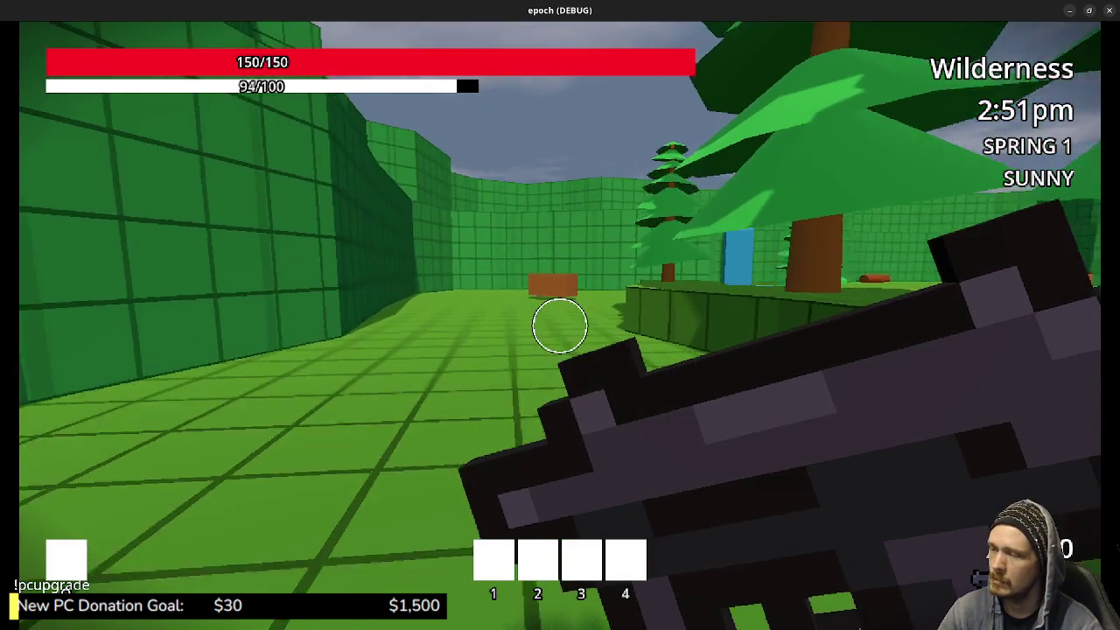
pyautogui.press('Tab')
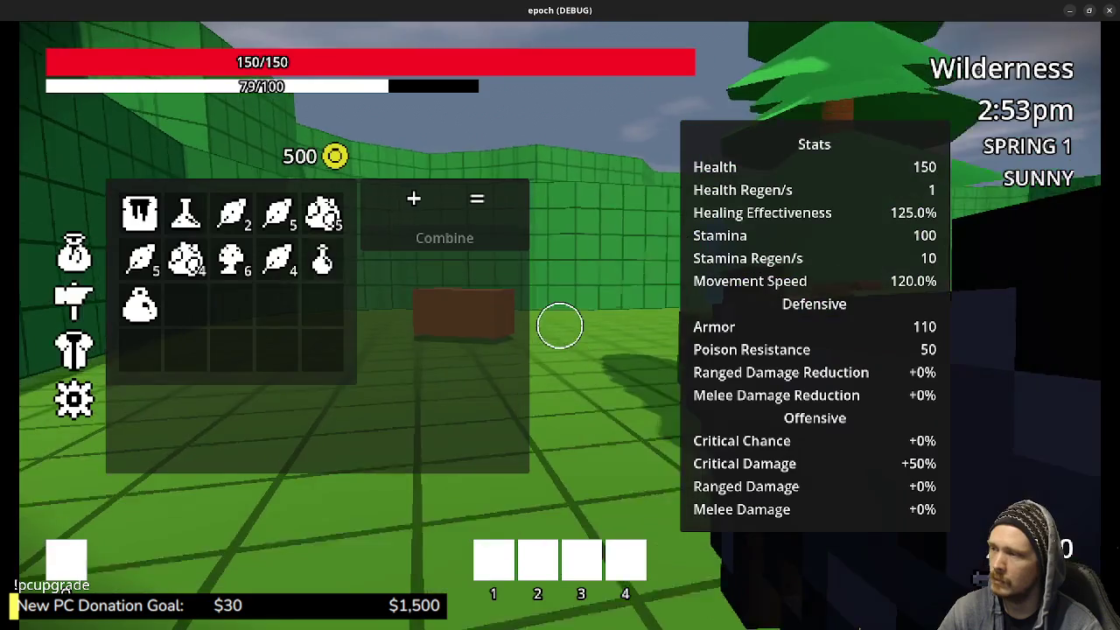
pyautogui.press('Tab')
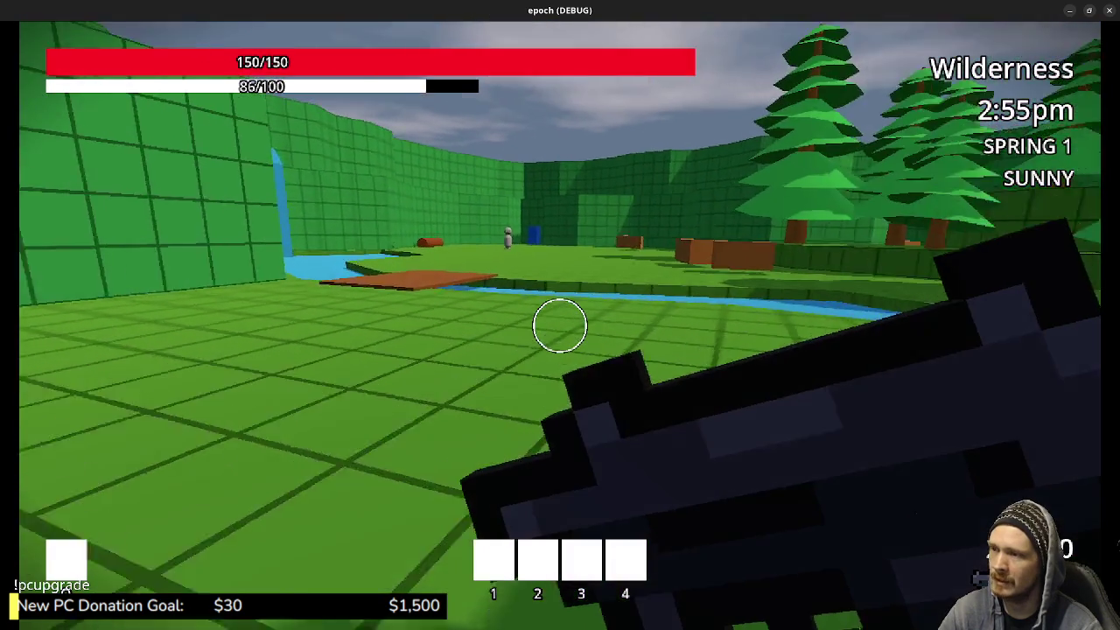
# Sprint over the wooden bridge and across the field, past the grey figure to the green wall
pyautogui.hotkey('shift', 'w')
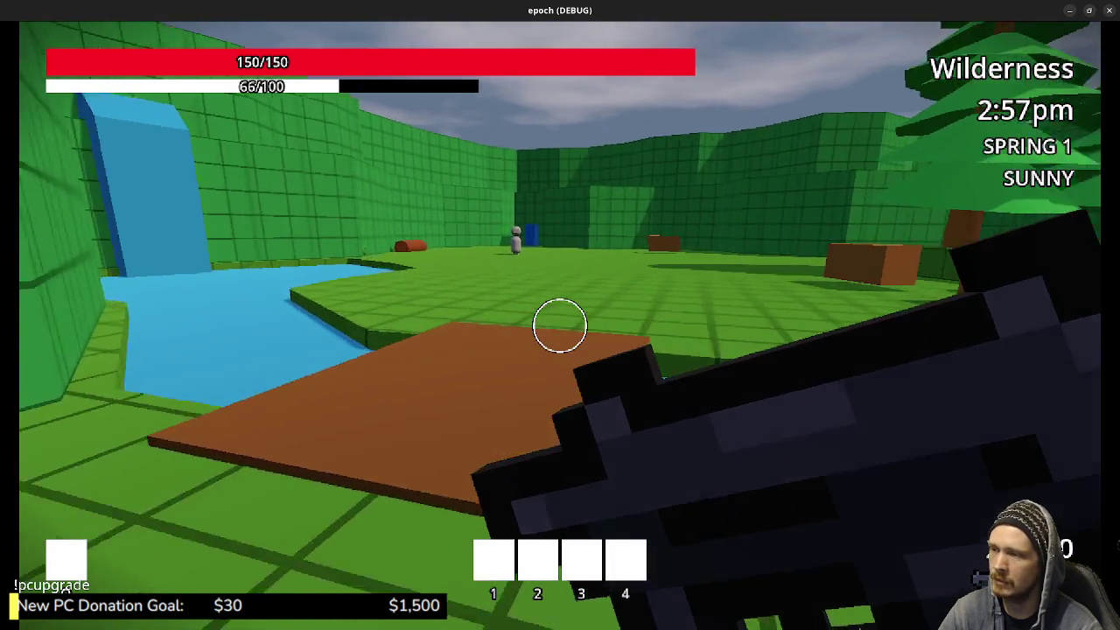
pyautogui.hotkey('shift', 'w')
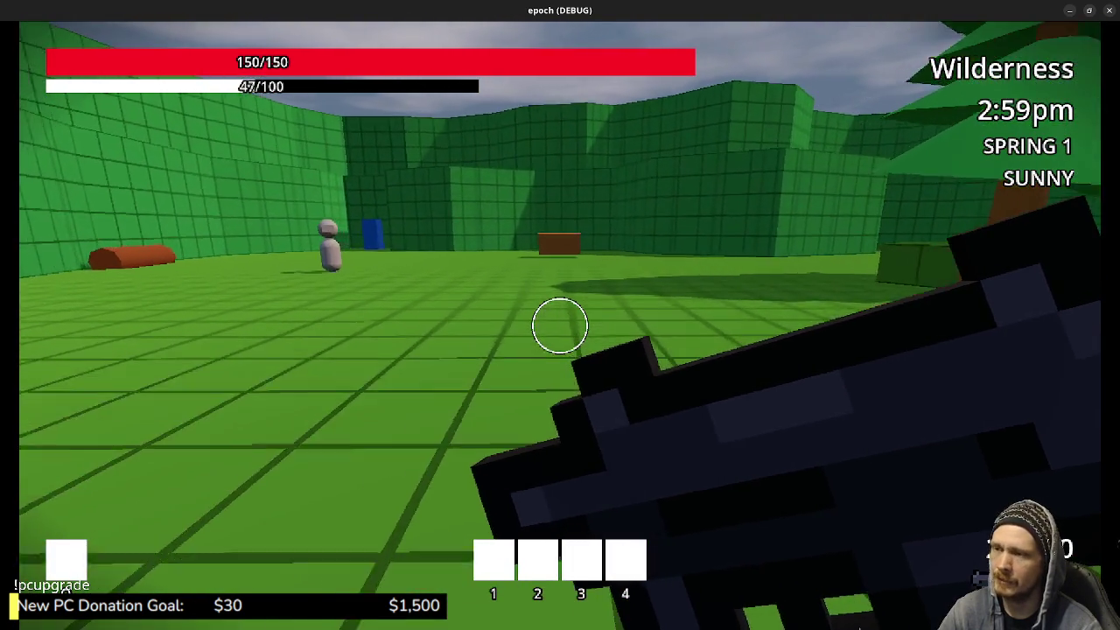
pyautogui.press('w')
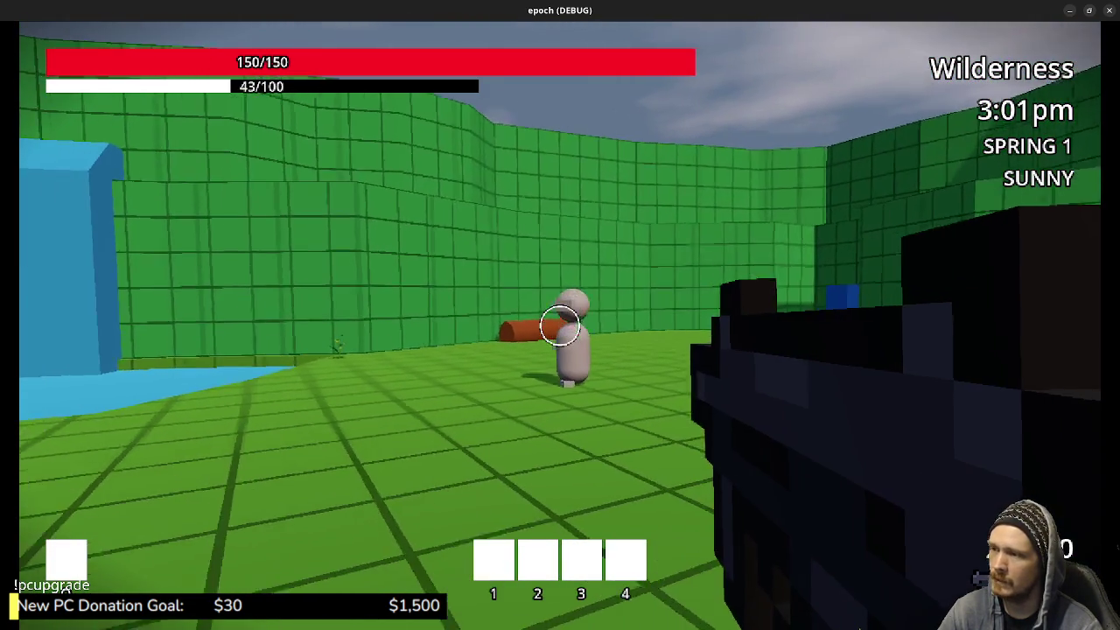
pyautogui.press('d')
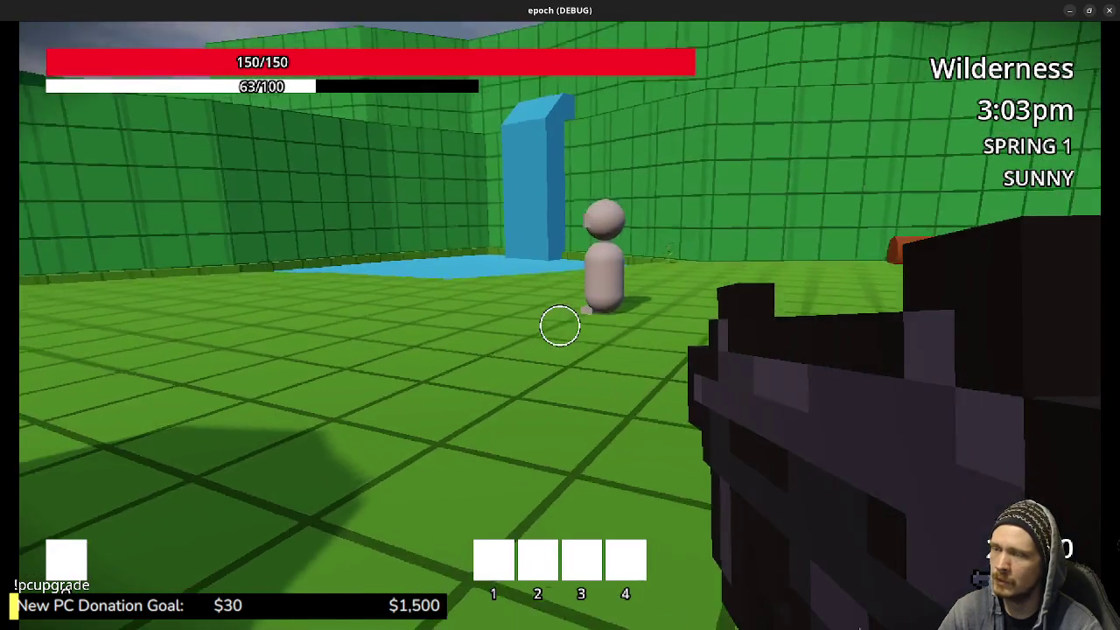
pyautogui.press('d')
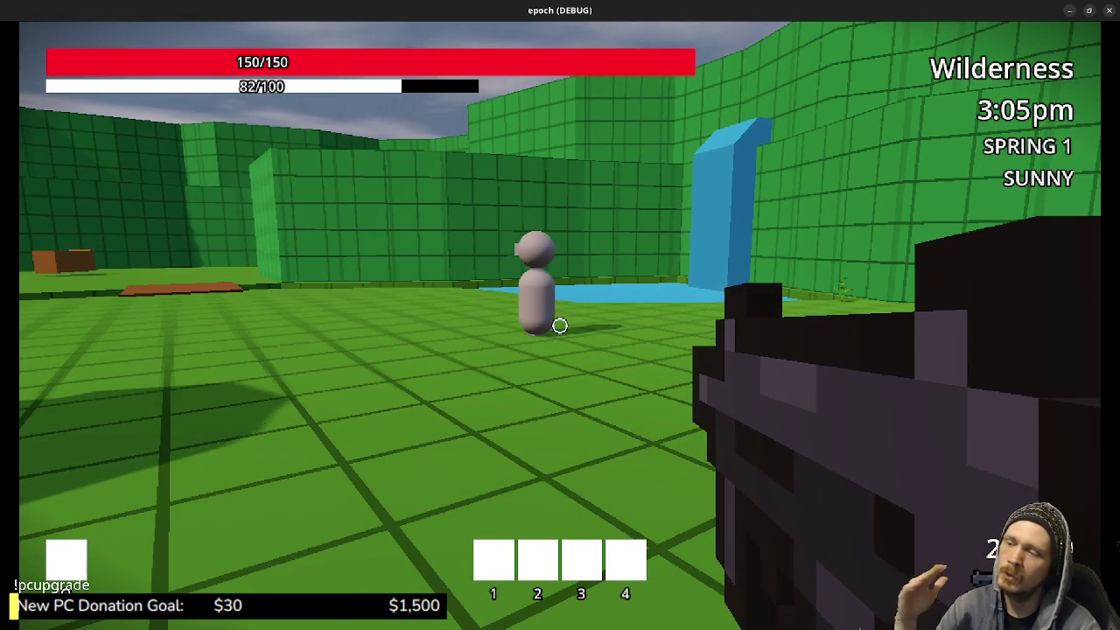
pyautogui.press('w')
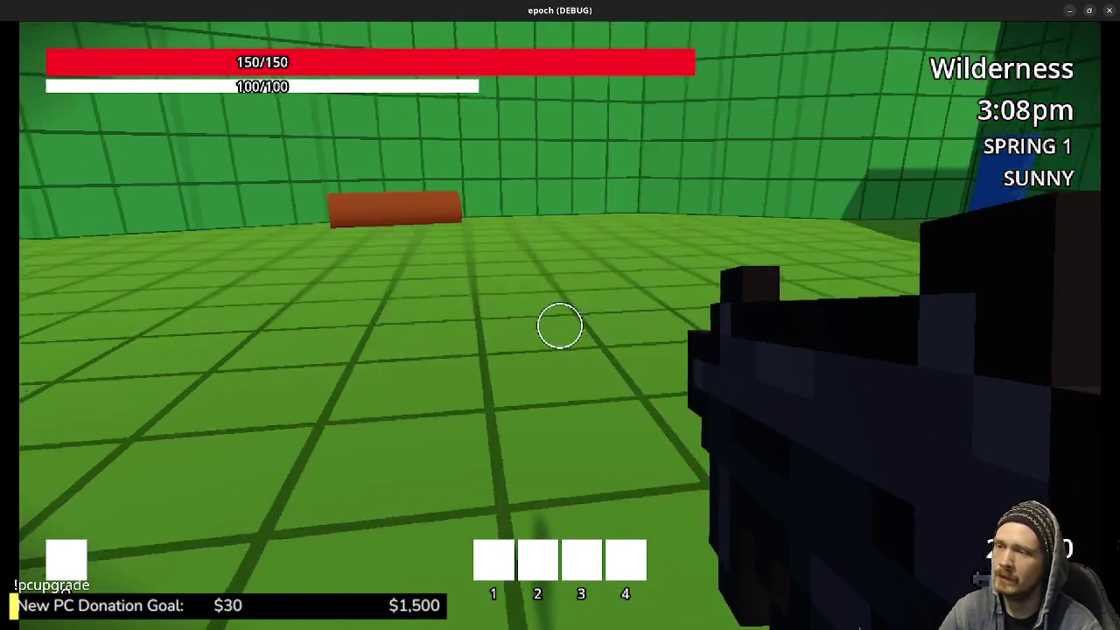
pyautogui.moveTo(560, 326)
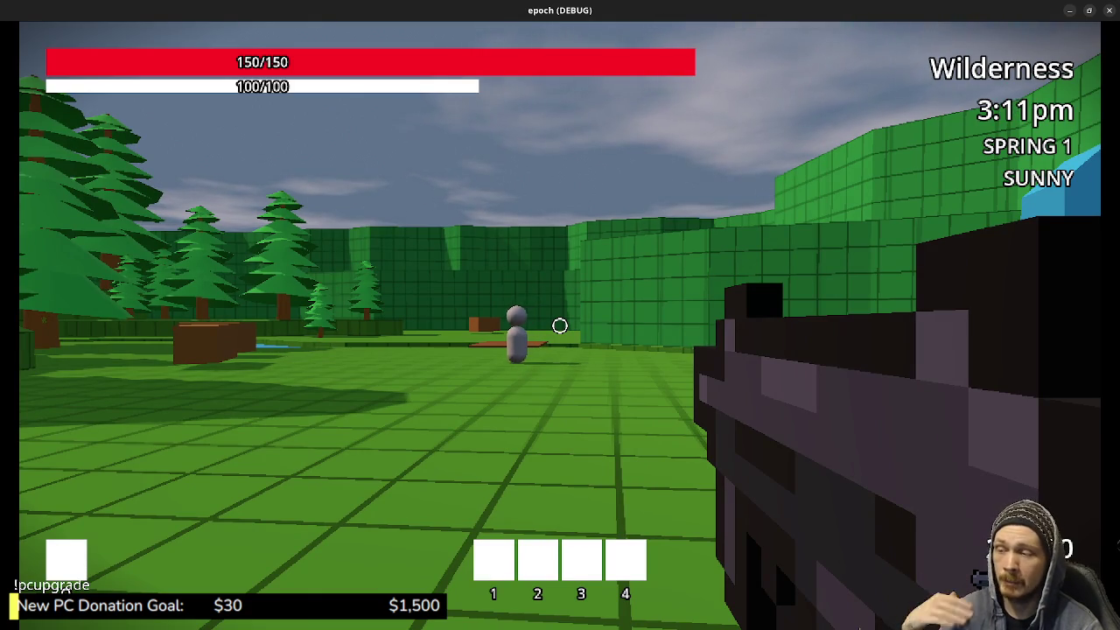
pyautogui.hotkey('shift', 'w')
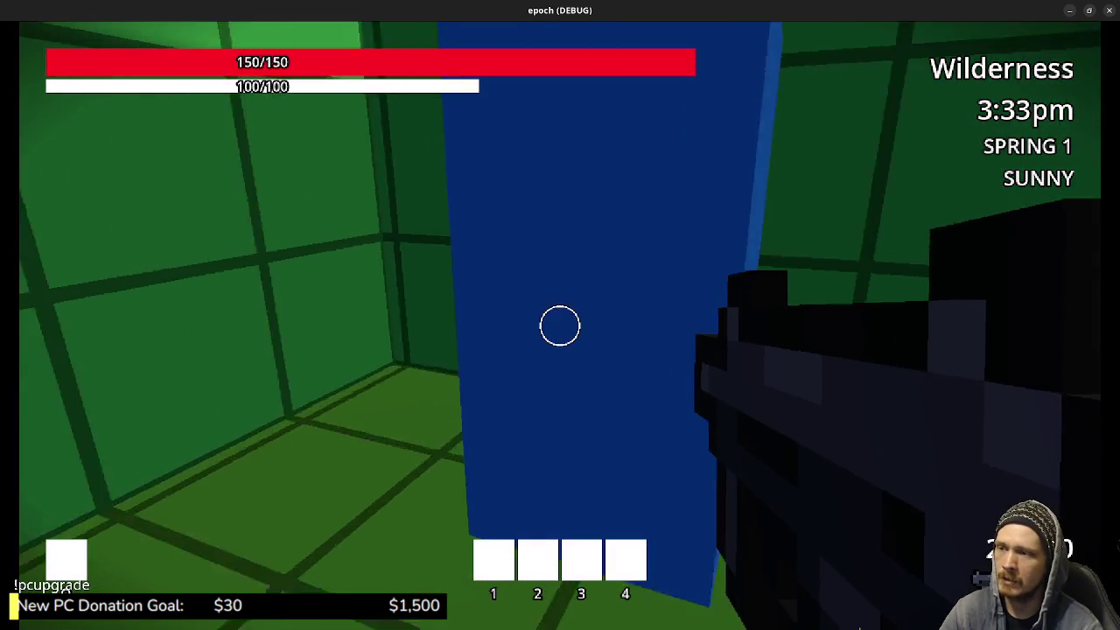
# Walk through Town past the magenta block into the forge room, then into the blue storage block
pyautogui.hotkey('shift', 'w')
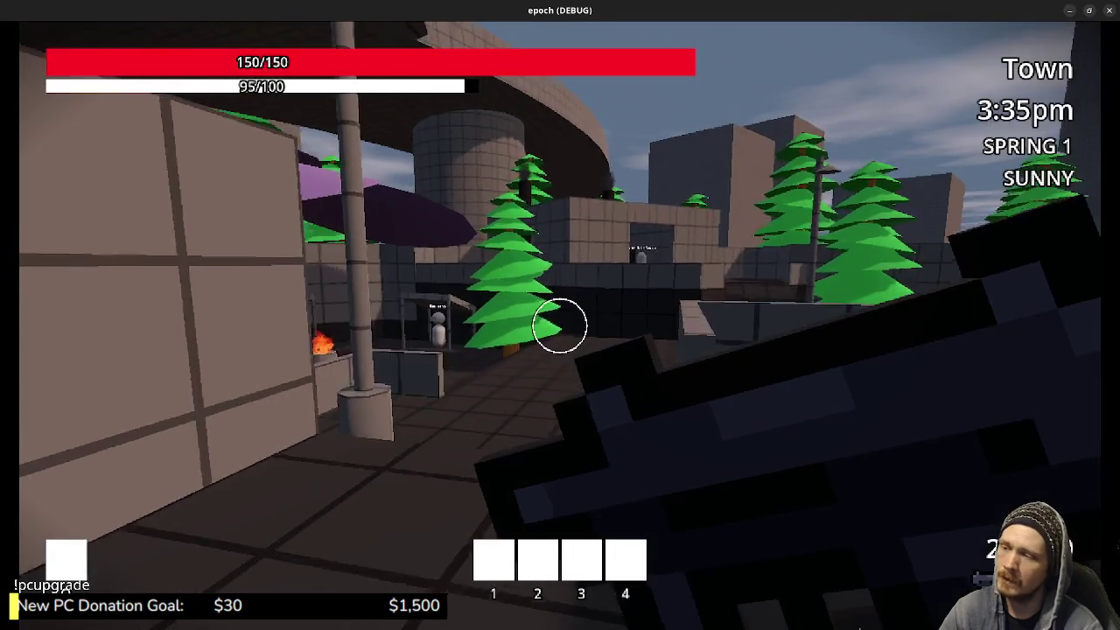
pyautogui.press('w')
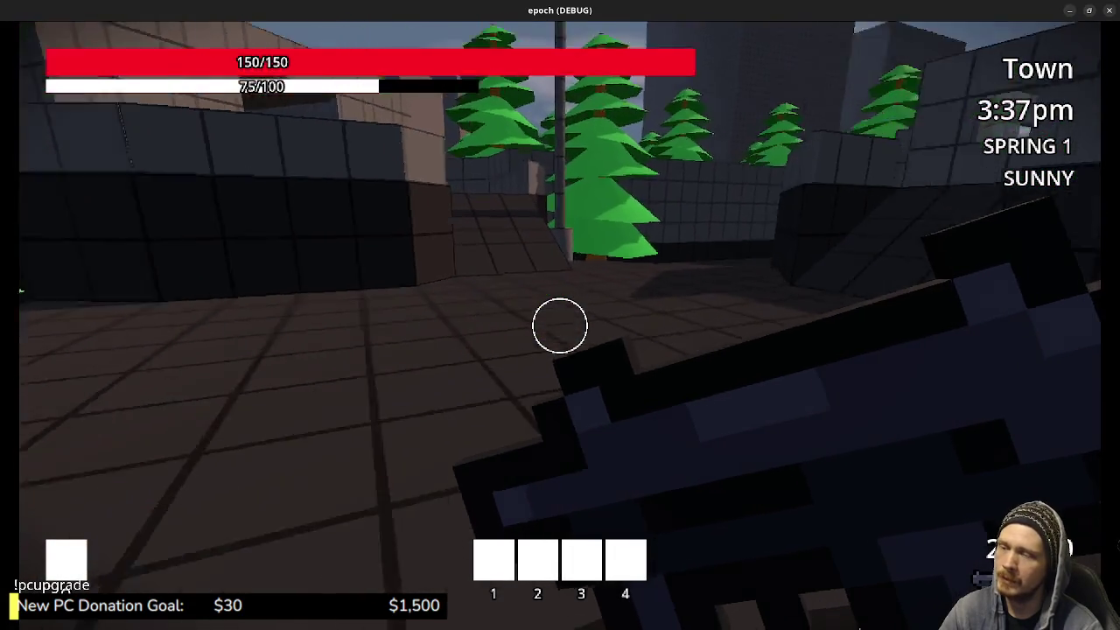
pyautogui.press('w')
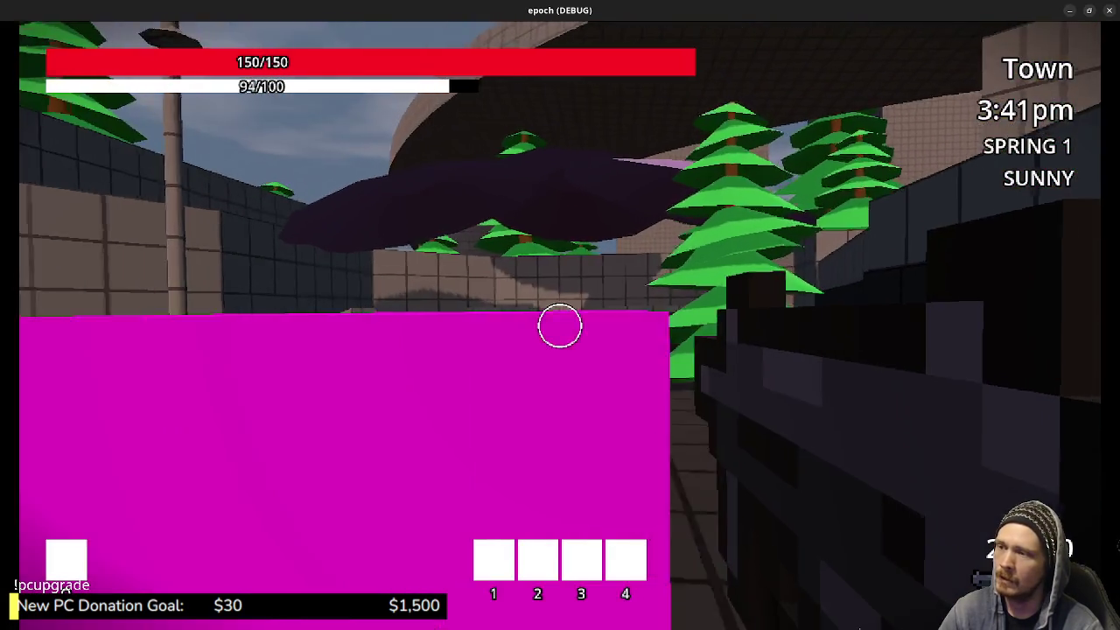
pyautogui.hotkey('shift', 'w')
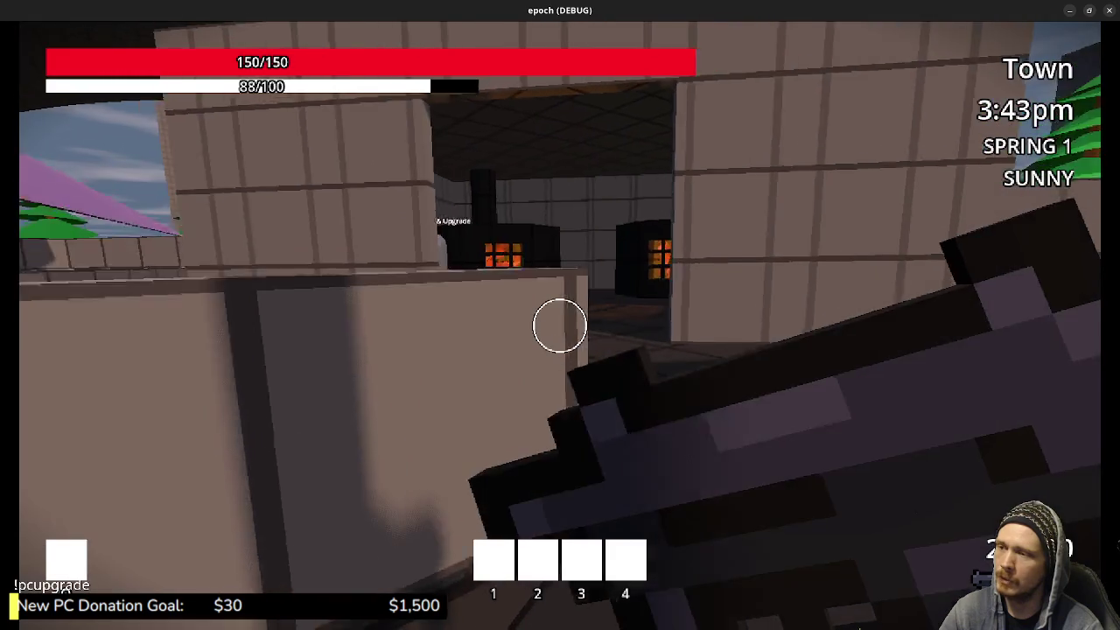
pyautogui.press('w')
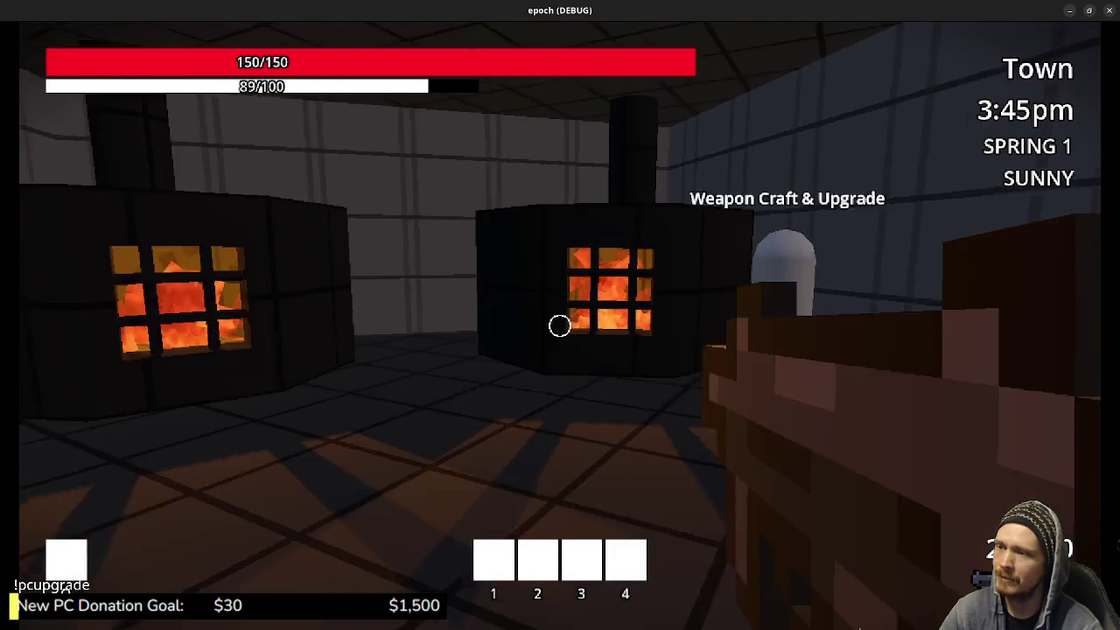
pyautogui.press('w')
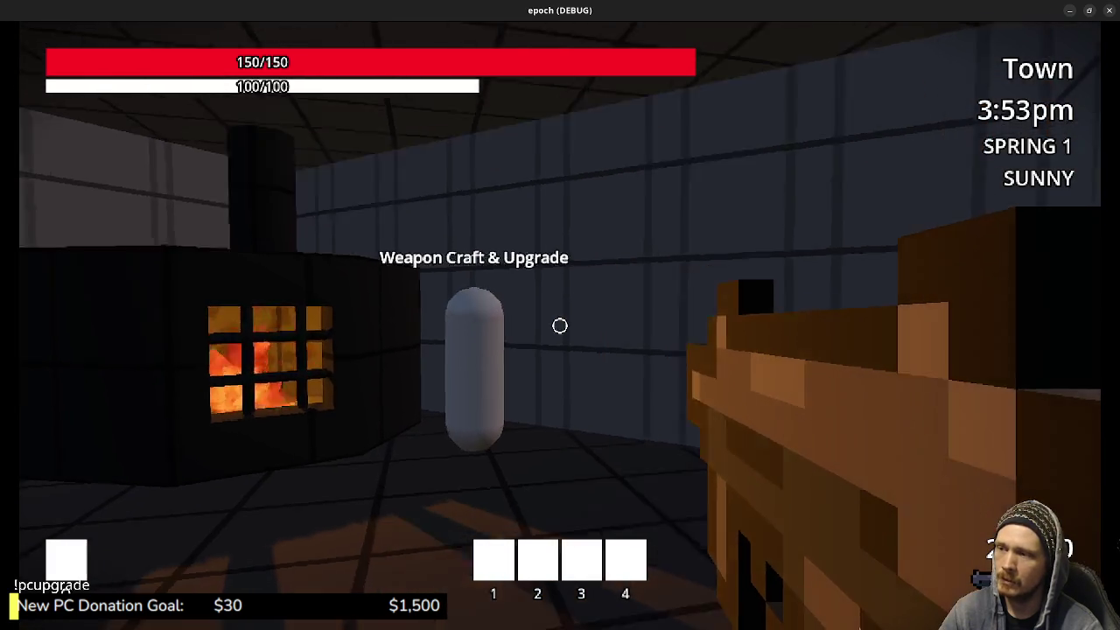
pyautogui.hotkey('shift', 'w')
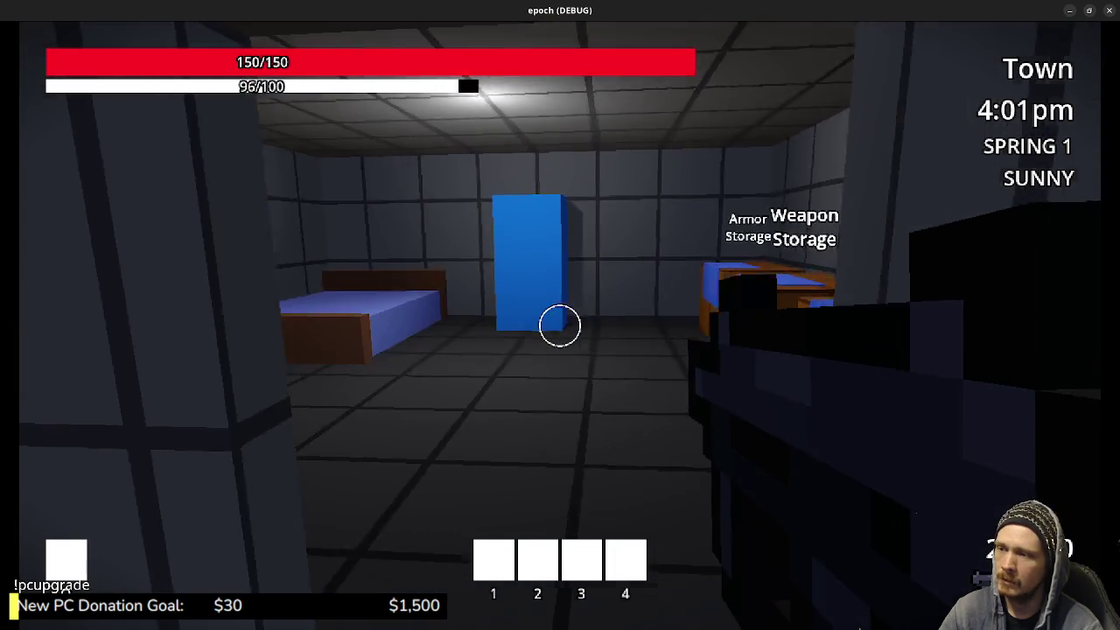
pyautogui.press('w')
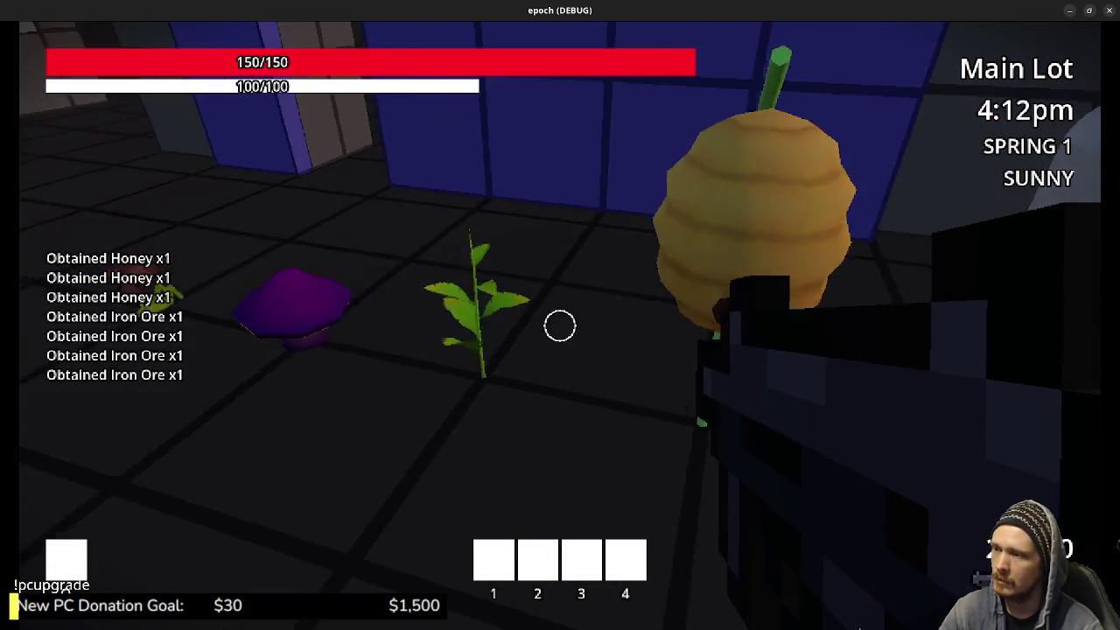
# Pick up the herb and purple mushroom, then walk to the Weapon Shop and shoot the training dummy
pyautogui.press('e')
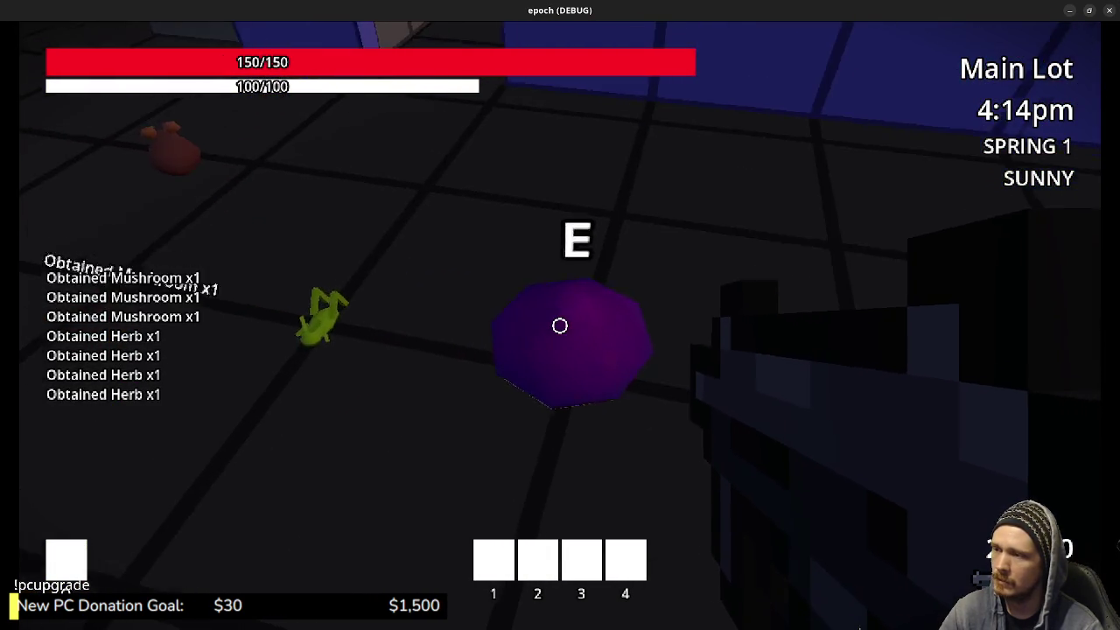
pyautogui.press('e')
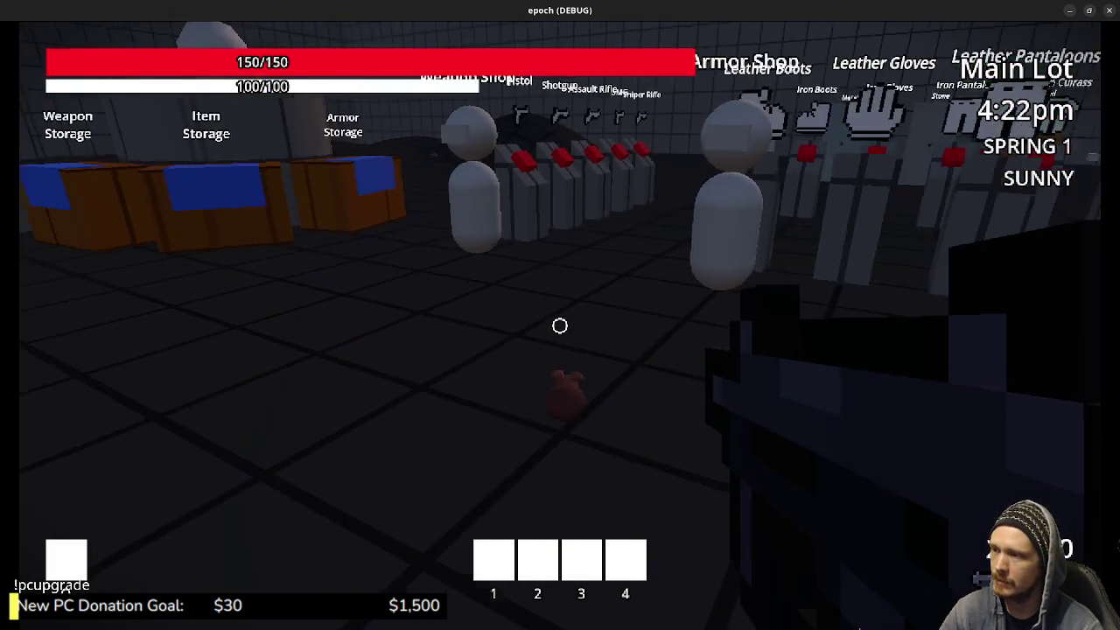
pyautogui.press('ctrl')
pyautogui.press('w')
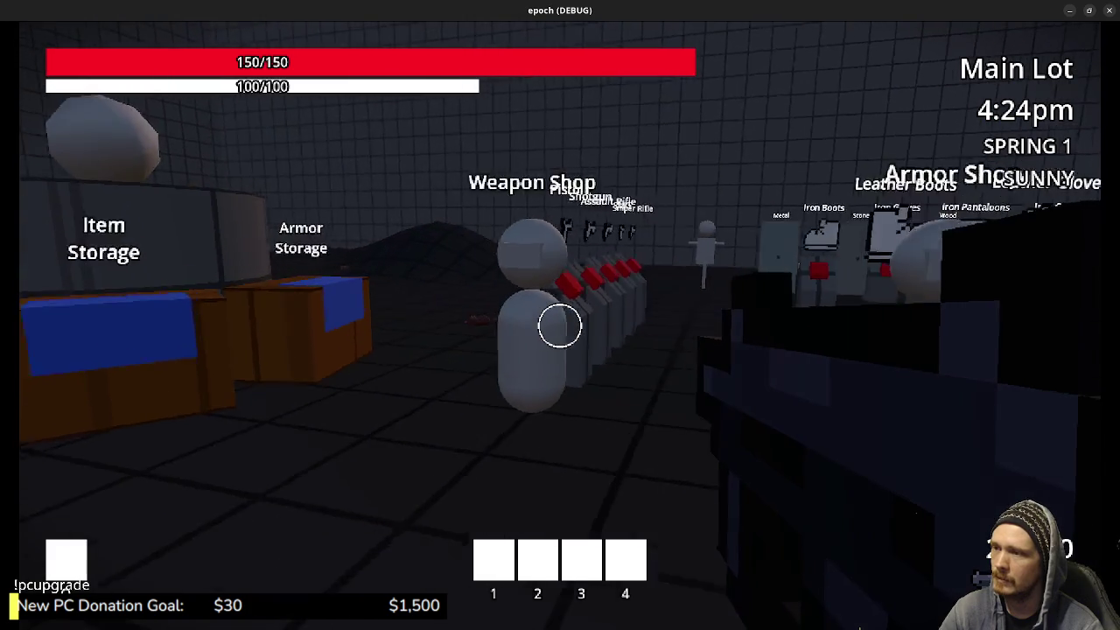
pyautogui.press('w')
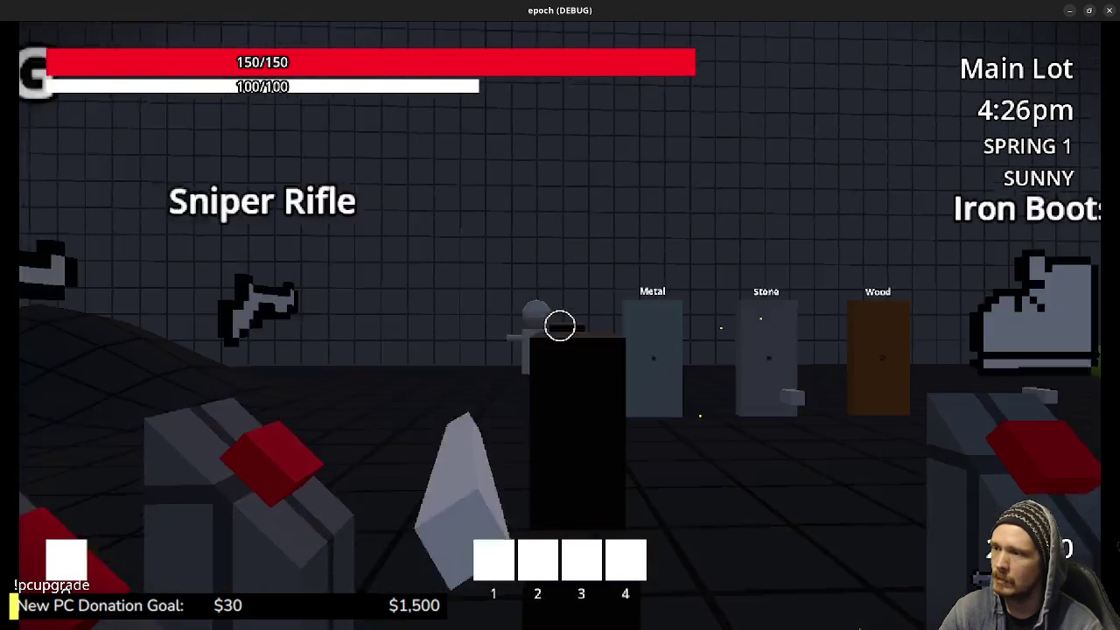
pyautogui.click(560, 326)
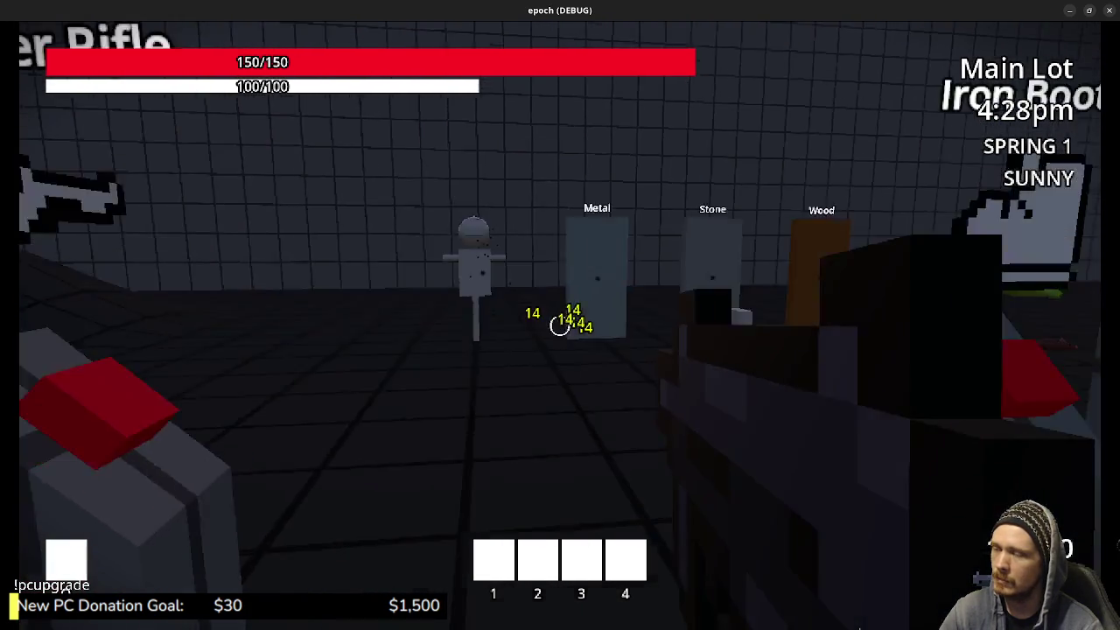
# Walk over to the armor racks
pyautogui.press('w')
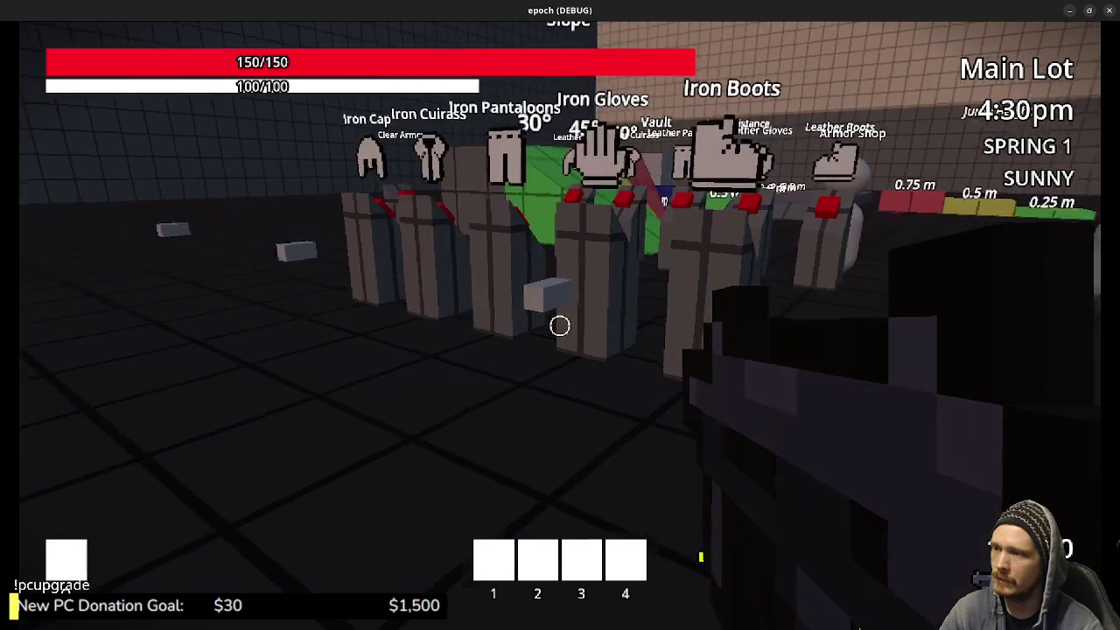
pyautogui.press('s')
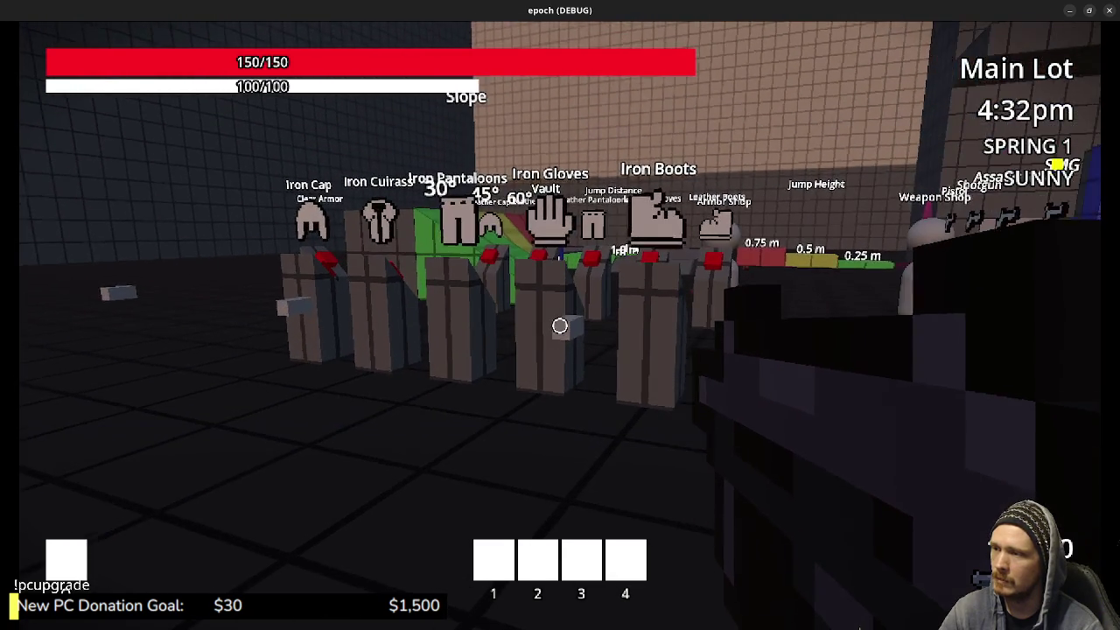
pyautogui.press('w')
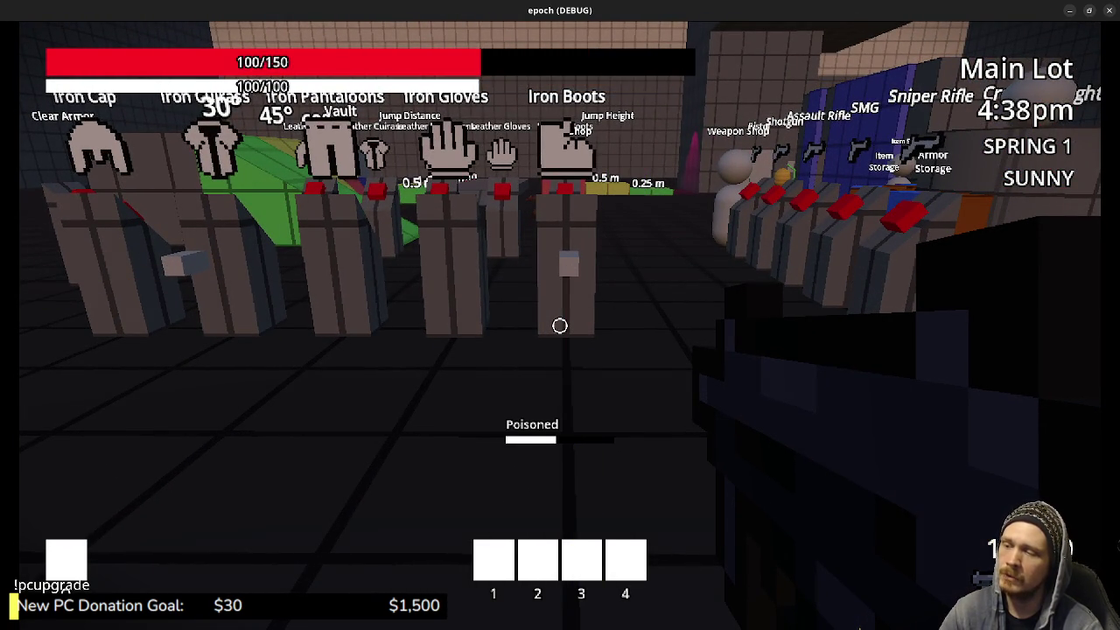
# Consume a potion from the inventory to restore health
pyautogui.press('Tab')
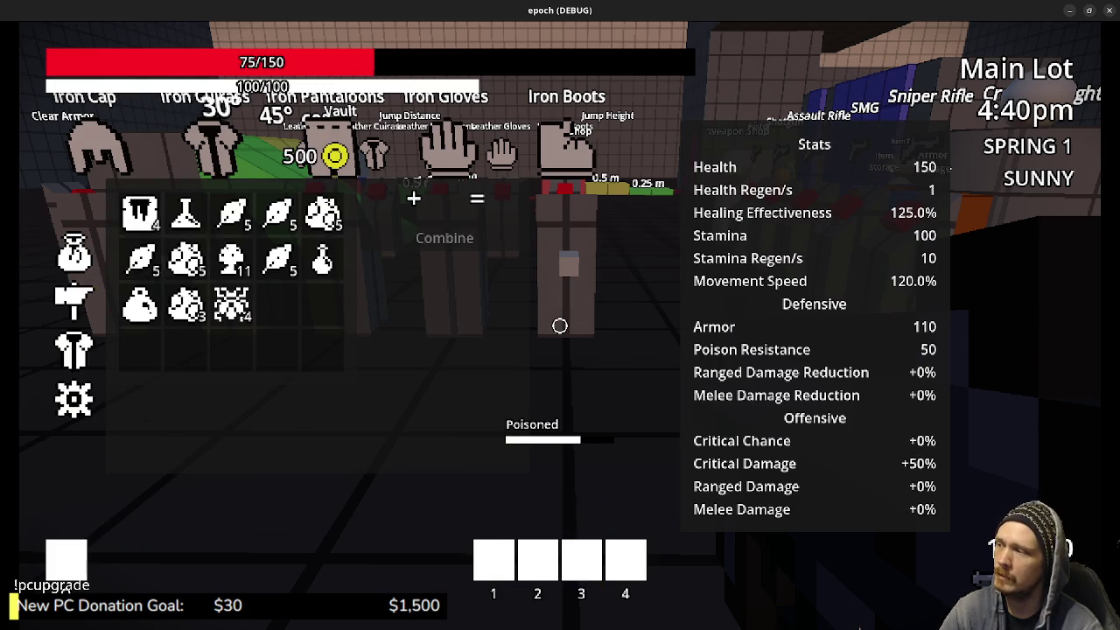
pyautogui.rightClick(322, 259)
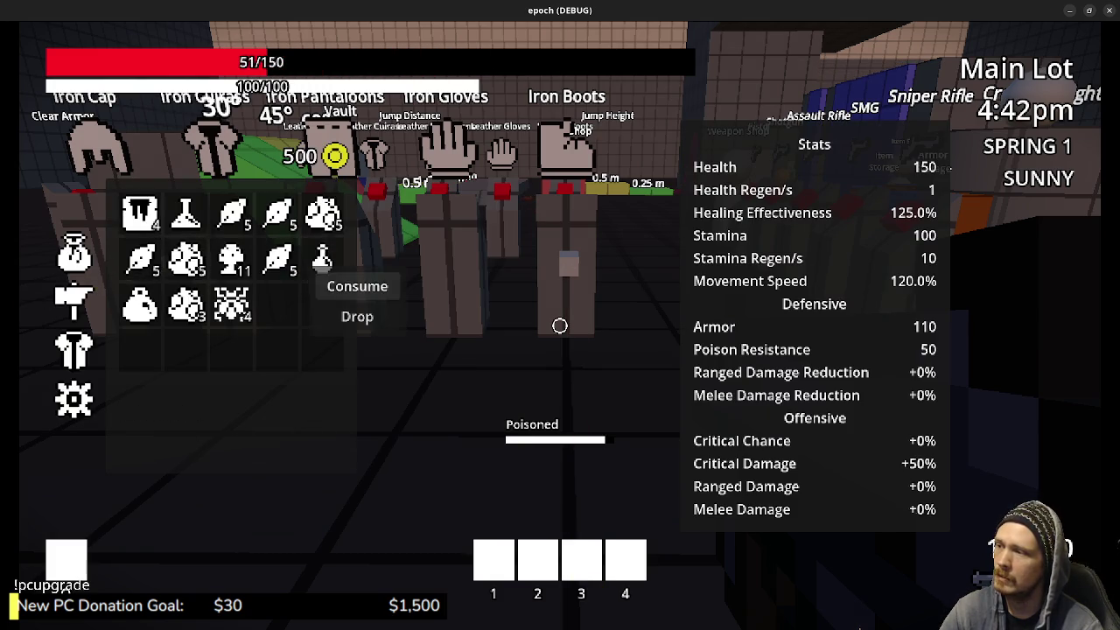
pyautogui.click(354, 285)
# Walk between the lockers and armour racks, then reopen the inventory to check the Antidote
pyautogui.press('s')
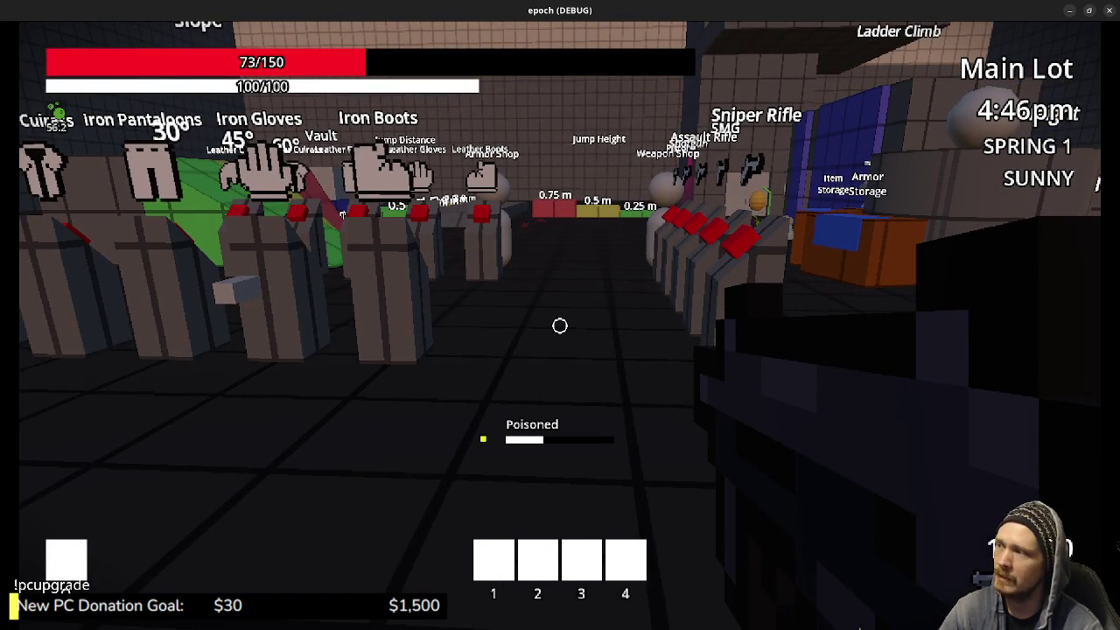
pyautogui.press('w')
pyautogui.press('s')
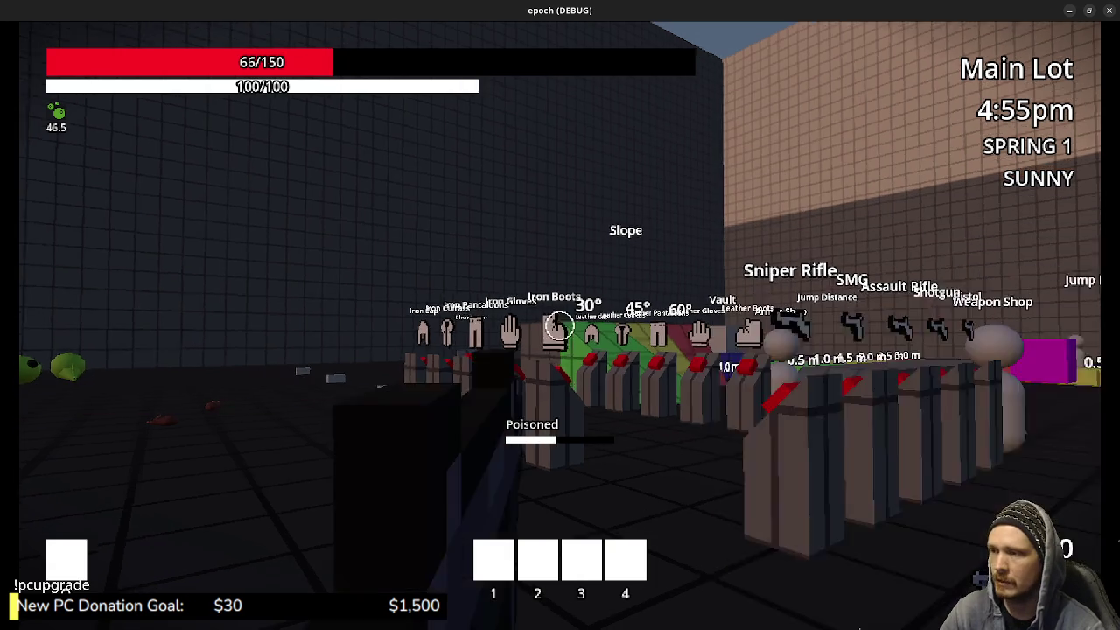
pyautogui.press('w')
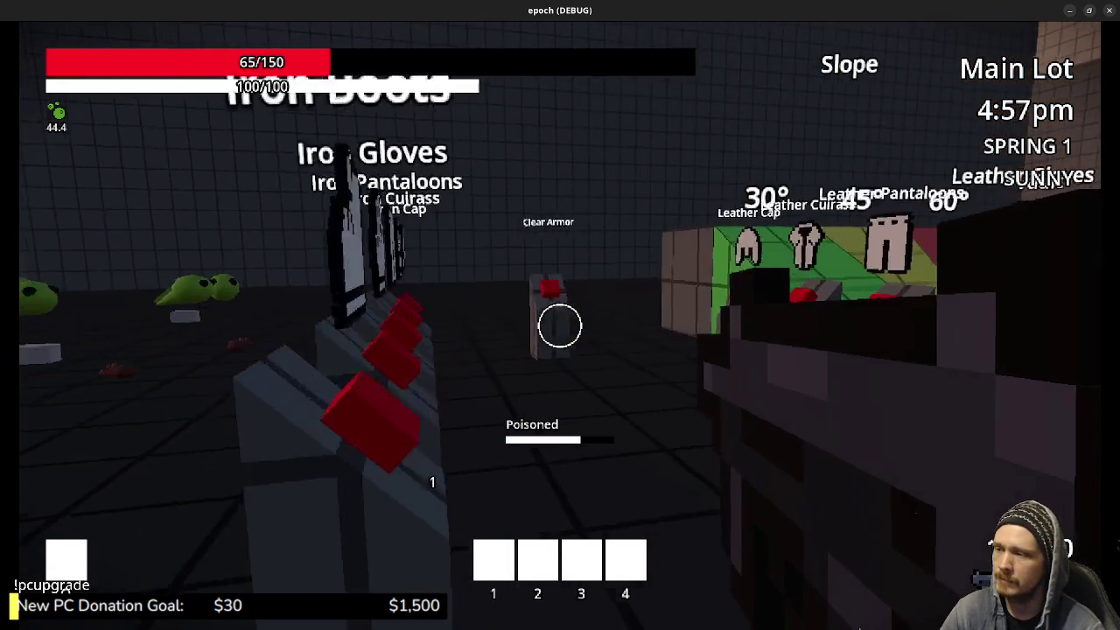
pyautogui.press('Tab')
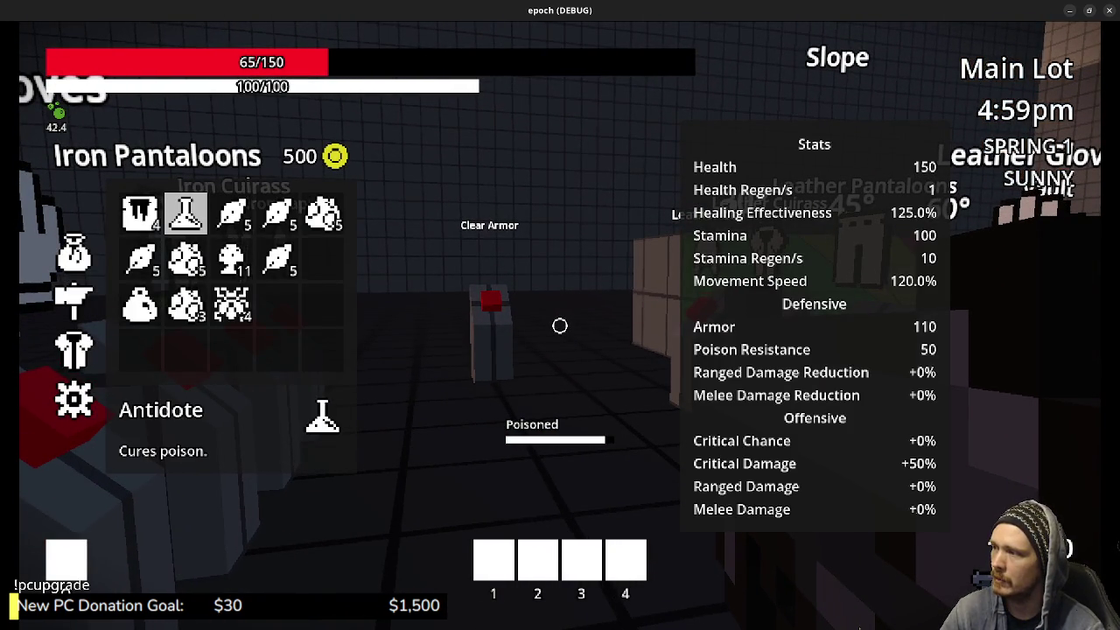
# Face the slimes, aim the gun at the nearby slime and strike it with the melee item
pyautogui.press('w')
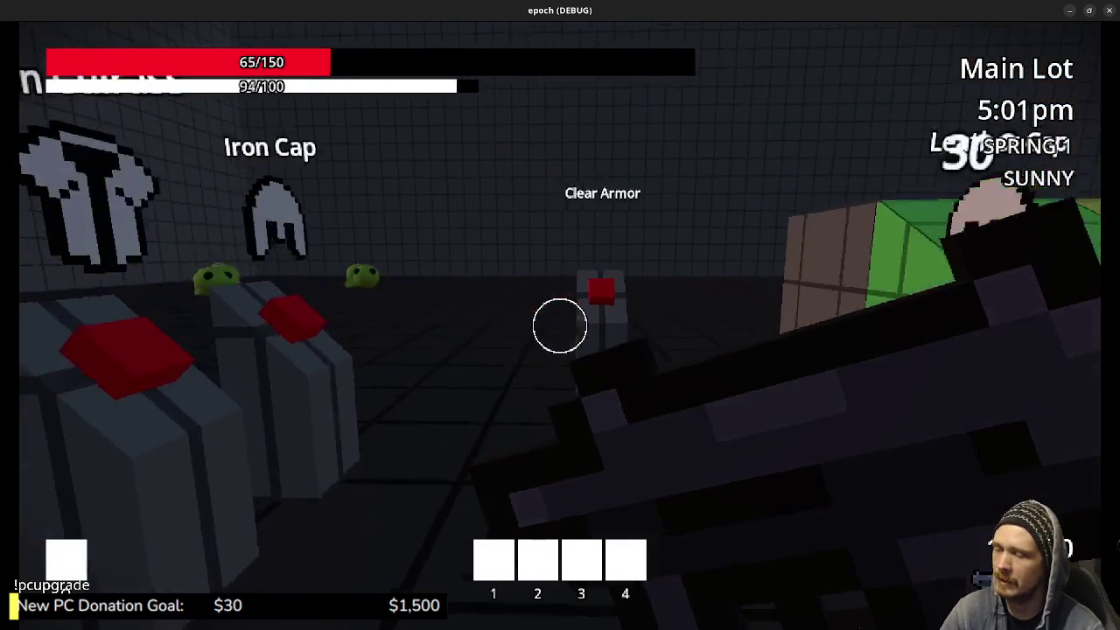
pyautogui.press('2')
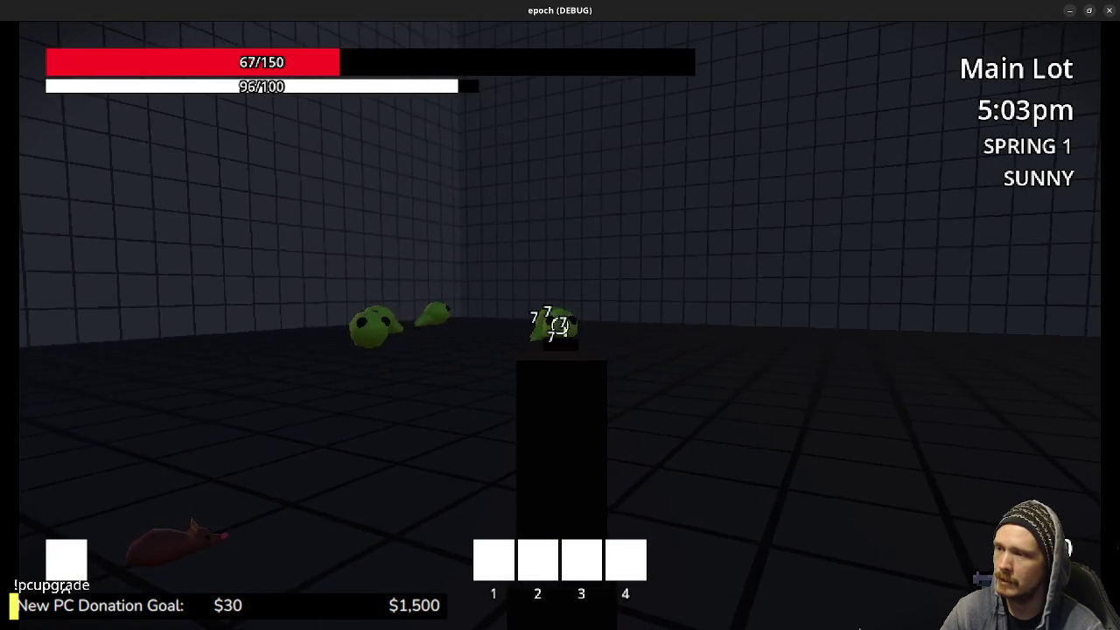
pyautogui.press('1')
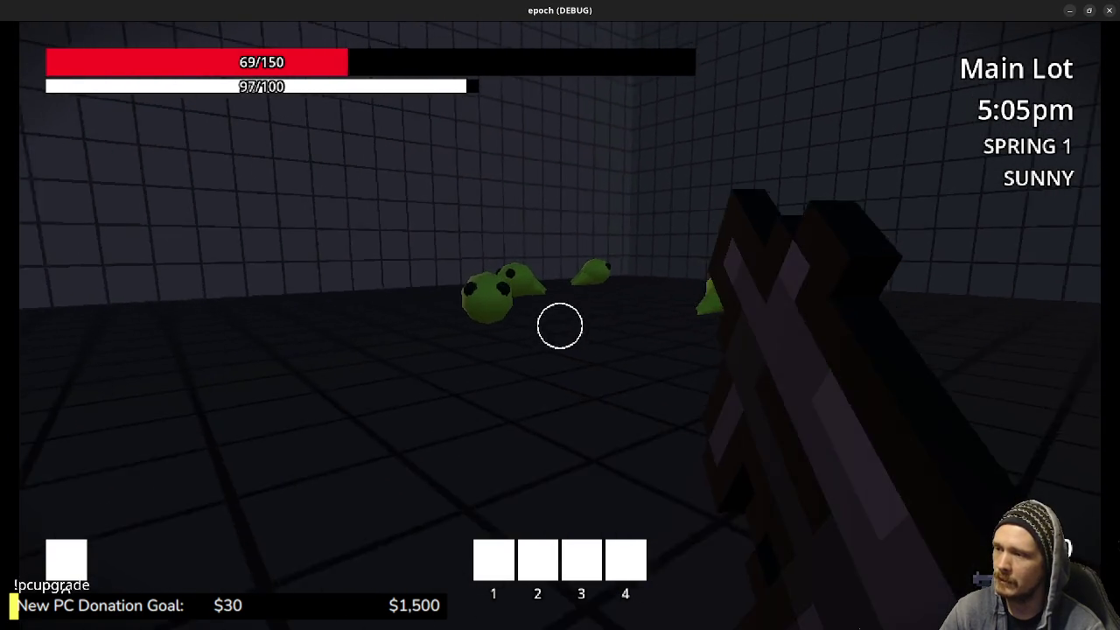
pyautogui.rightClick(560, 327)
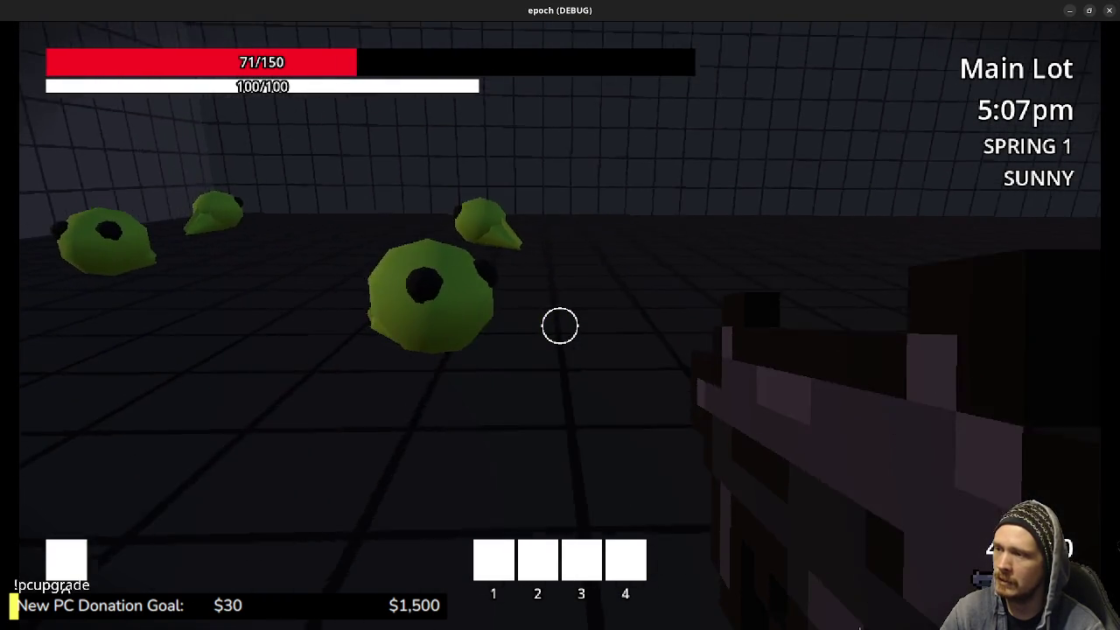
pyautogui.press('2')
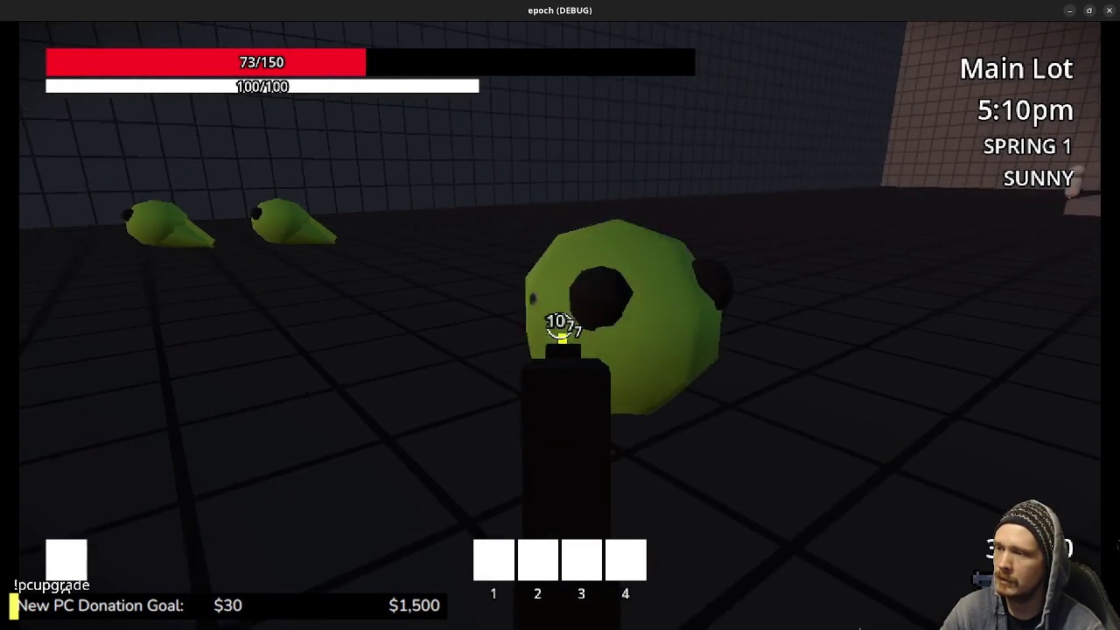
pyautogui.click(561, 327)
pyautogui.press('1')
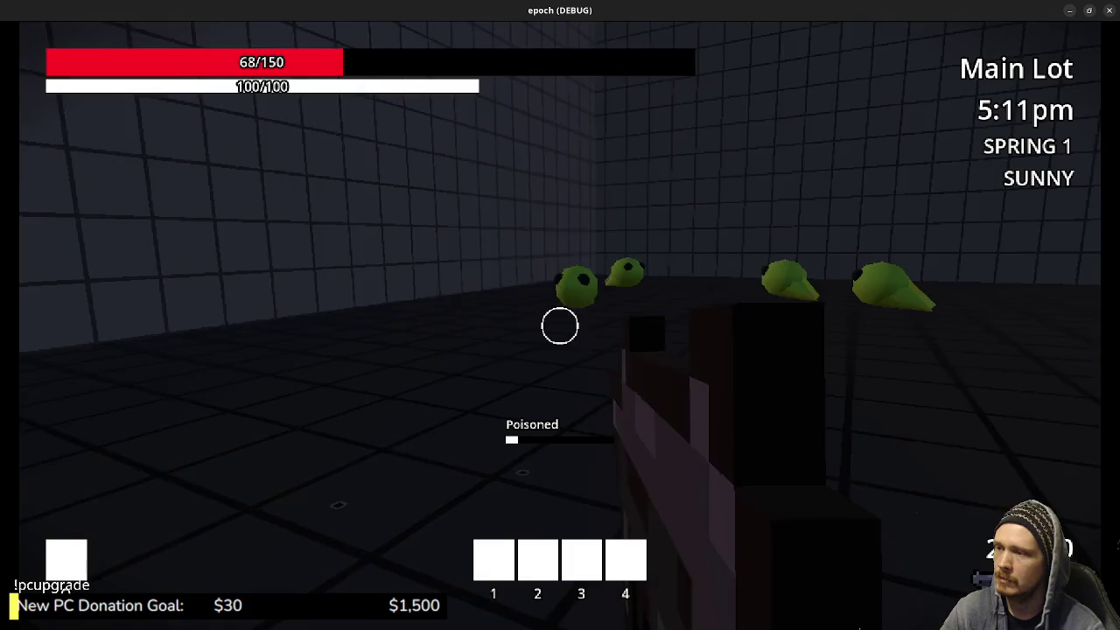
# Hit the nearest slime repeatedly with the melee item, landing 7-damage swings
pyautogui.press('2')
pyautogui.click(560, 326)
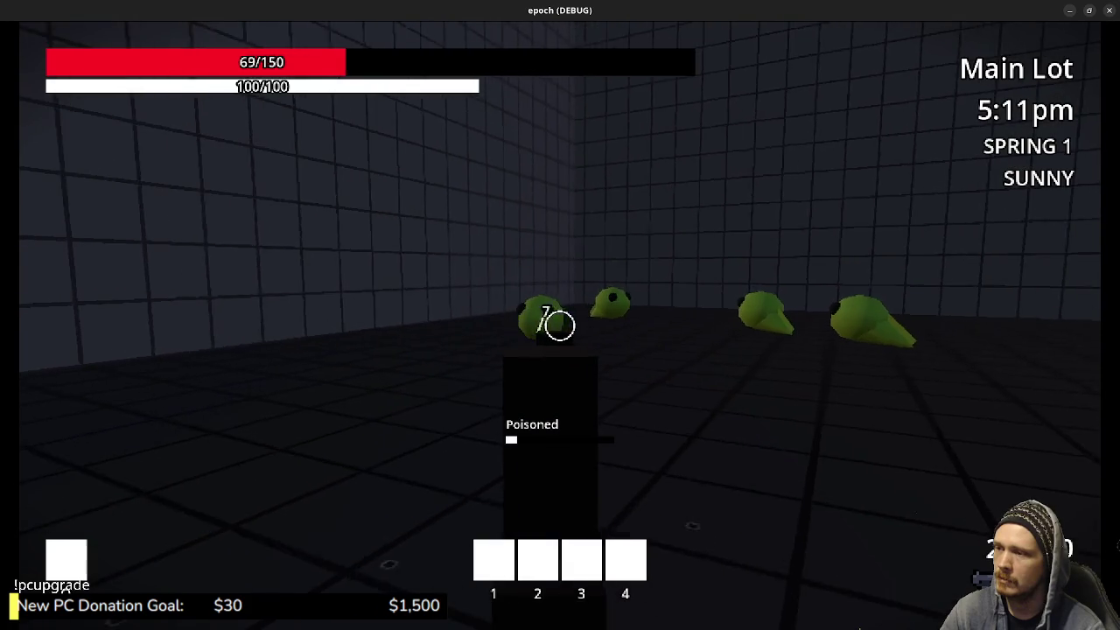
pyautogui.click(560, 327)
pyautogui.click(560, 327)
pyautogui.press('1')
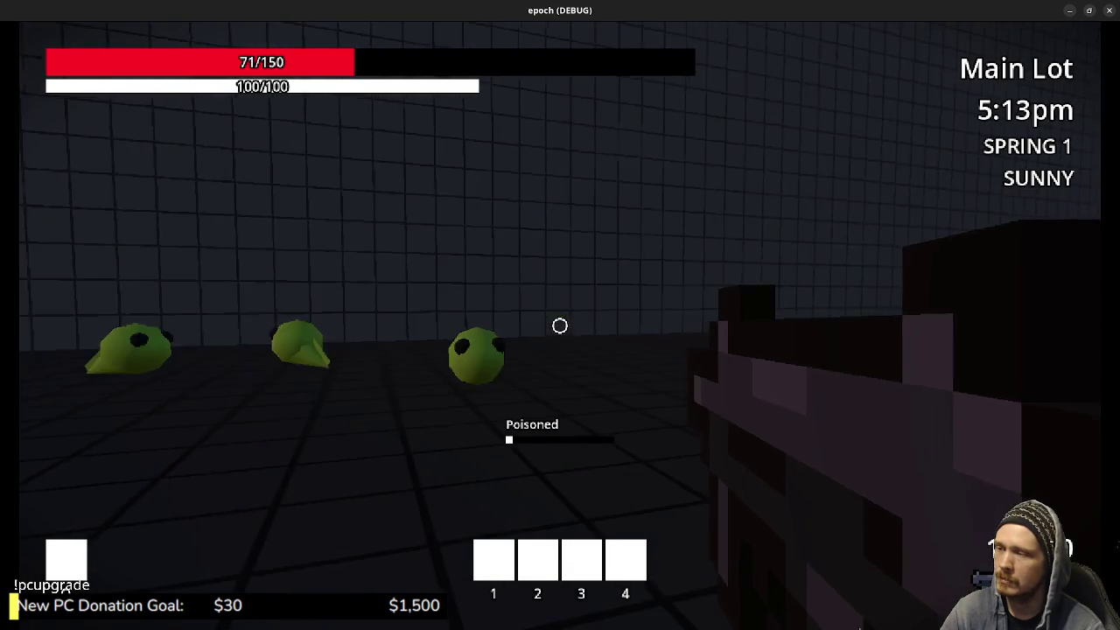
pyautogui.press('2')
pyautogui.press('1')
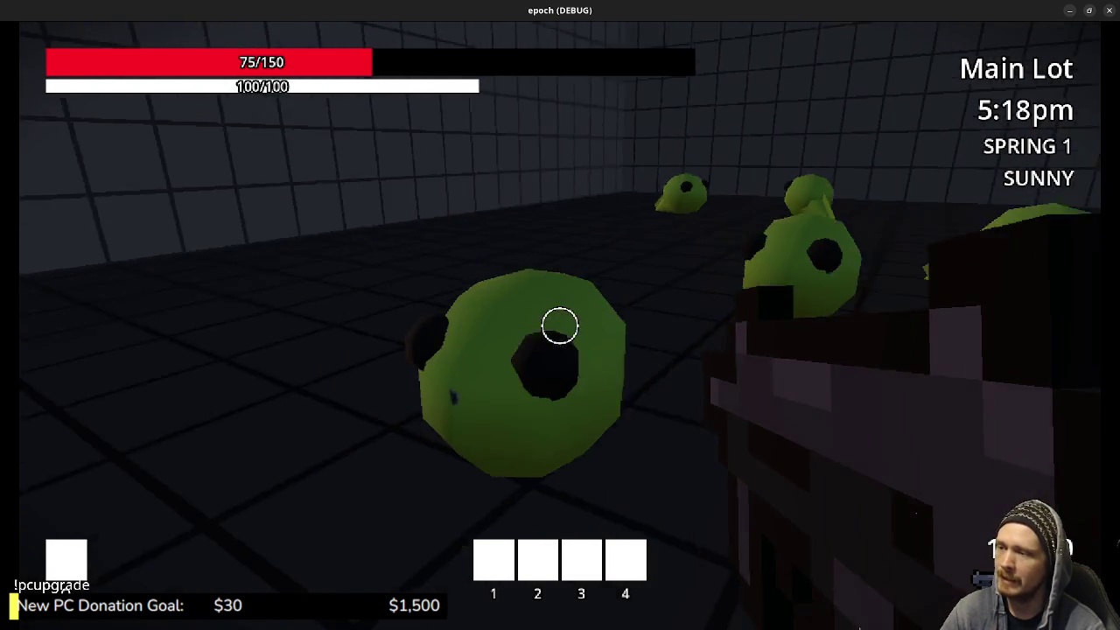
pyautogui.press('2')
pyautogui.click(560, 326)
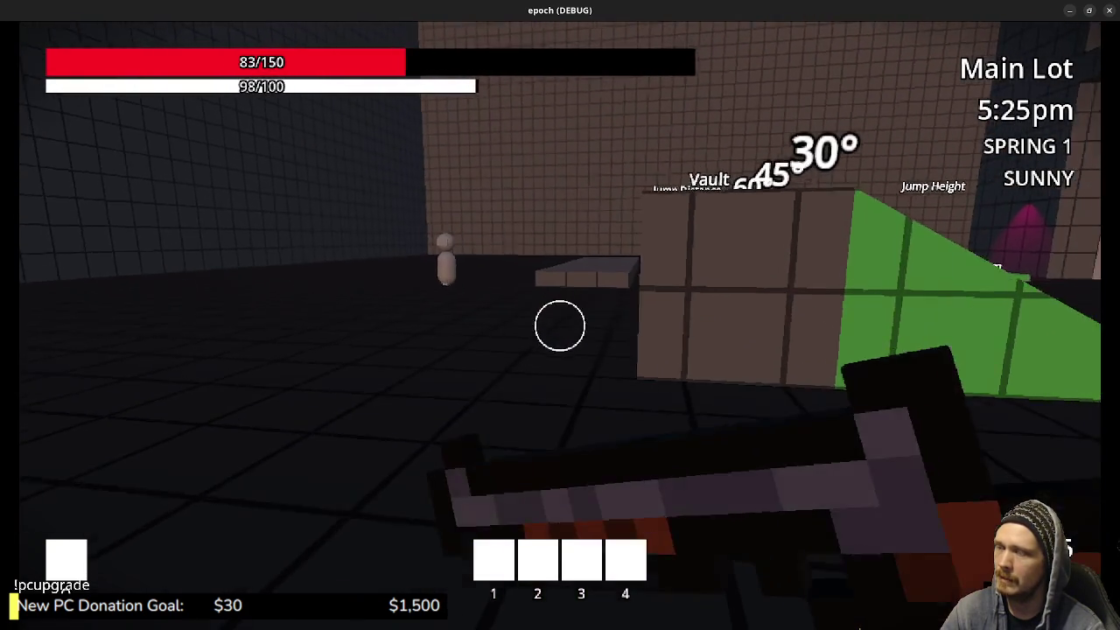
# Walk past the green ramps, jump-height tests and vault ramps toward the Crouch Height area
pyautogui.hotkey('shift', 'w')
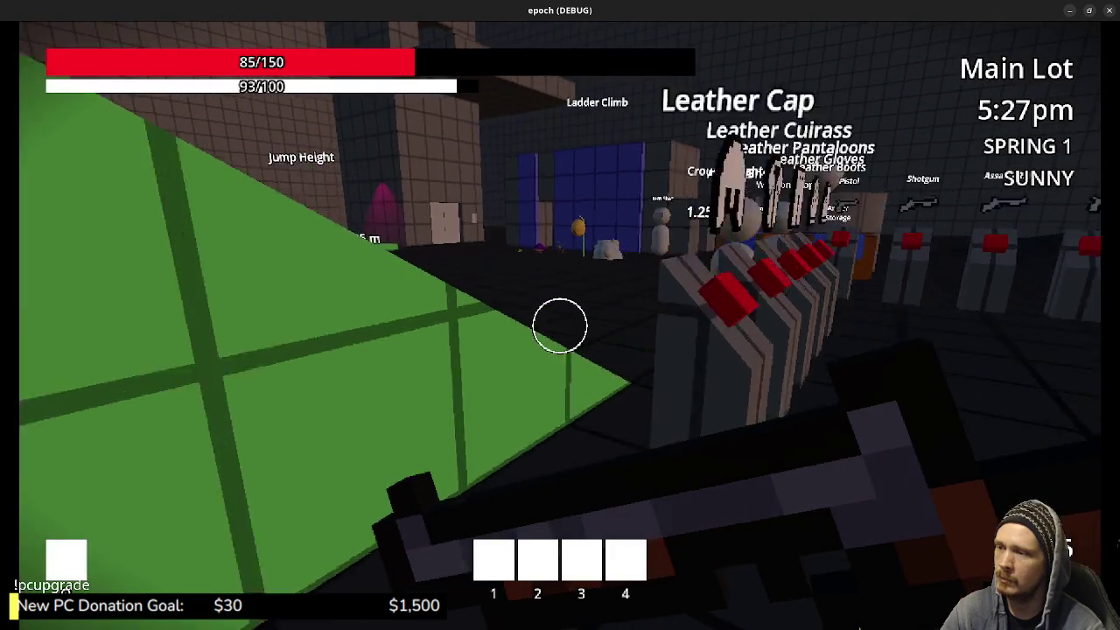
pyautogui.press('s')
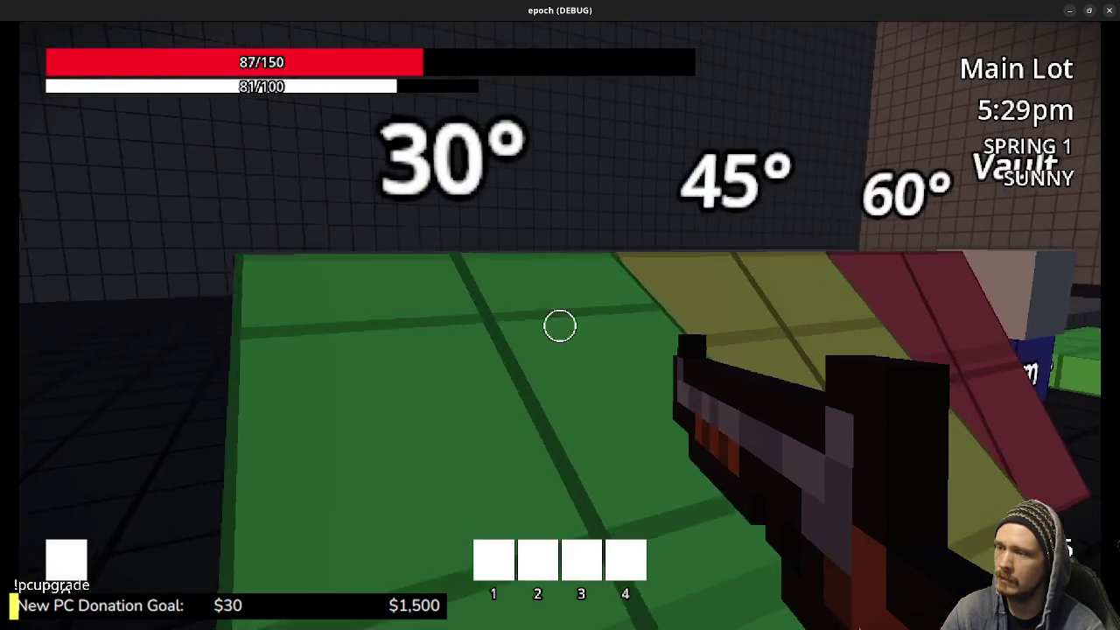
pyautogui.press('w')
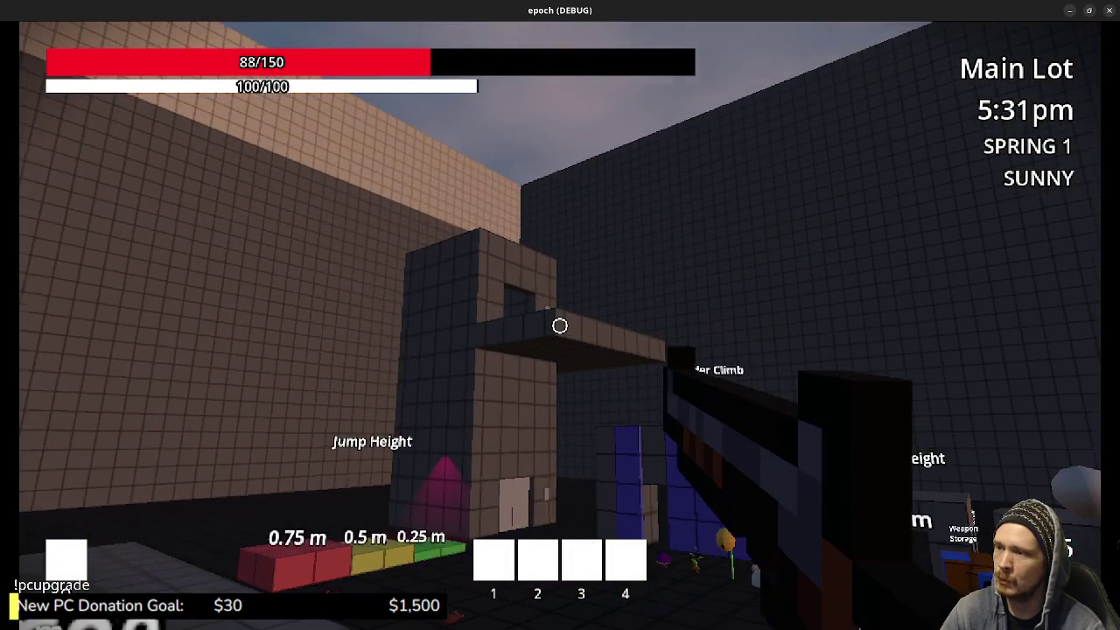
pyautogui.press('w')
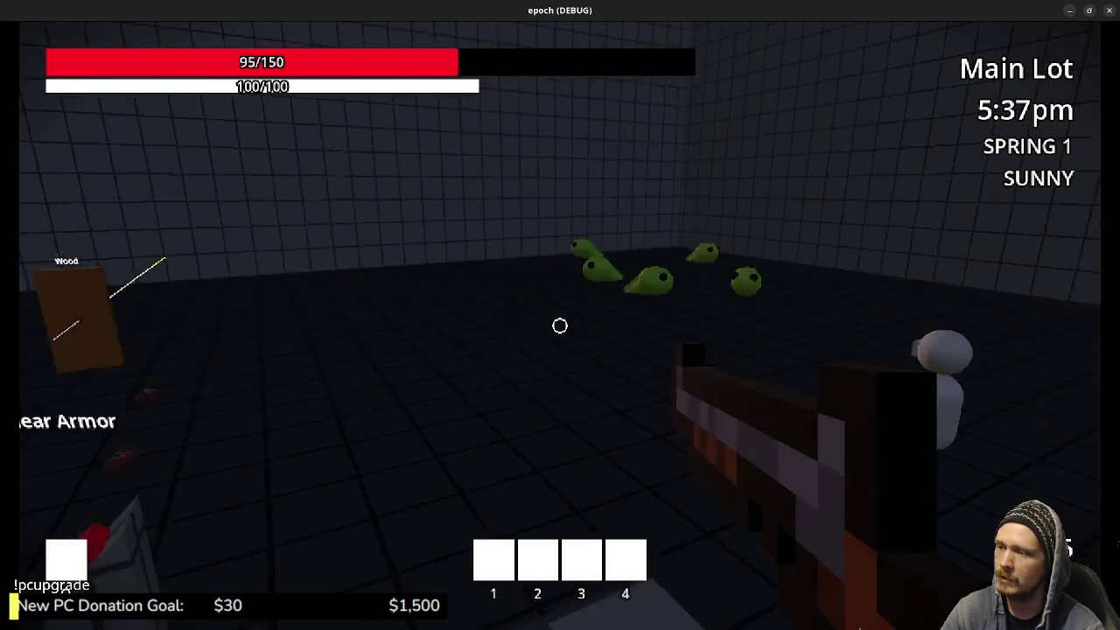
pyautogui.press('w')
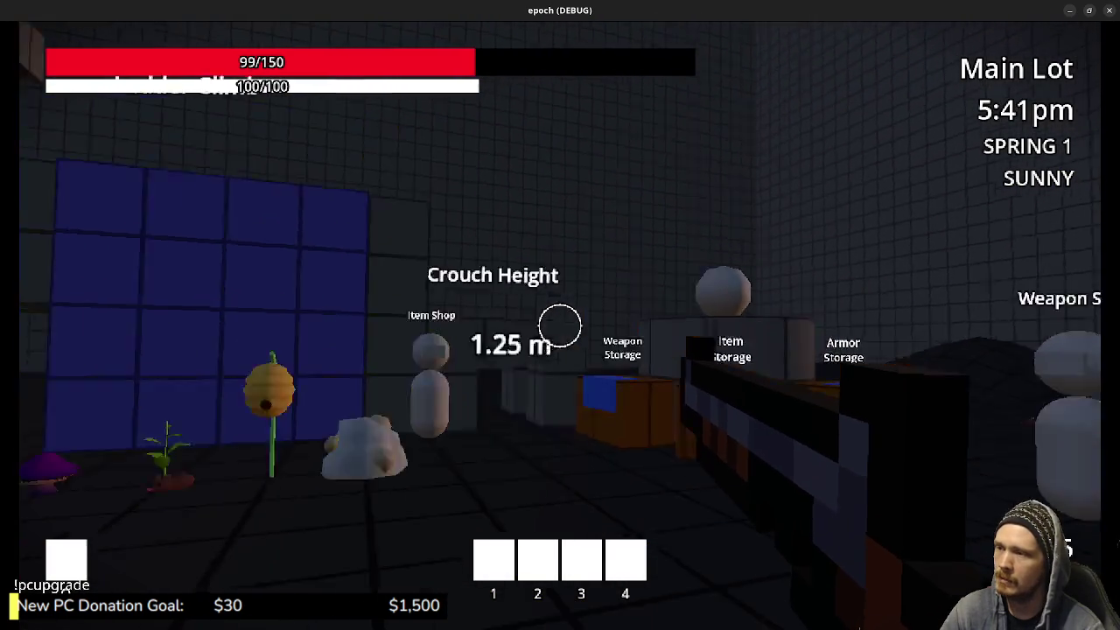
# Open the door with its switch, light the dark room via its wall switch, then window the game
pyautogui.hotkey('shift', 'w')
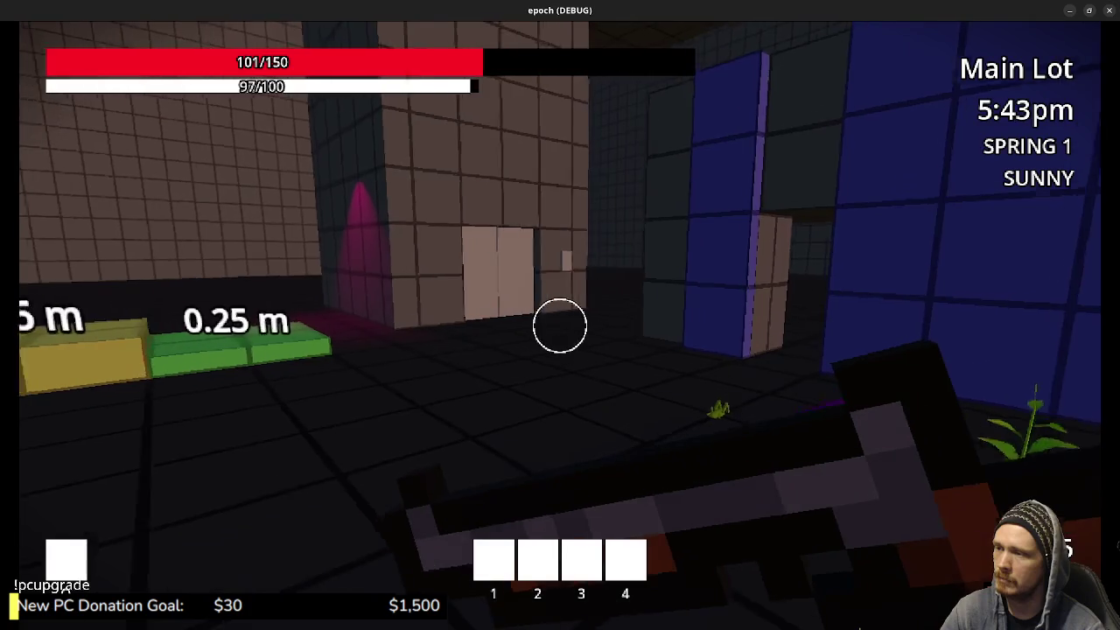
pyautogui.press('w')
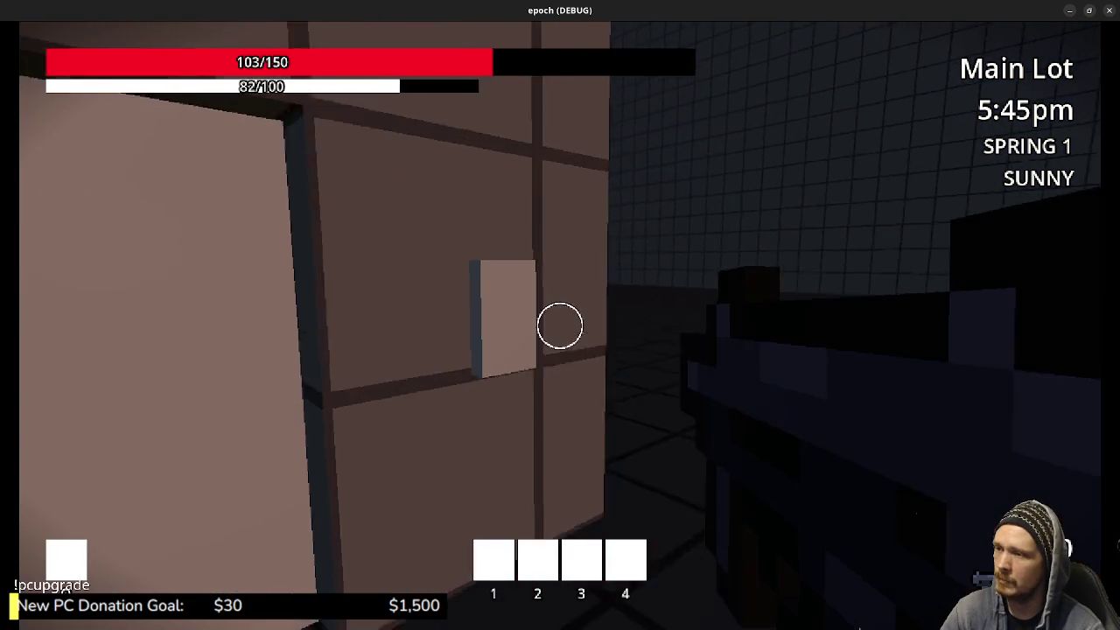
pyautogui.press('e')
pyautogui.press('w')
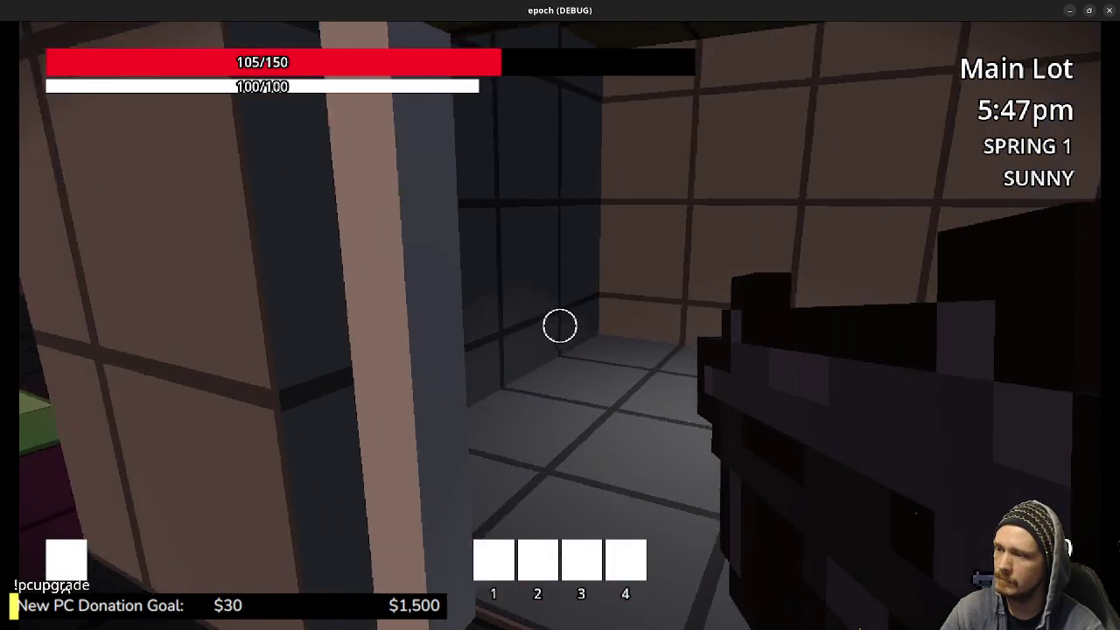
pyautogui.press('e')
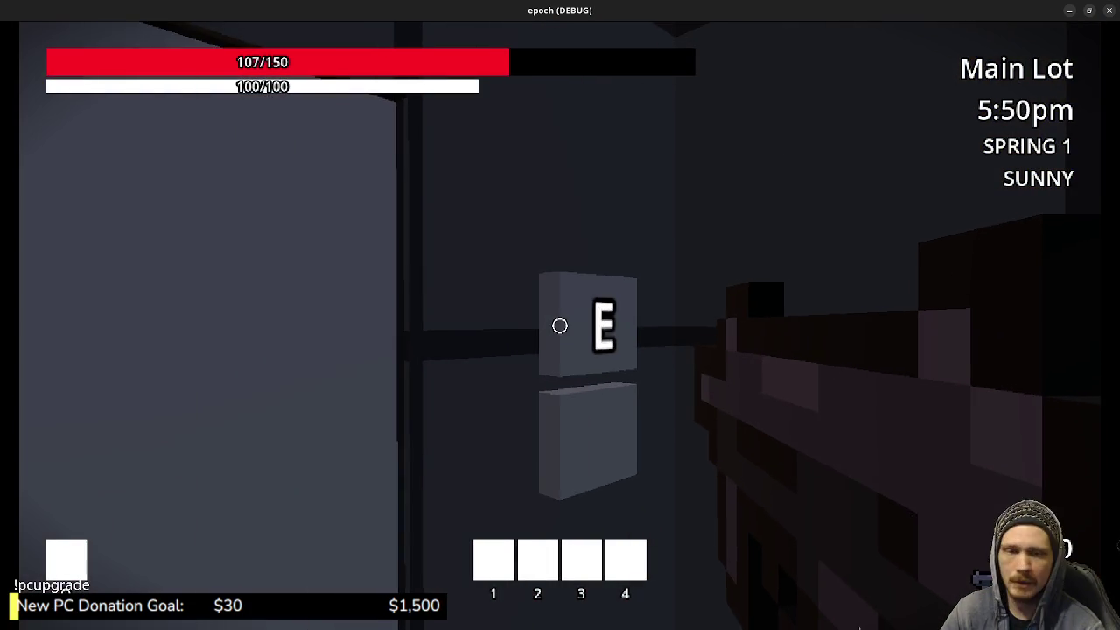
pyautogui.press('s')
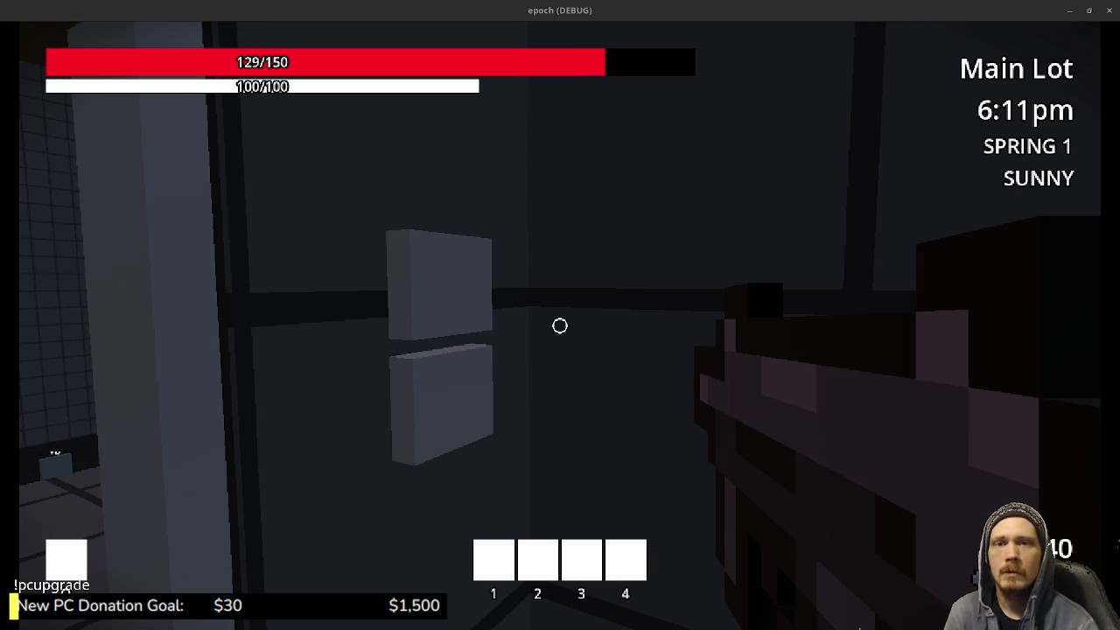
pyautogui.press('F11')
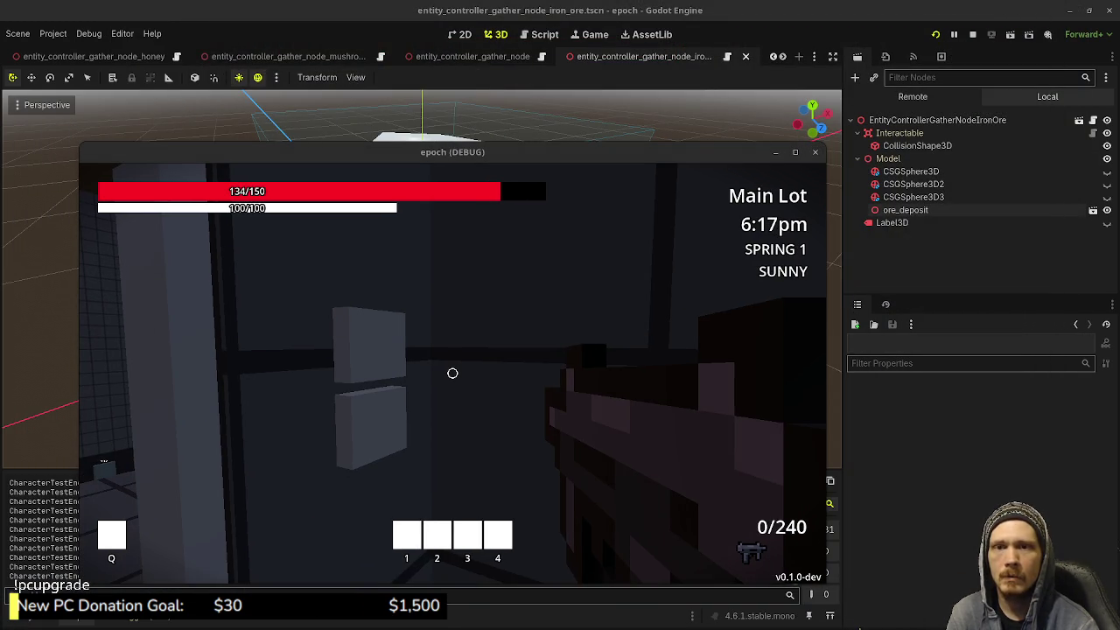
# Bring the Makko.ai browser forward and move the debug game window to the screen bottom
pyautogui.hotkey('alt', 'Tab')
pyautogui.moveTo(452, 151)
pyautogui.mouseDown()
pyautogui.moveTo(554, 495)
pyautogui.moveTo(560, 594)
pyautogui.mouseUp()
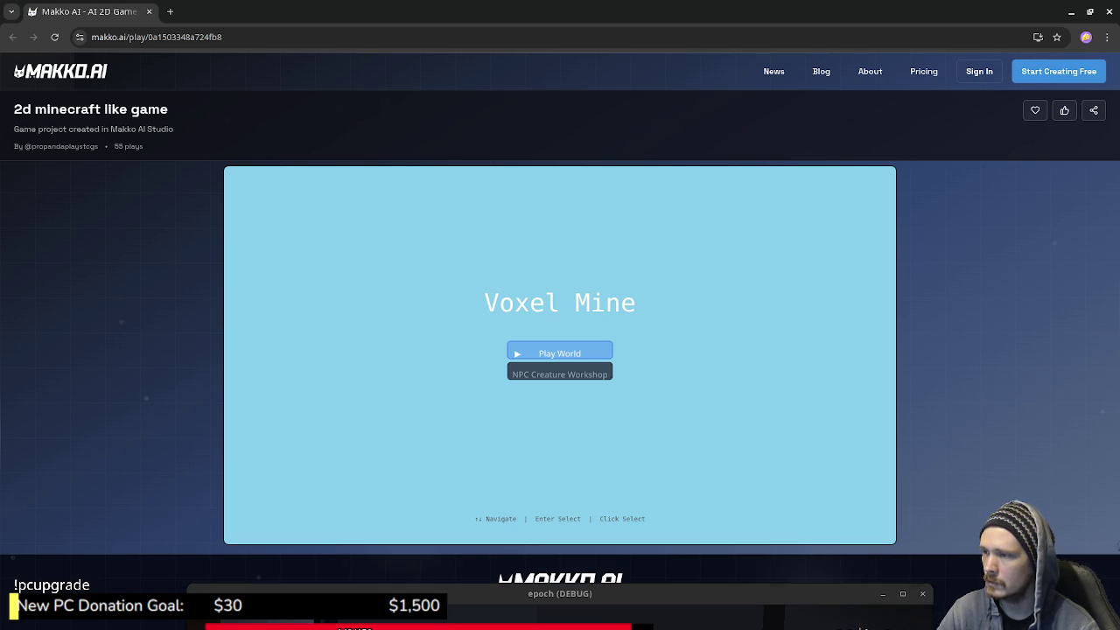
# View the NPC Creature Workshop, reload the page, then start Play World and walk through the forest
pyautogui.click(561, 373)
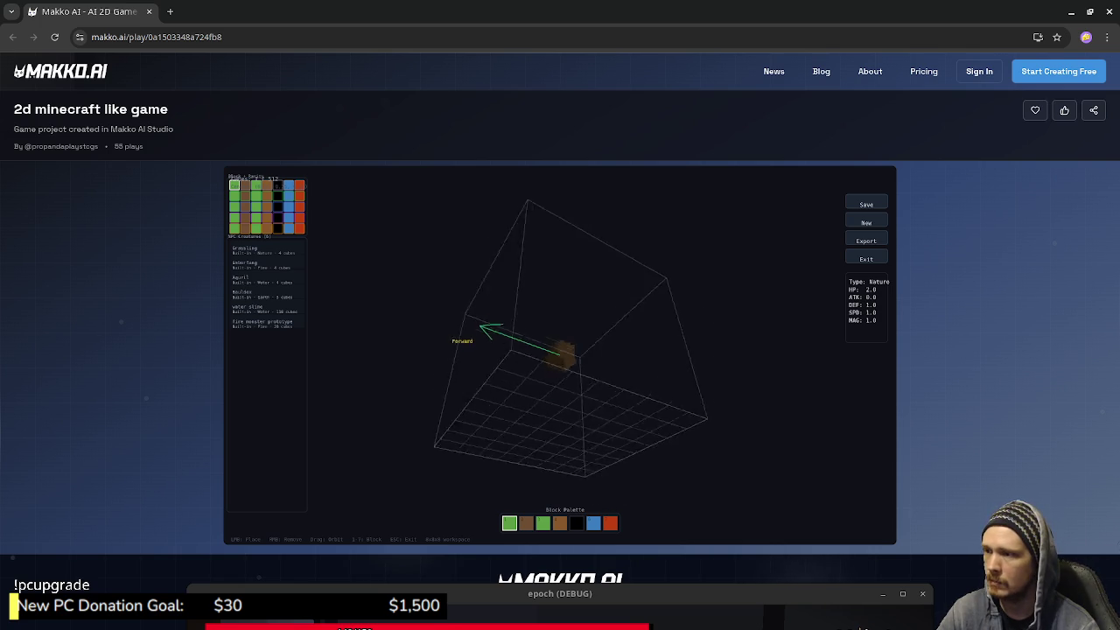
pyautogui.click(54, 36)
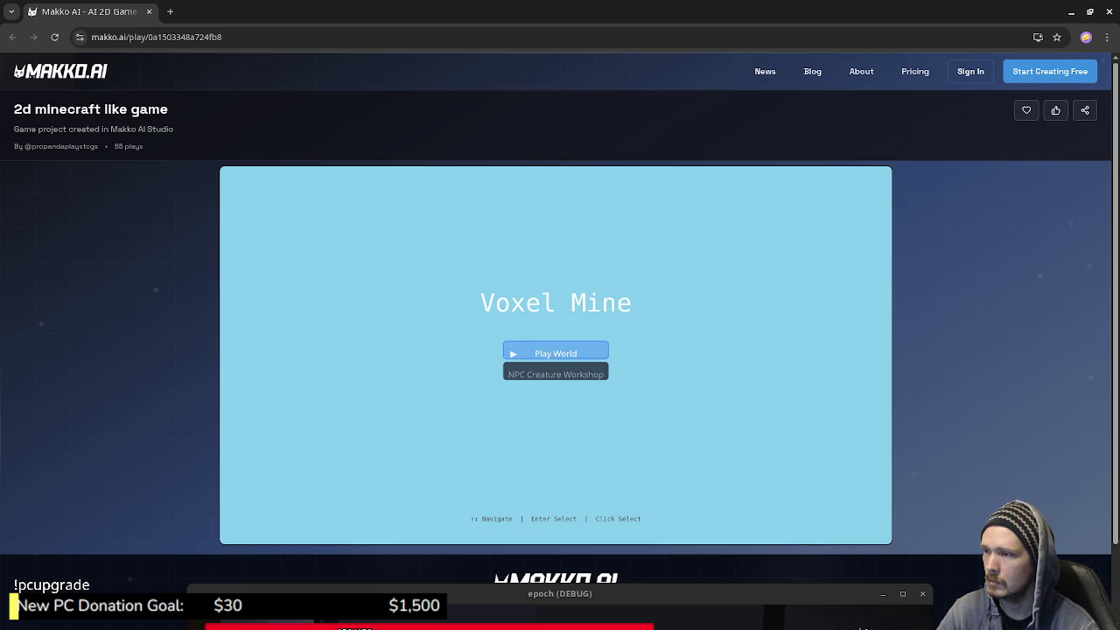
pyautogui.press('Return')
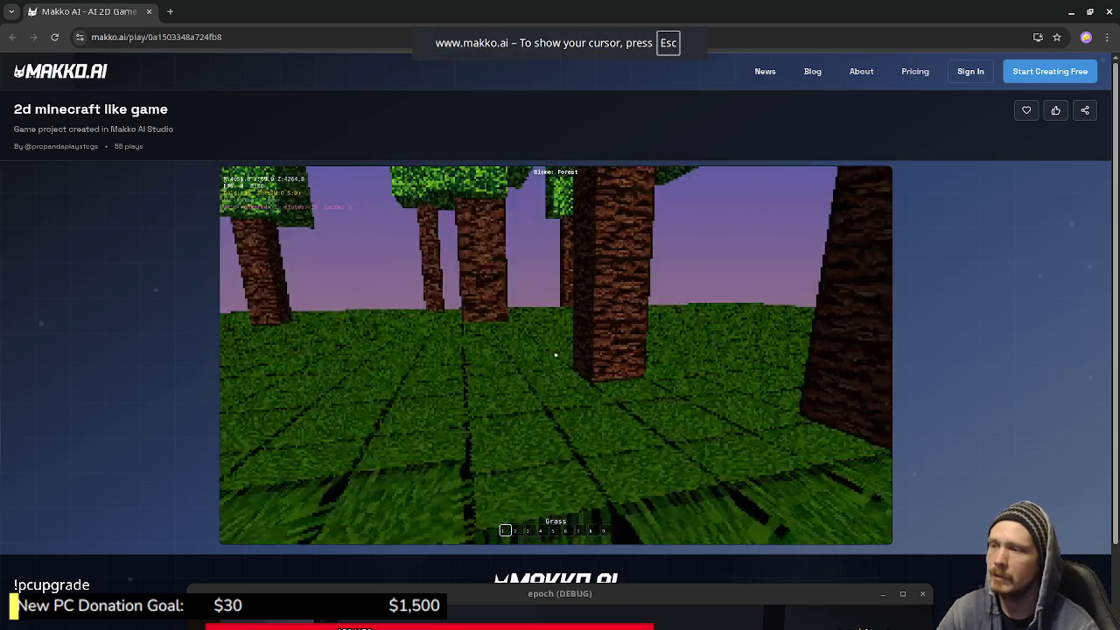
pyautogui.press('w')
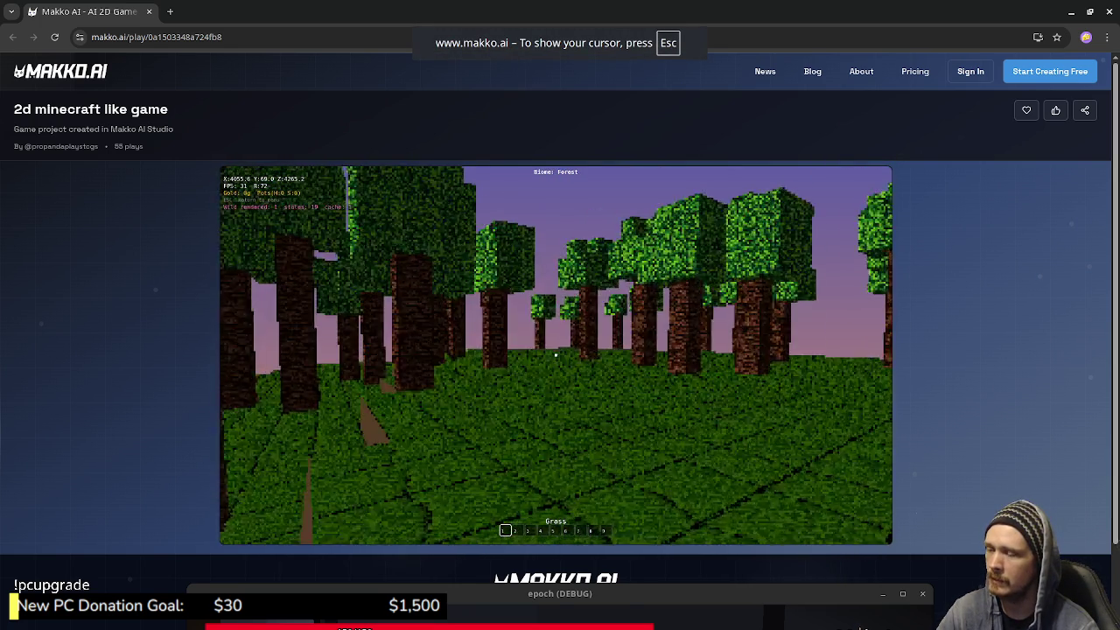
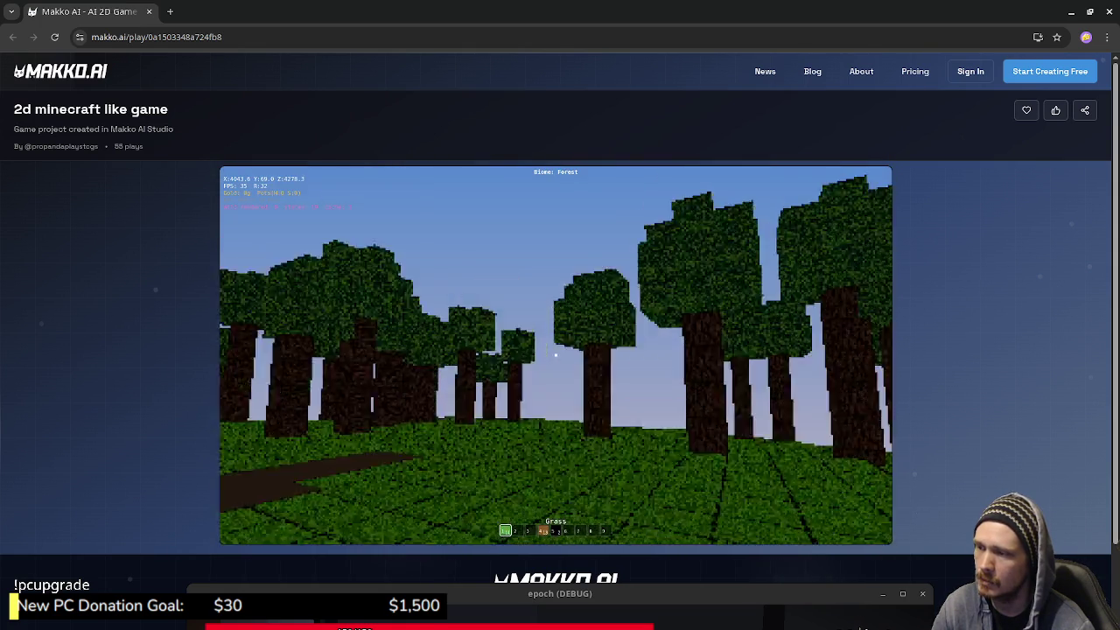
# Walk deeper among the forest trees and open the inventory menu with E
pyautogui.scroll(-1, 560, 350)
pyautogui.scroll(1, 560, 350)
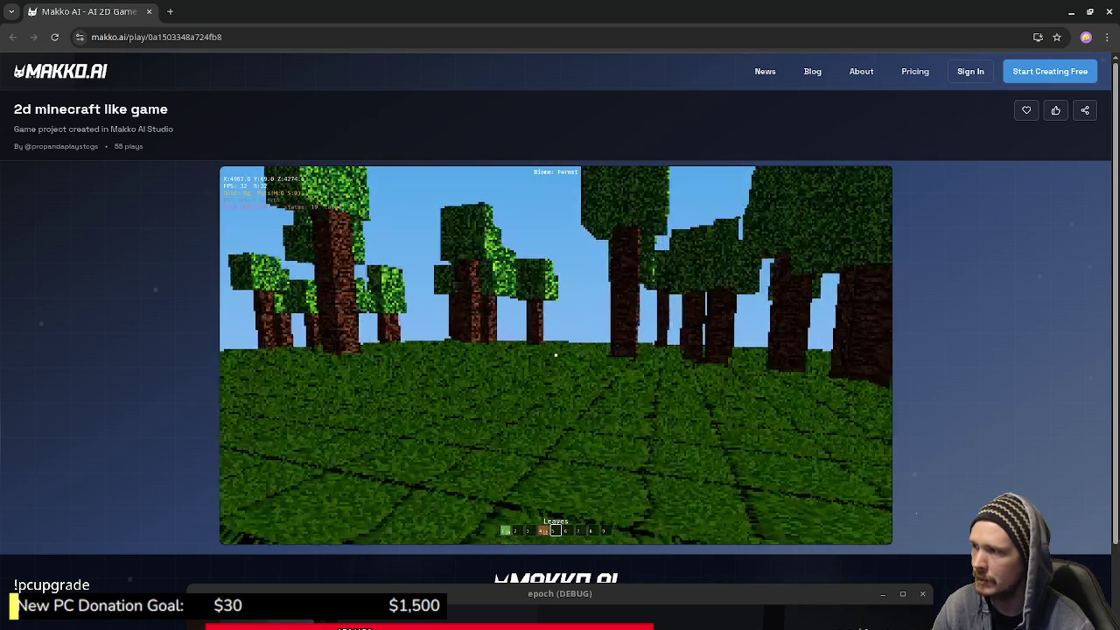
pyautogui.press('w')
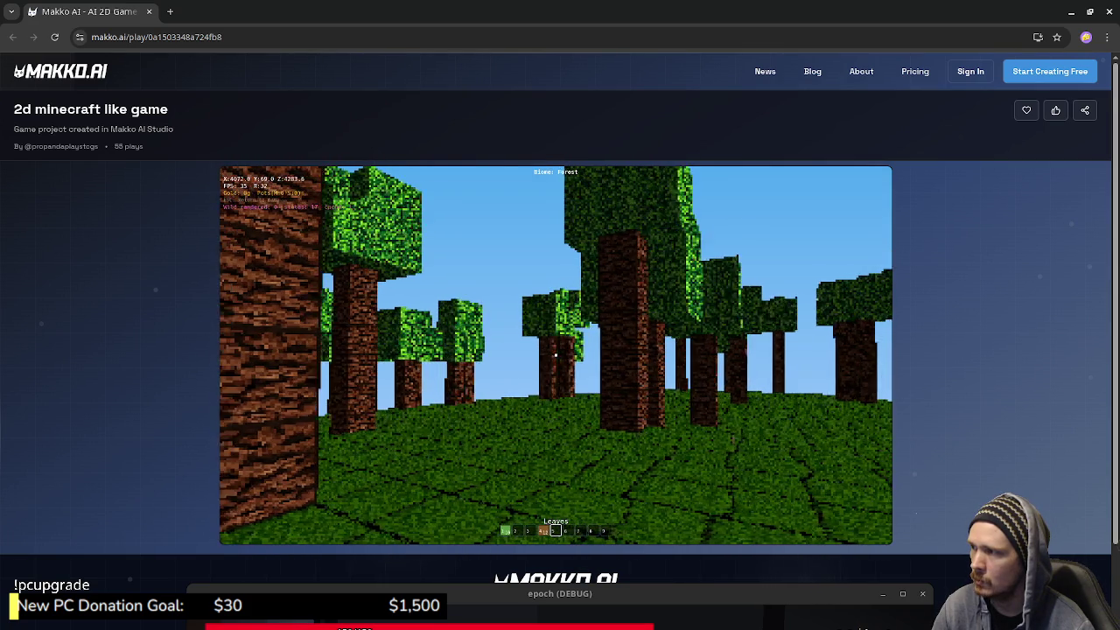
pyautogui.press('w')
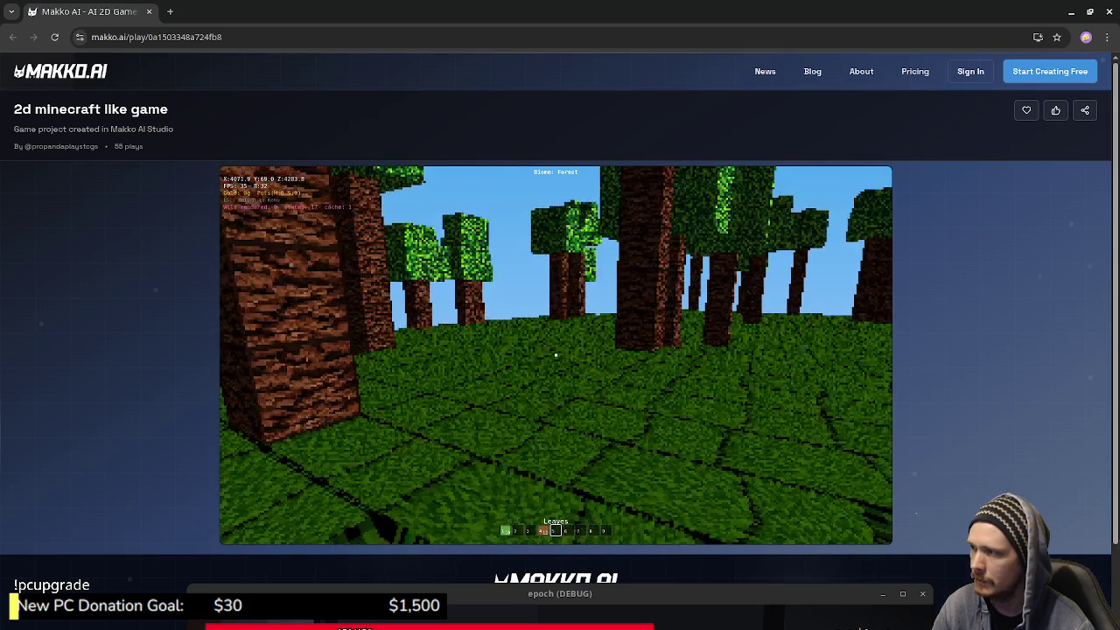
pyautogui.press('w')
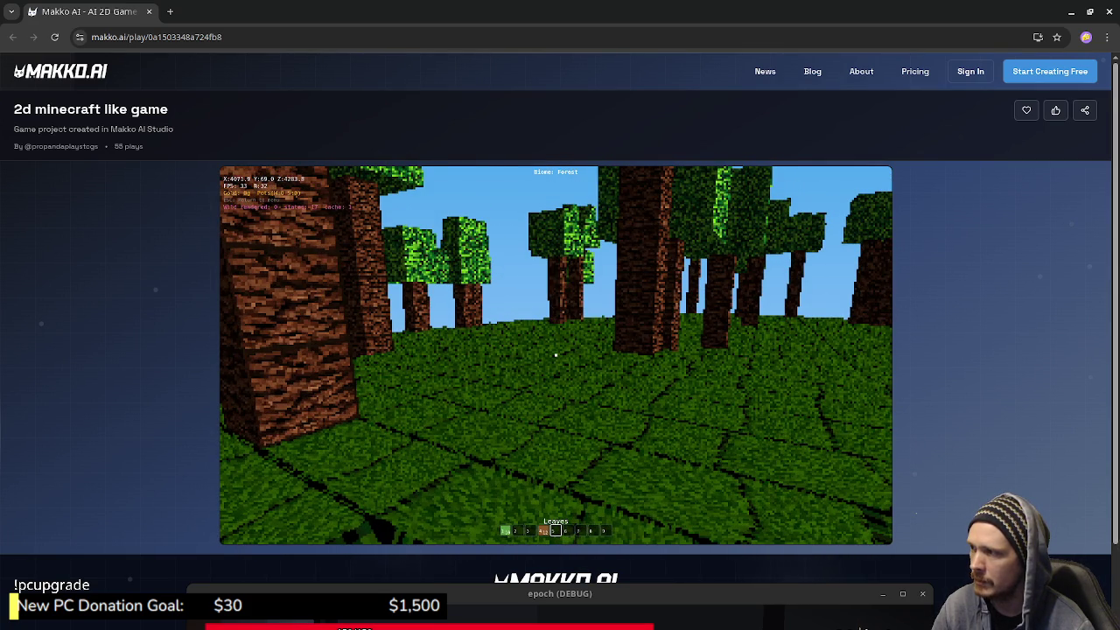
pyautogui.press('w')
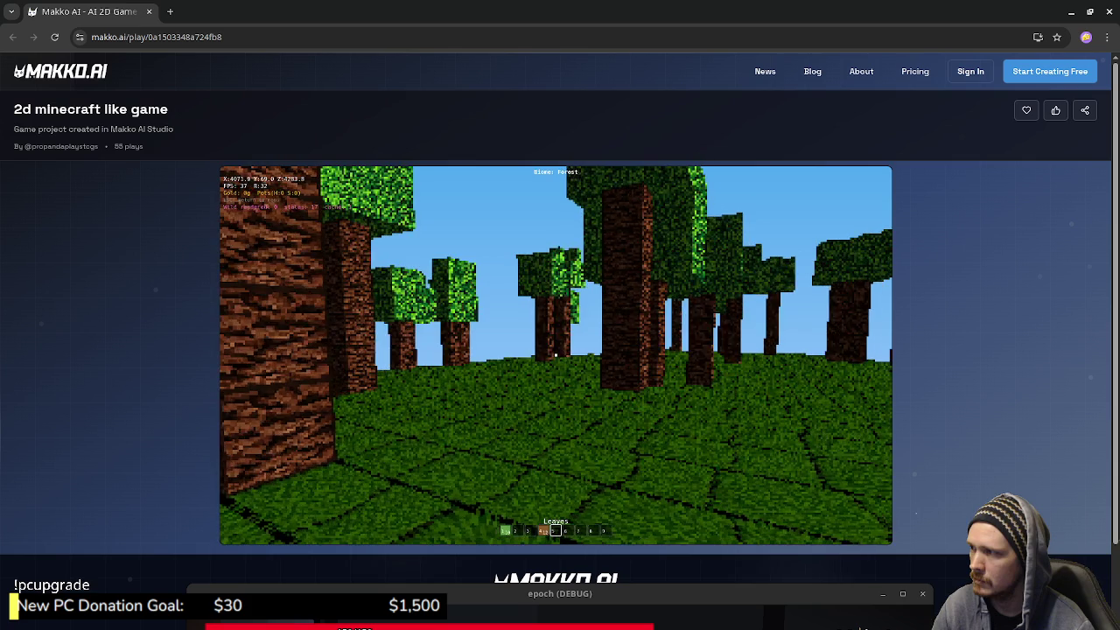
pyautogui.press('w')
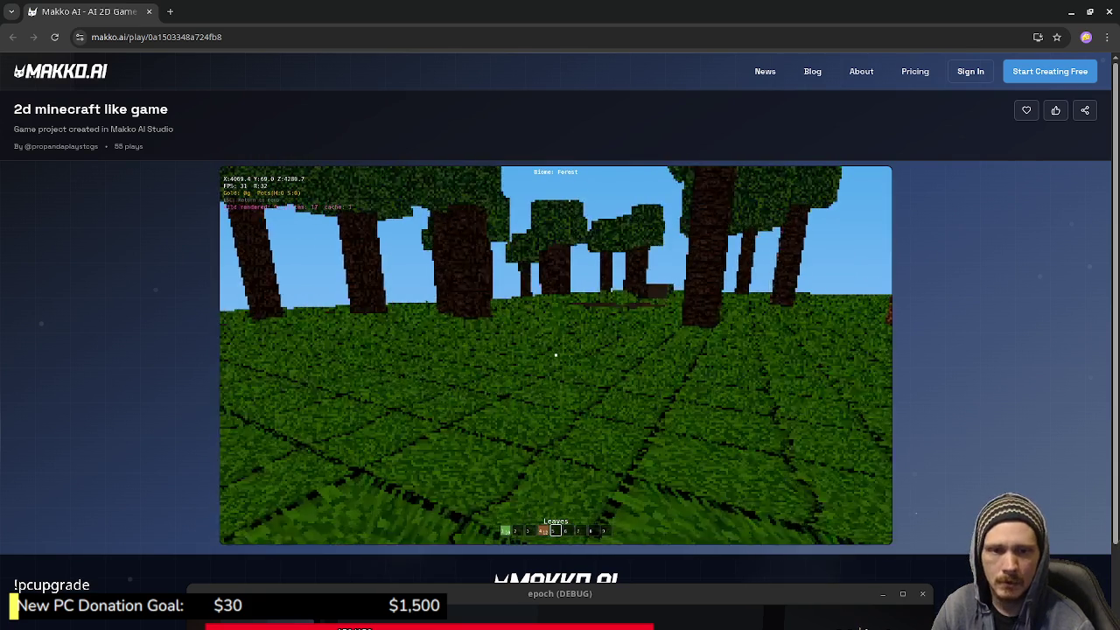
pyautogui.press('e')
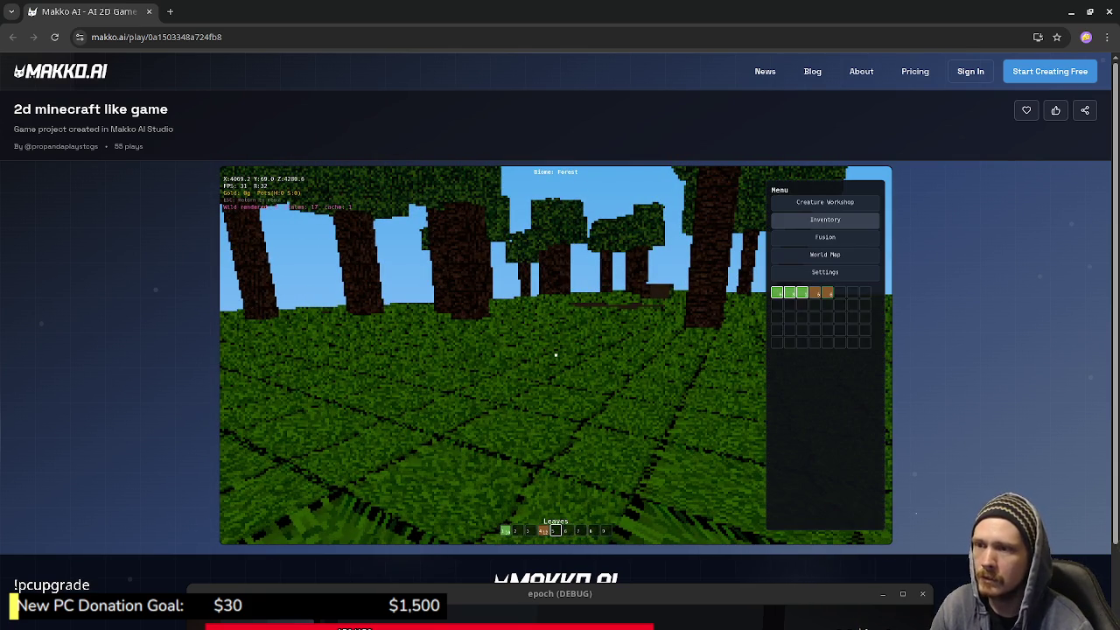
# View the fusion recipes, then close the menu and return to the Voxel Mine title screen
pyautogui.click(824, 236)
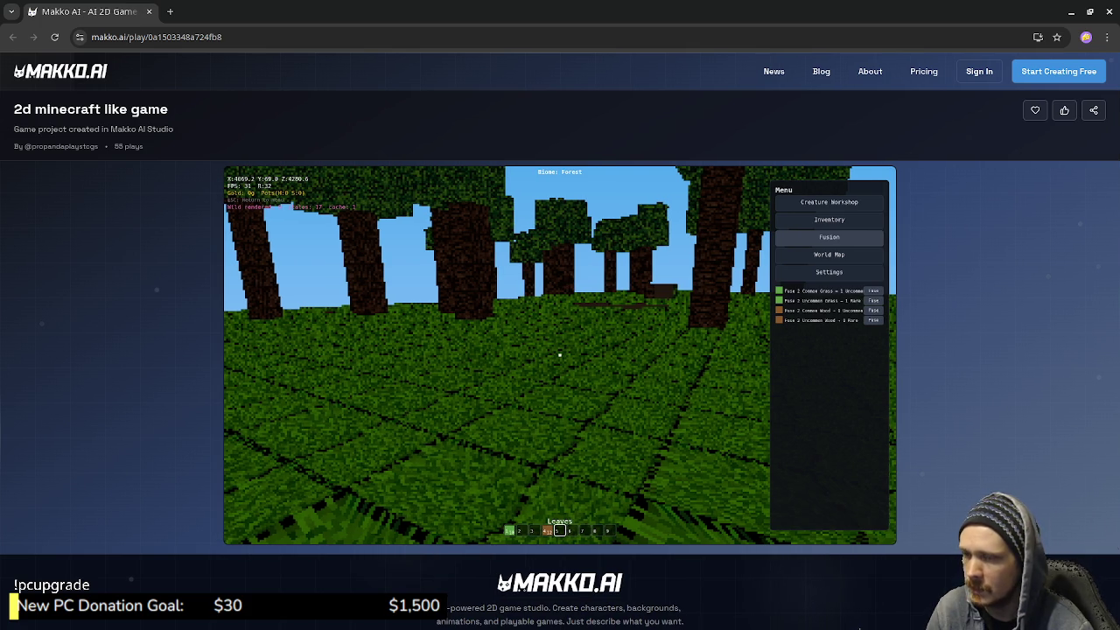
pyautogui.press('Escape')
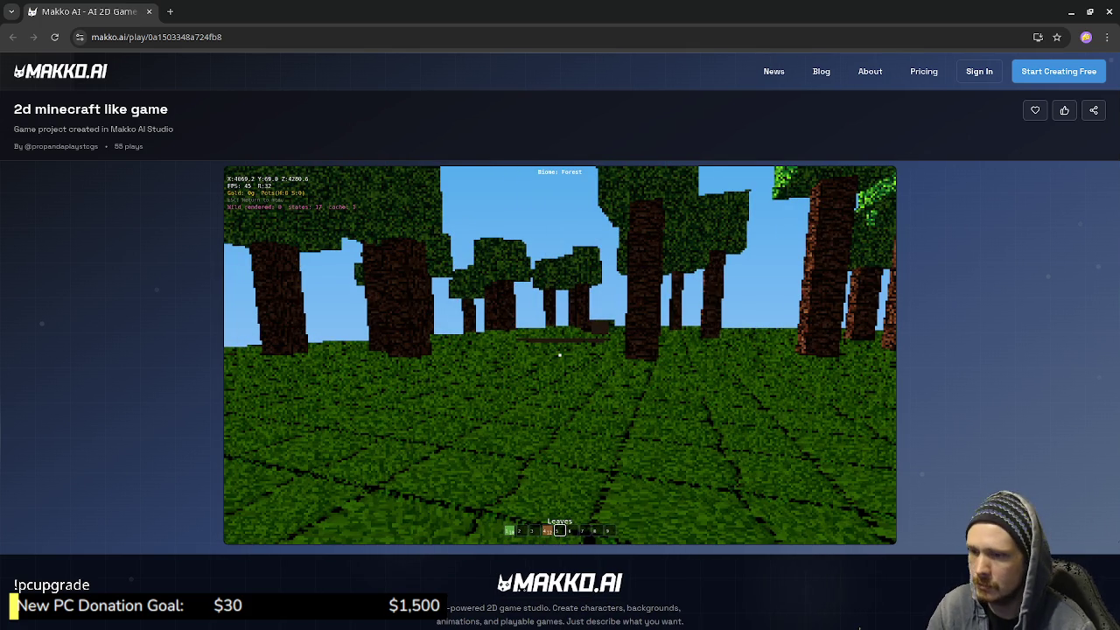
pyautogui.press('Escape')
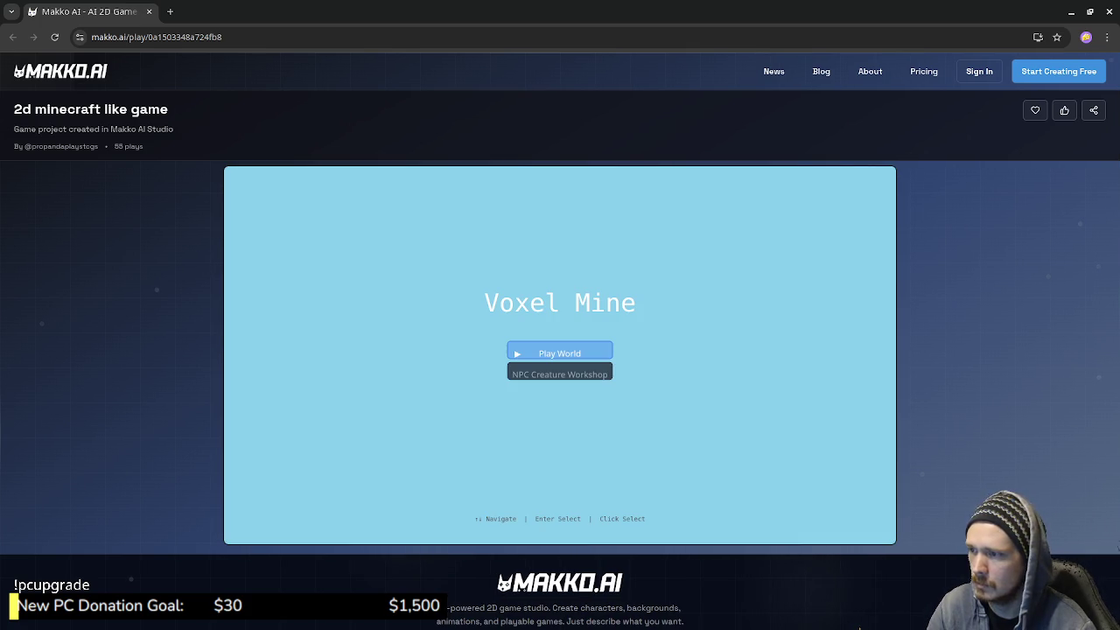
# Start Play World again, walk onto the grass terrace, and open the game menu with M
pyautogui.press('Return')
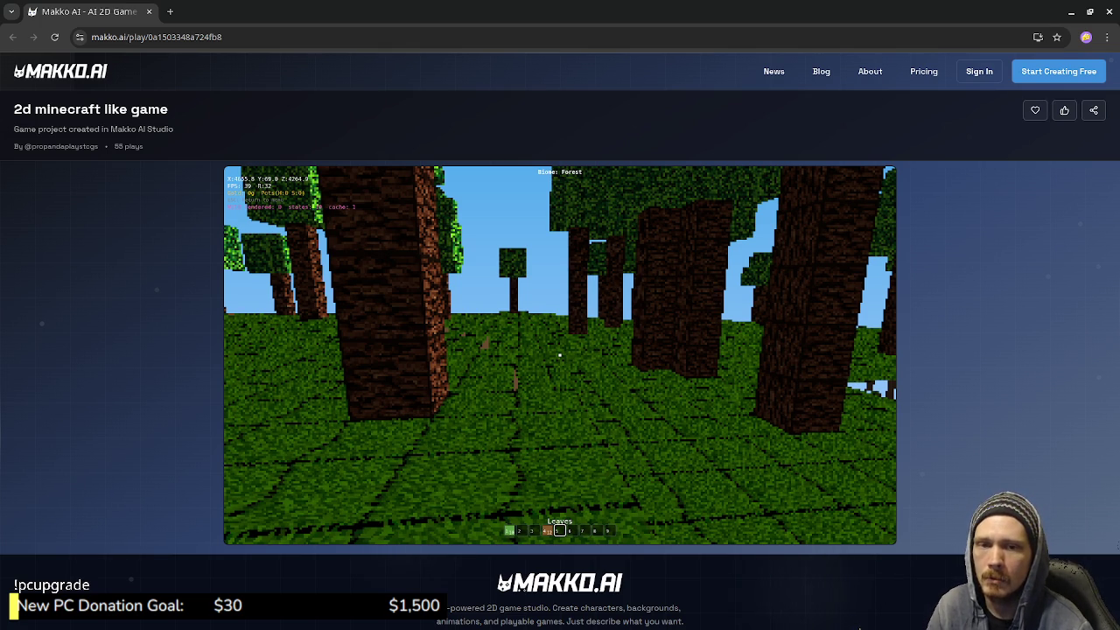
pyautogui.press('w')
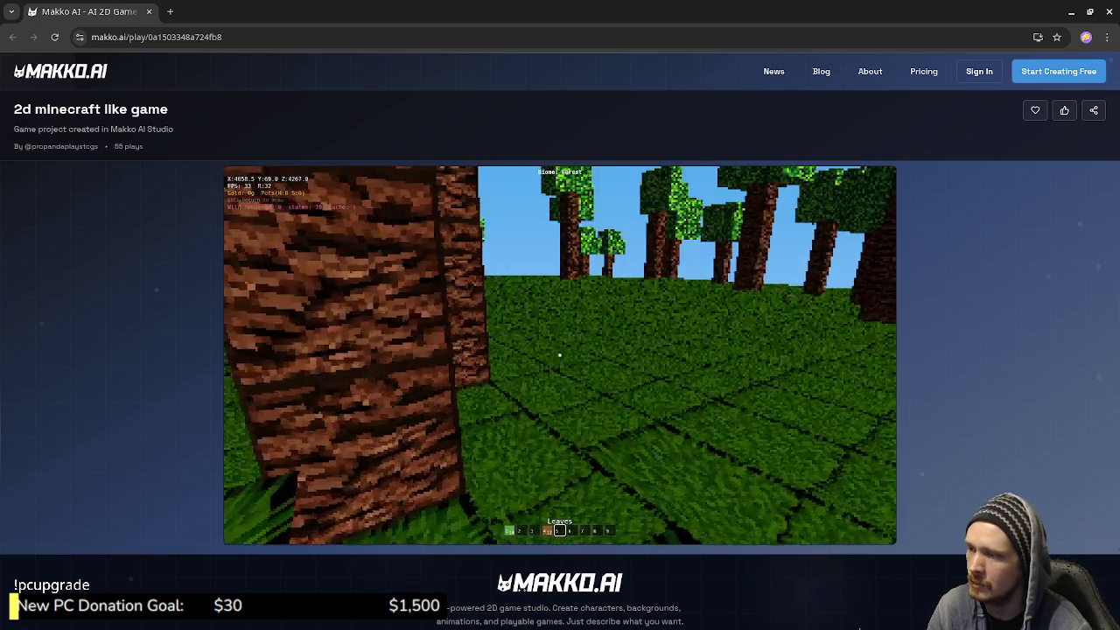
pyautogui.press('w')
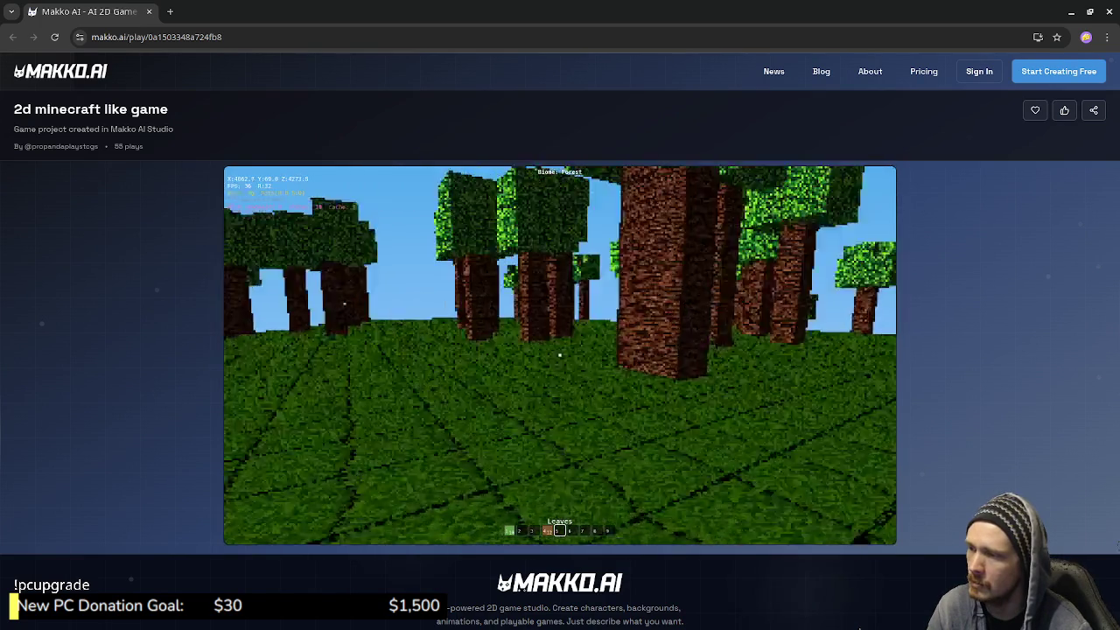
pyautogui.press('w')
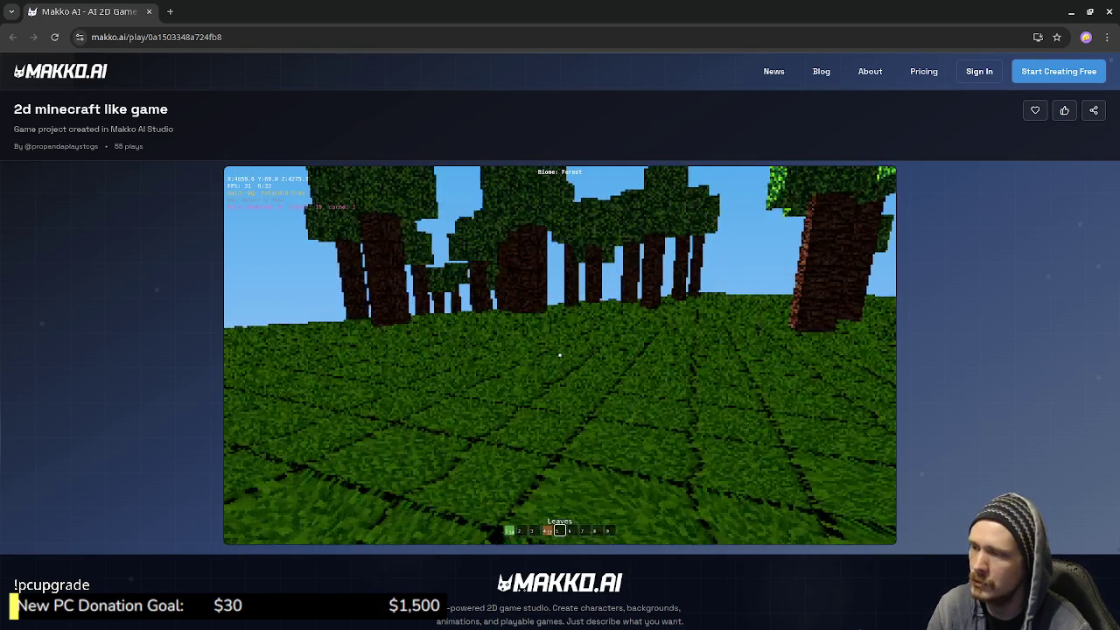
pyautogui.press('w')
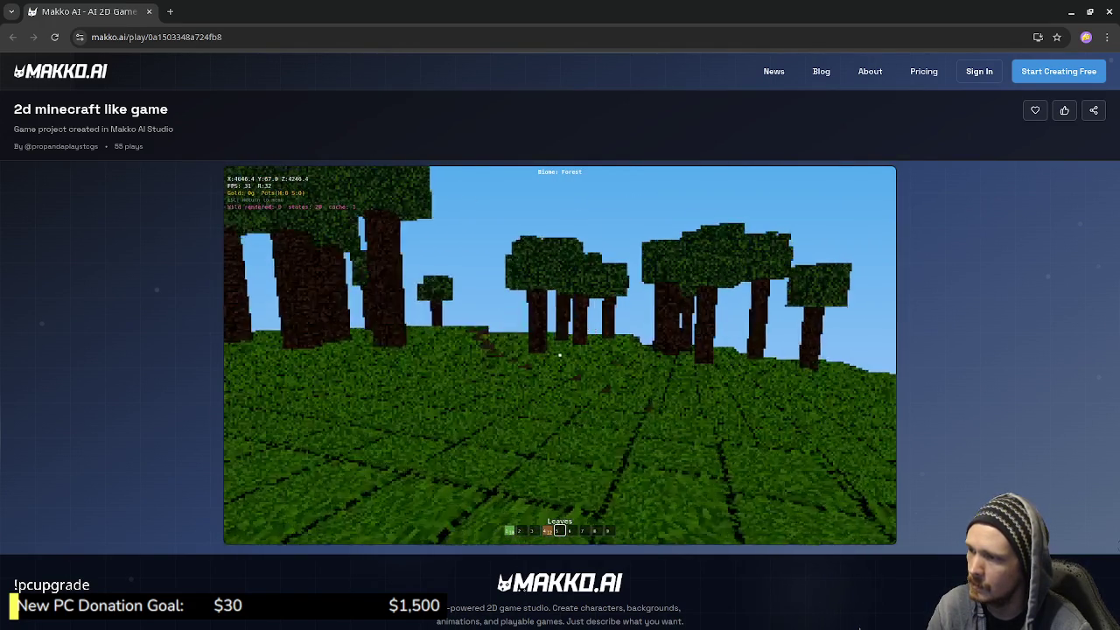
pyautogui.press('w')
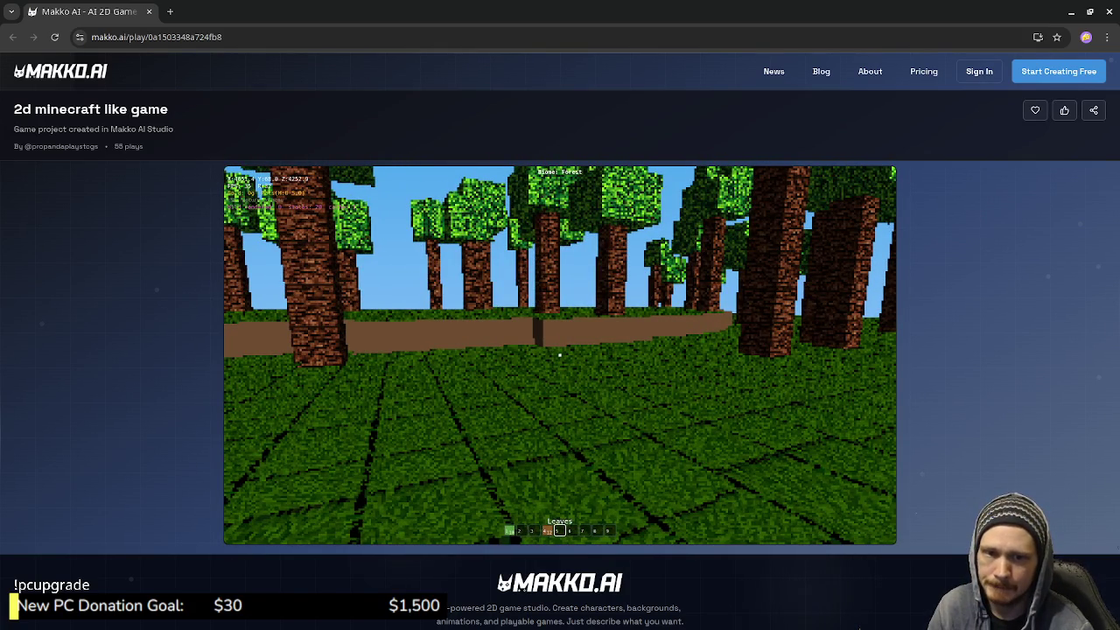
pyautogui.press('m')
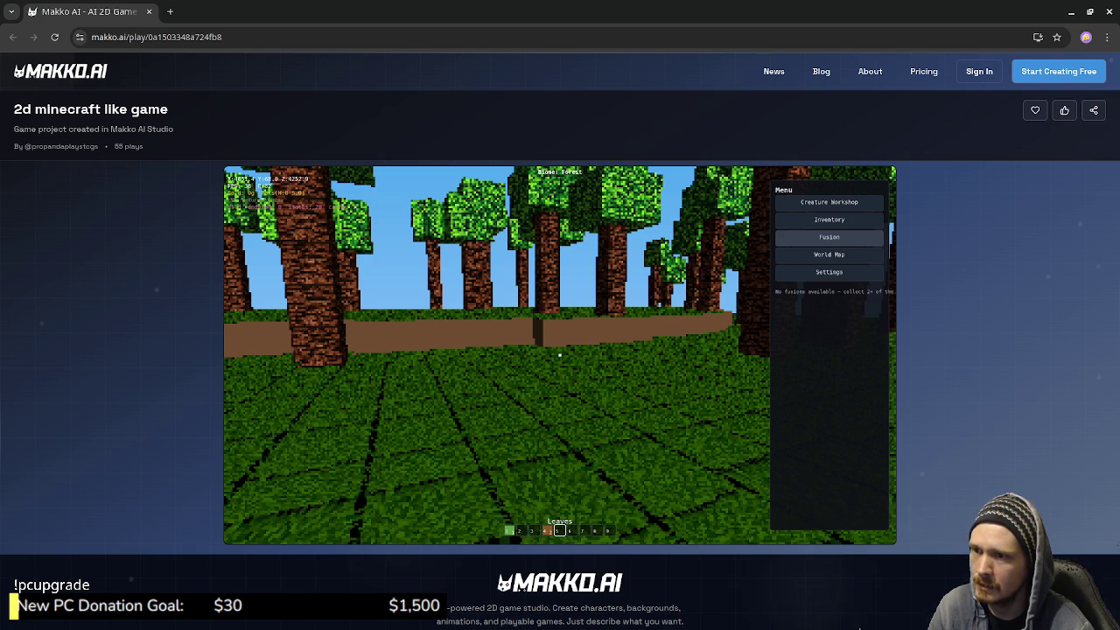
# Go through the world map and settings and switch the game to fullscreen
pyautogui.click(828, 254)
pyautogui.click(829, 271)
pyautogui.click(828, 297)
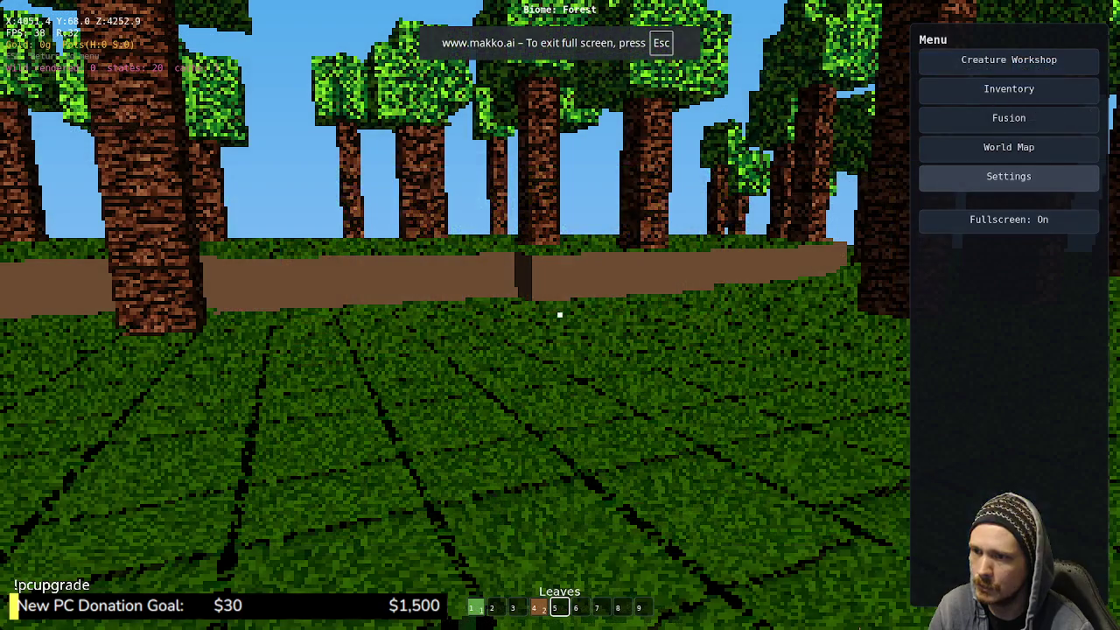
pyautogui.press('Escape')
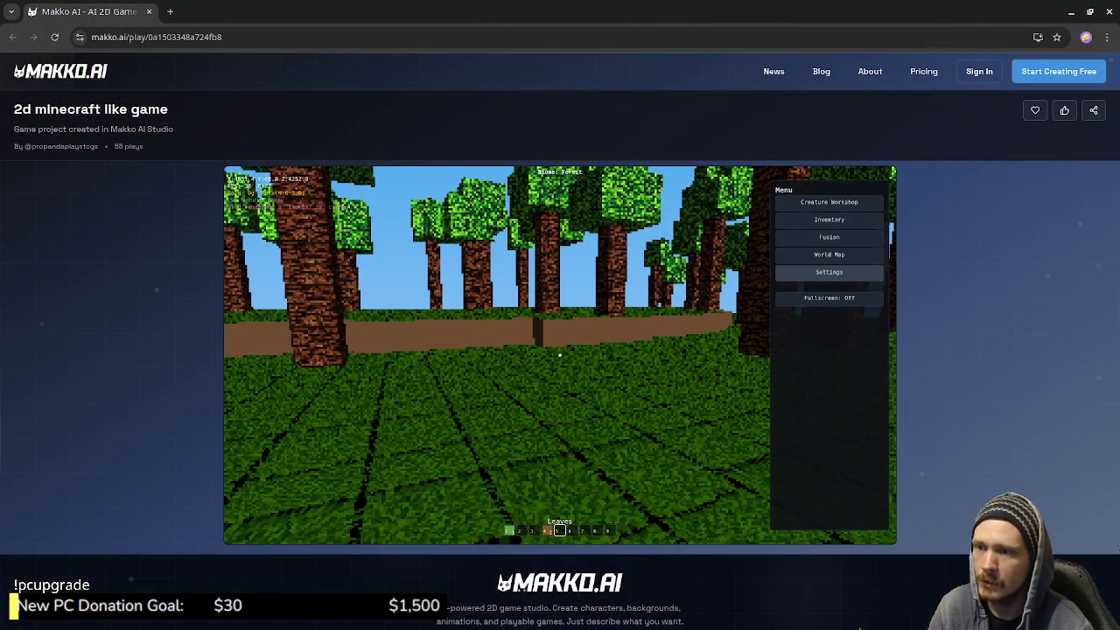
pyautogui.click(828, 297)
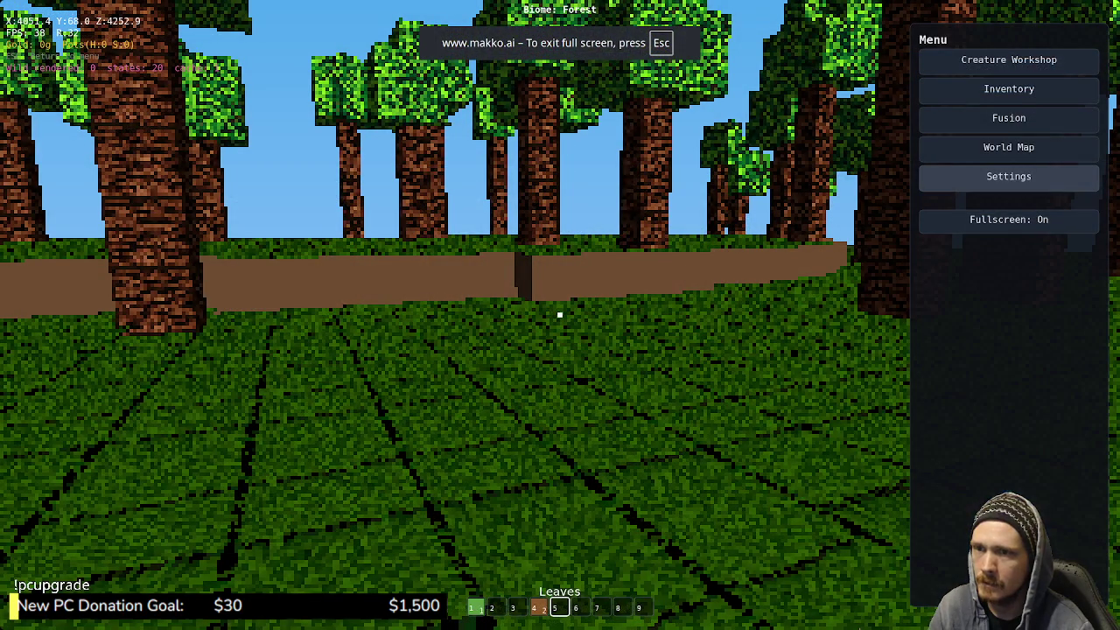
# Check the world map, available fusions and inventory, then close the menu
pyautogui.click(1008, 147)
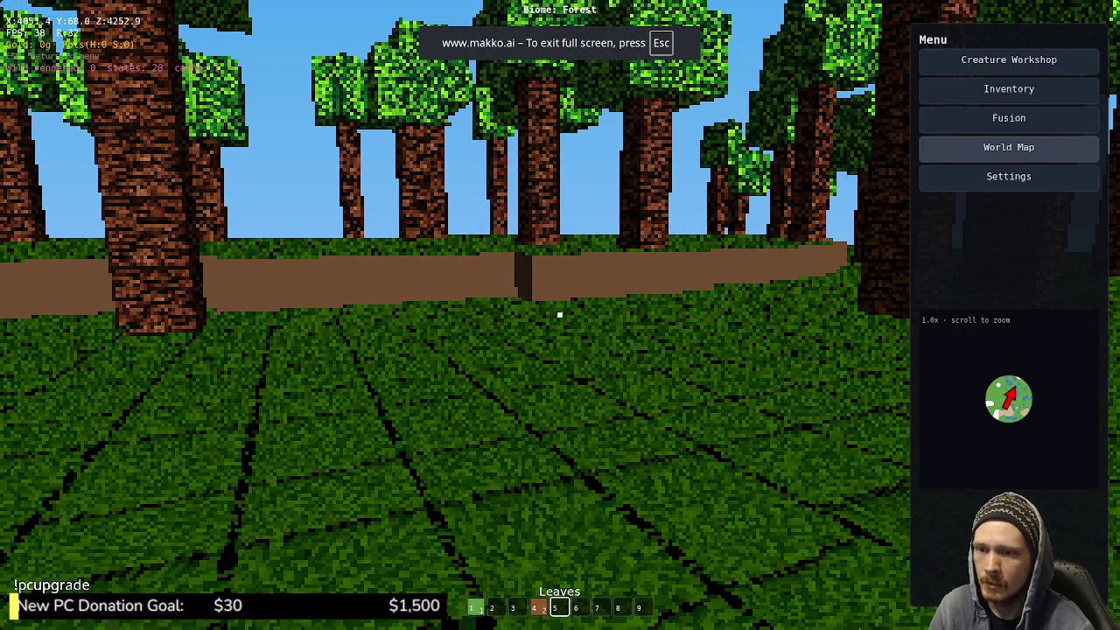
pyautogui.click(1008, 118)
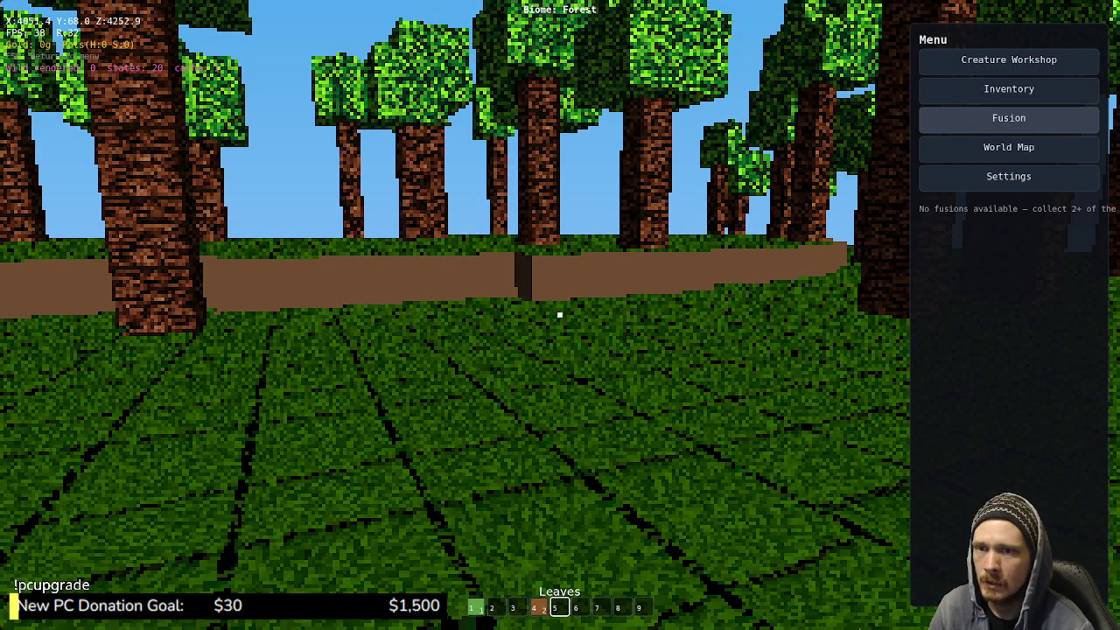
pyautogui.click(1008, 88)
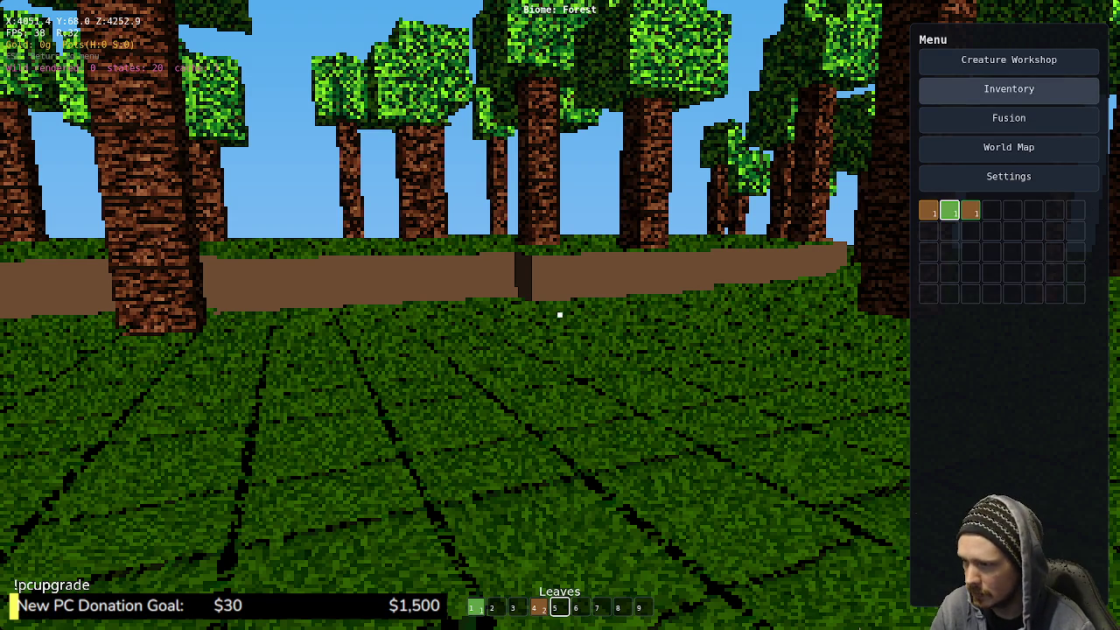
pyautogui.press('Escape')
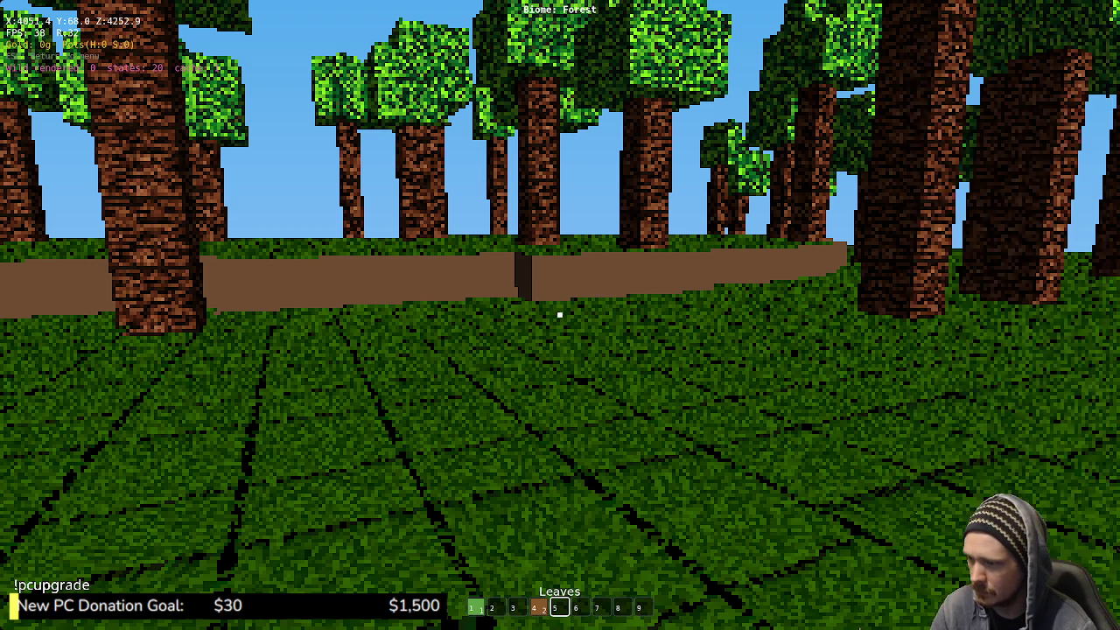
# Walk across the grass field, reopen the menu and enter the Creature Workshop
pyautogui.scroll(4, 560, 315)
pyautogui.press('w')
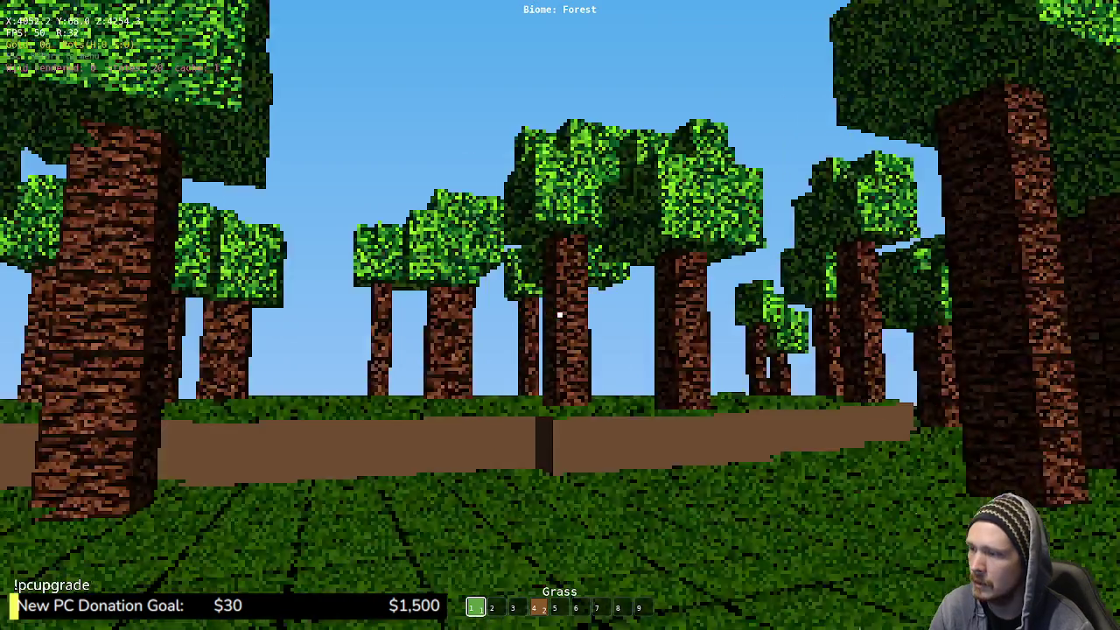
pyautogui.press('Escape')
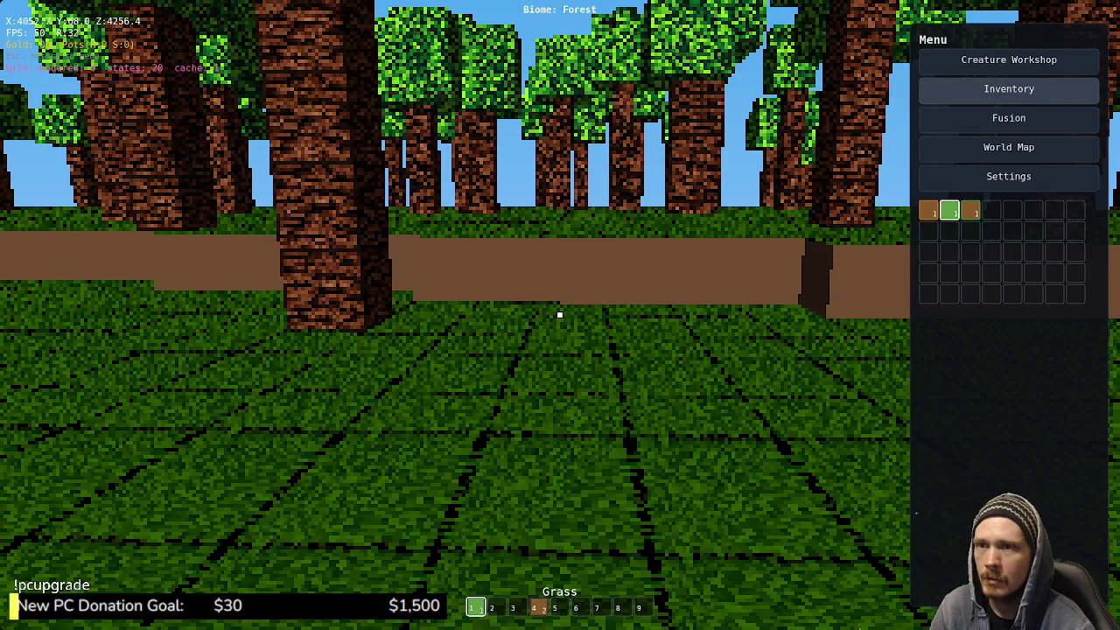
pyautogui.press('Escape')
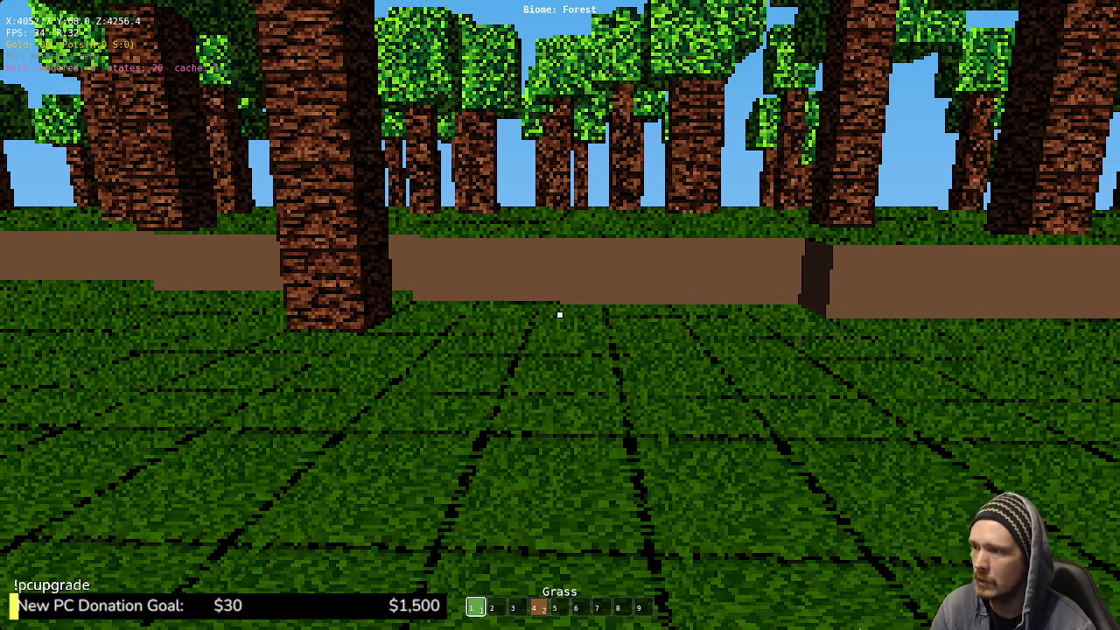
pyautogui.press('w')
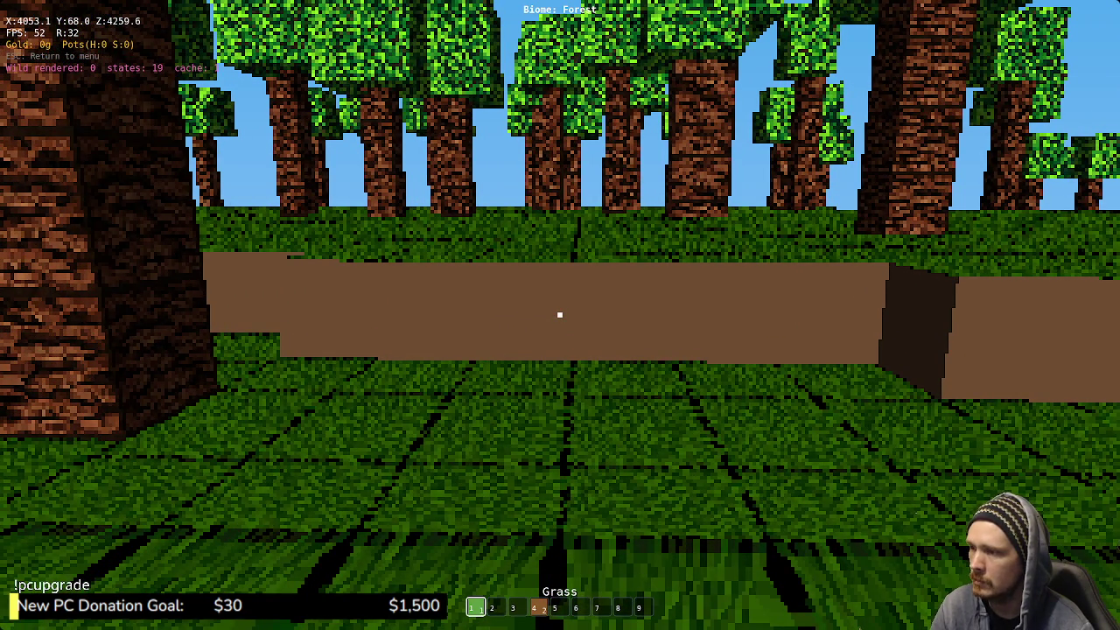
pyautogui.press('w')
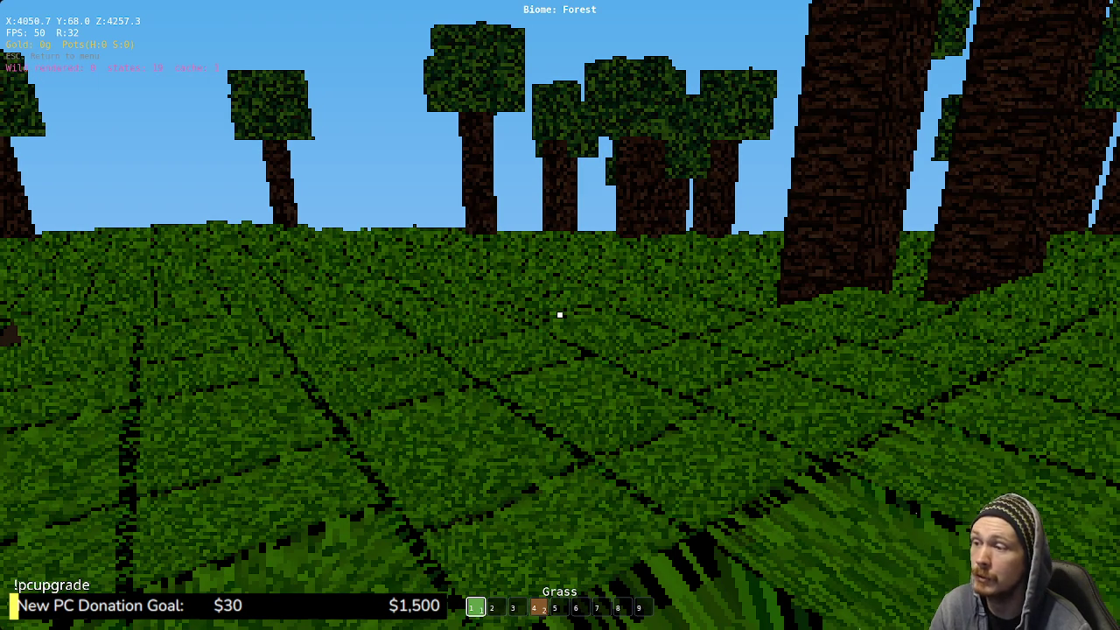
pyautogui.press('e')
pyautogui.click(1009, 59)
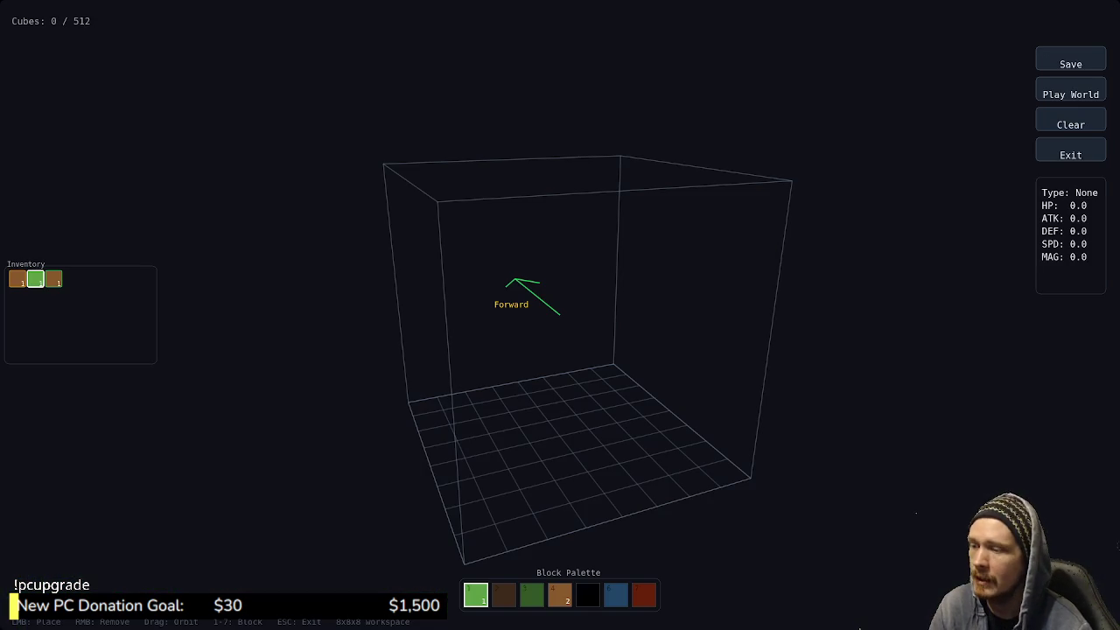
# Try palette blocks 3, 2 and 3, orbit the empty workspace, then exit and dig a grass block
pyautogui.press('3')
pyautogui.press('2')
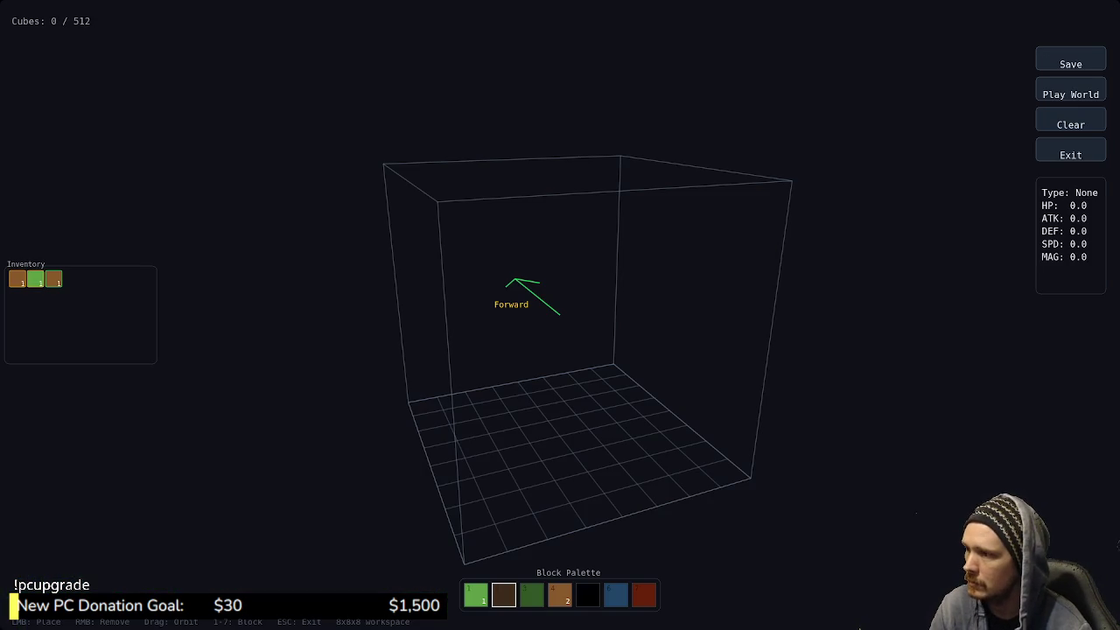
pyautogui.press('3')
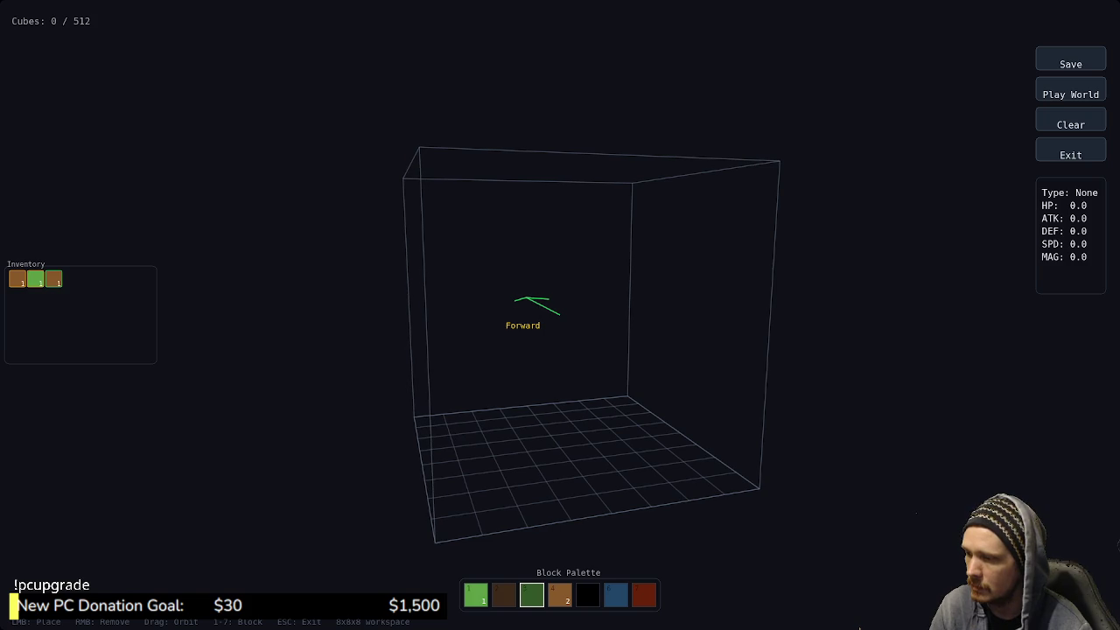
pyautogui.moveTo(560, 315); pyautogui.dragTo(573, 346)
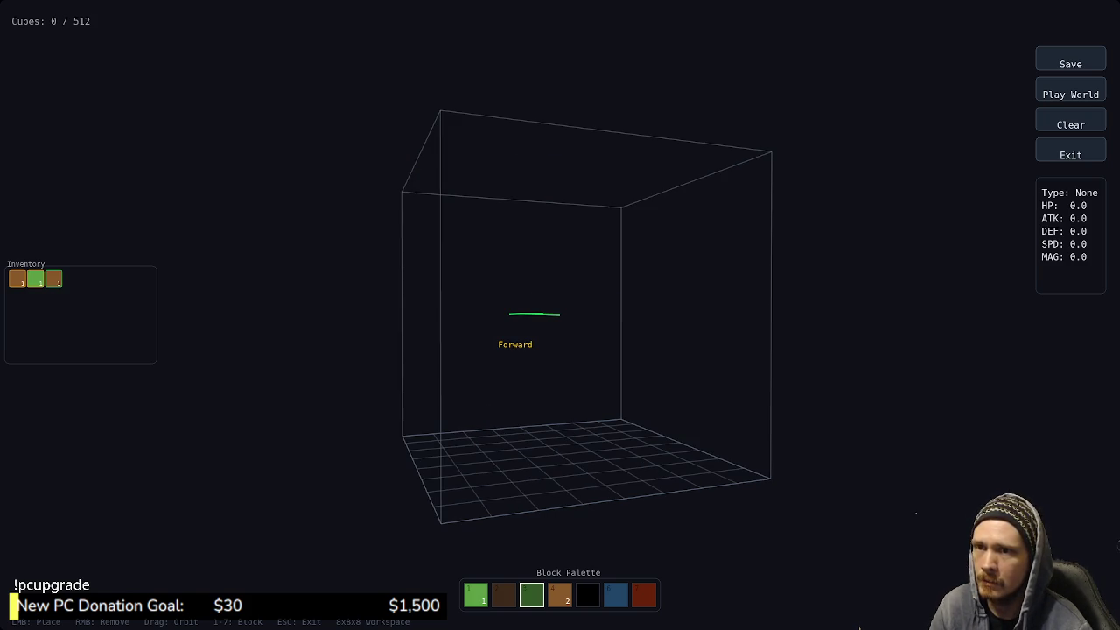
pyautogui.press('Escape')
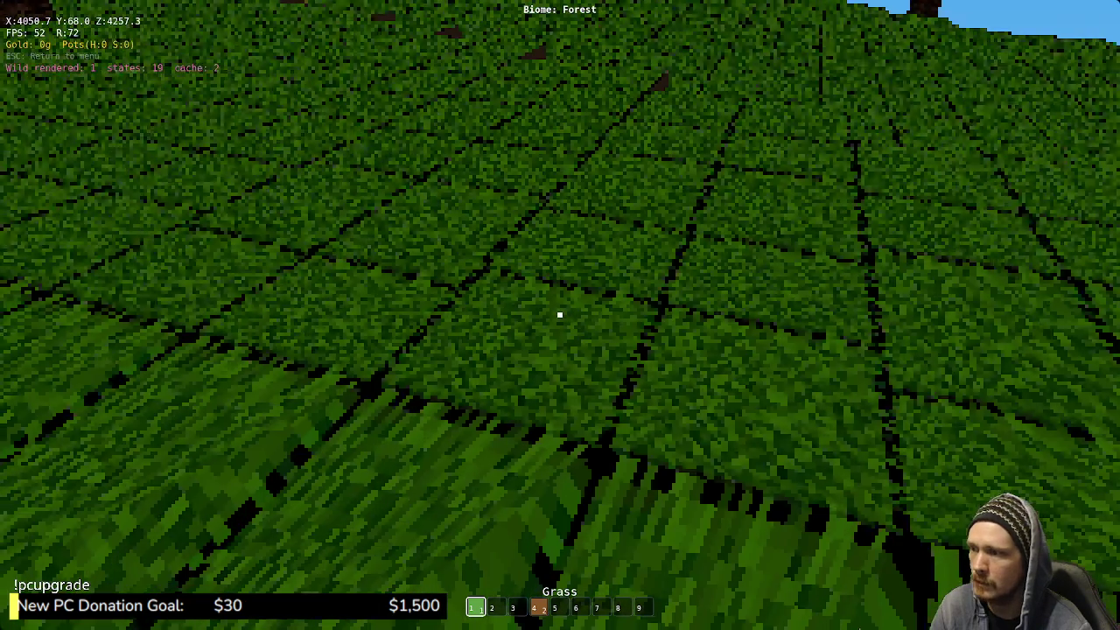
pyautogui.click(560, 315)
# Dig a trench into the forest grass, then reopen the menu and enter the Creature Workshop
pyautogui.click(560, 315)
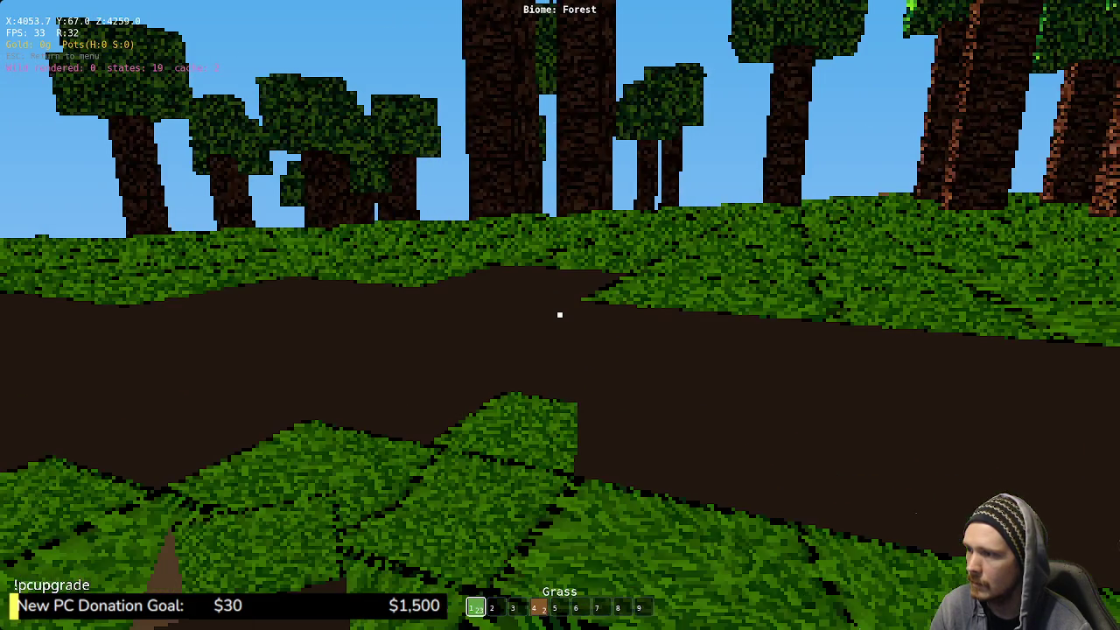
pyautogui.press('e')
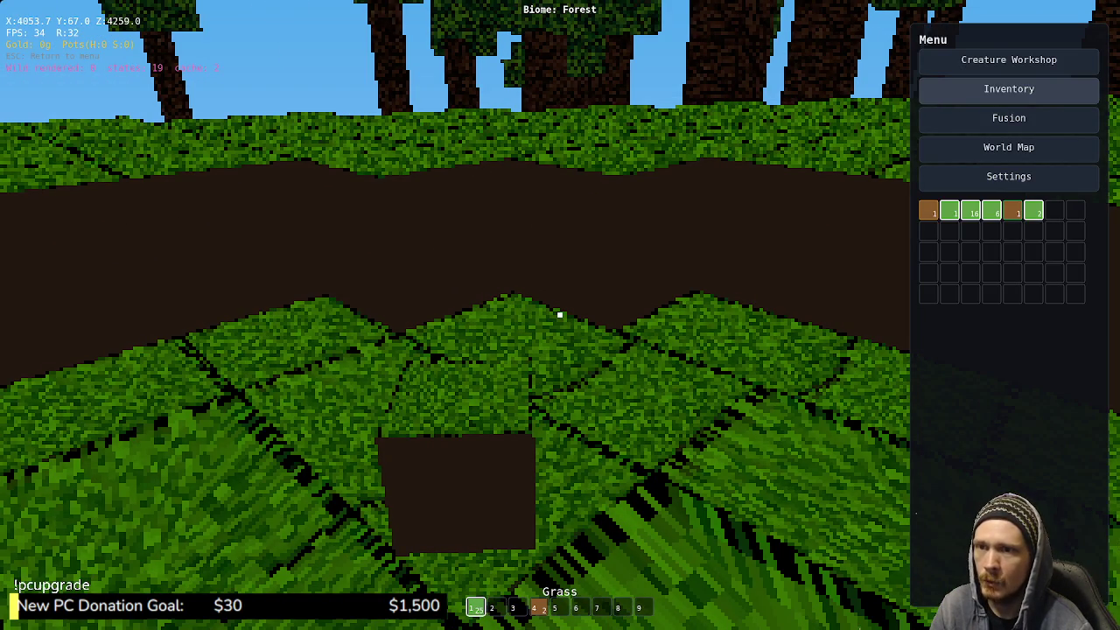
pyautogui.click(1009, 59)
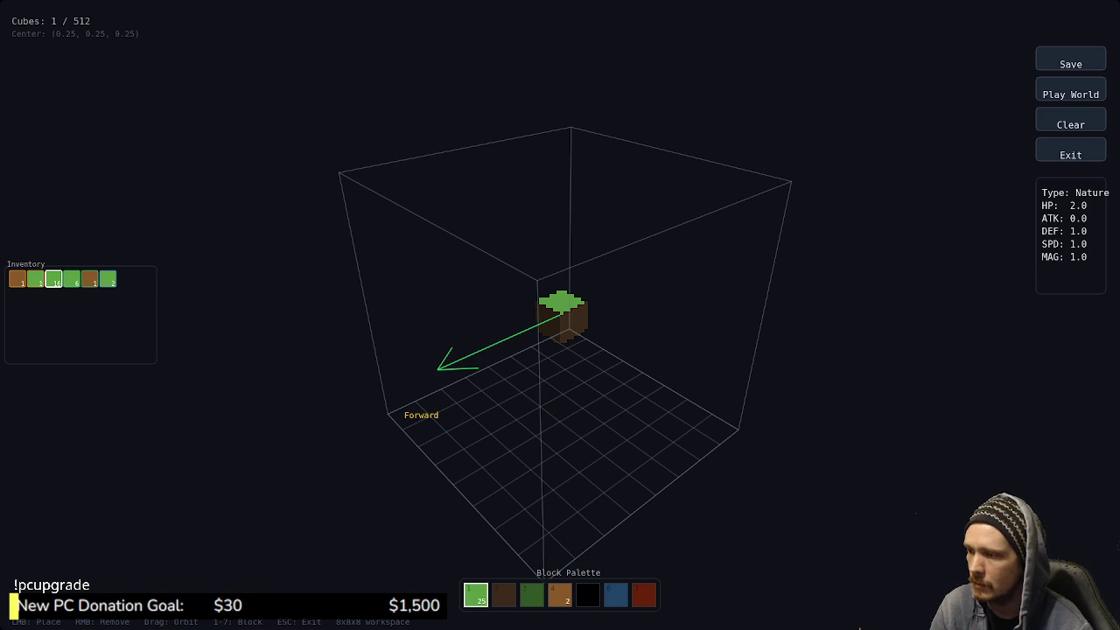
# Select brown dirt and place dirt blocks beside and left of the grass block
pyautogui.press('2')
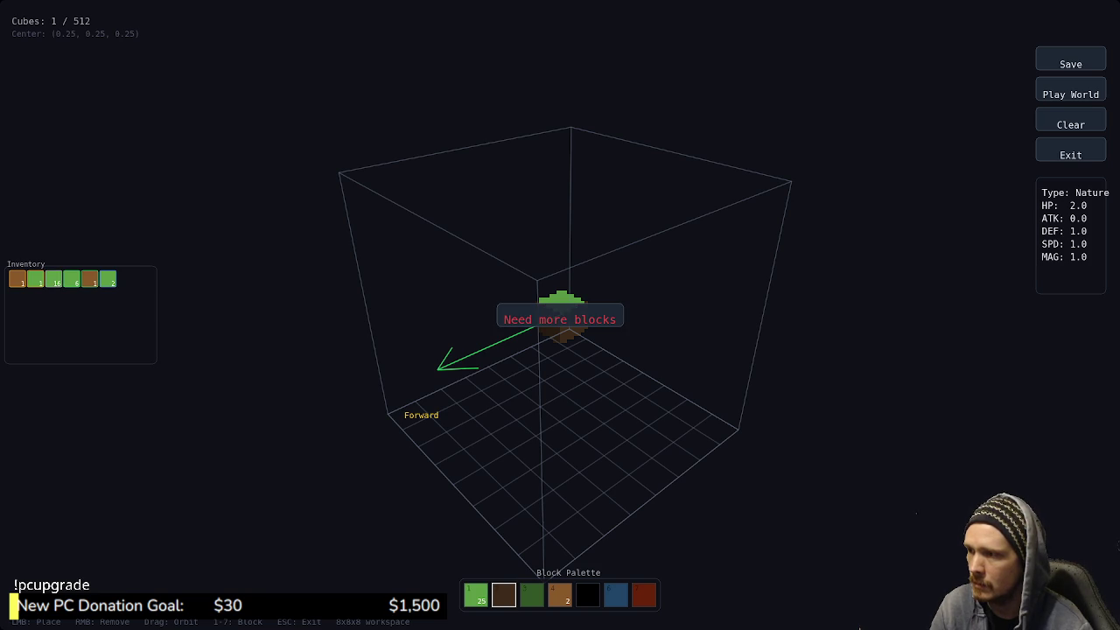
pyautogui.press('4')
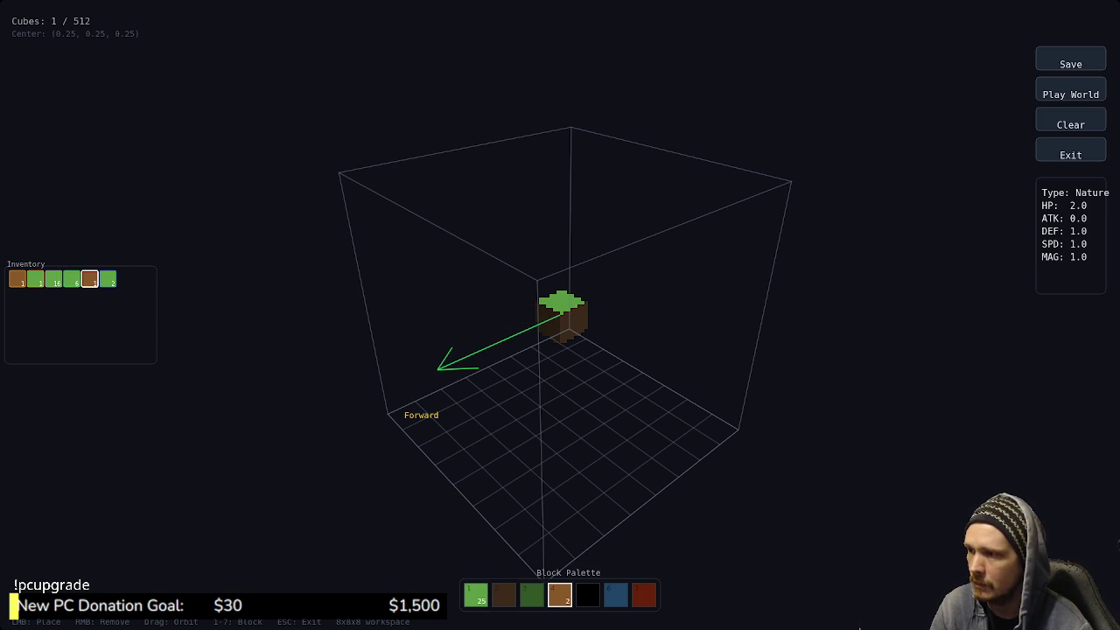
pyautogui.click(585, 317)
pyautogui.click(585, 317)
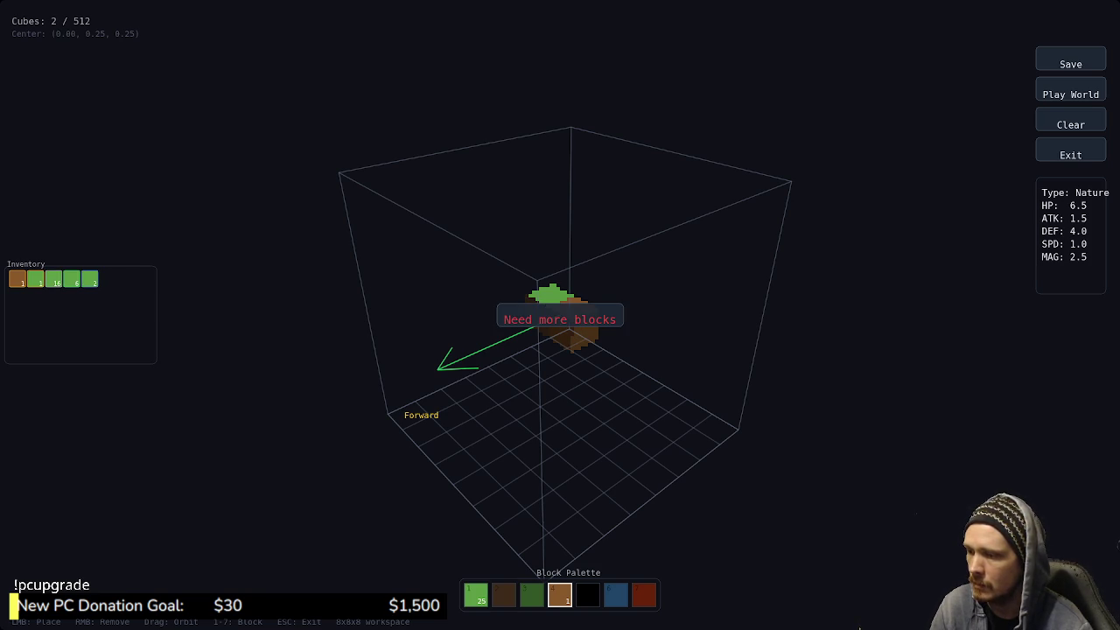
pyautogui.click(543, 315)
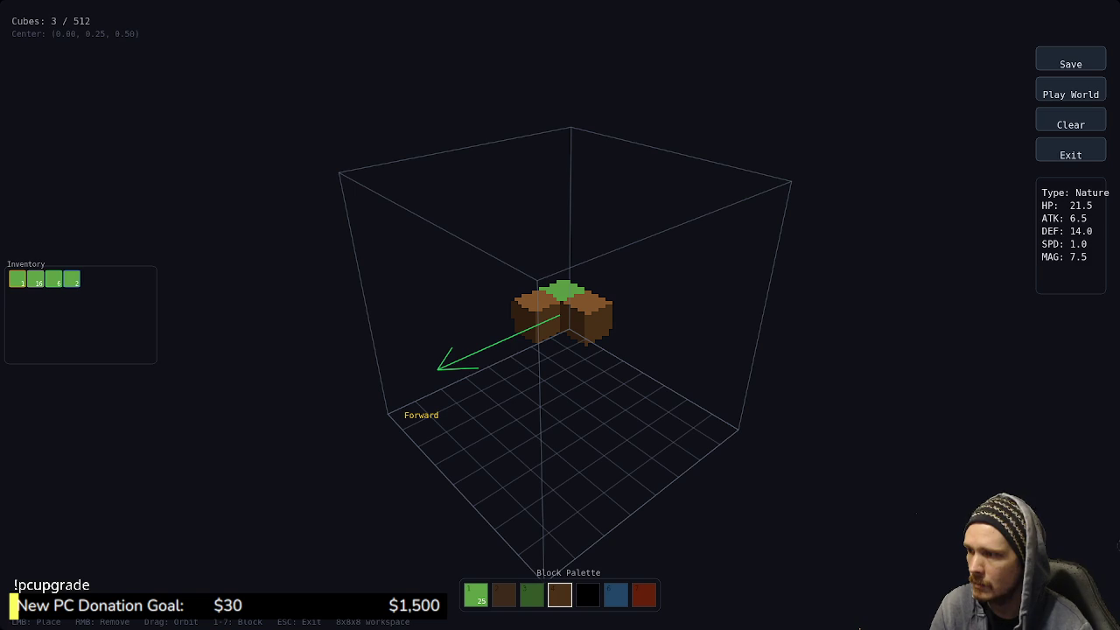
# Switch to grass and stack grass blocks in front and on top, orbiting the creature
pyautogui.click(35, 279)
pyautogui.click(560, 313)
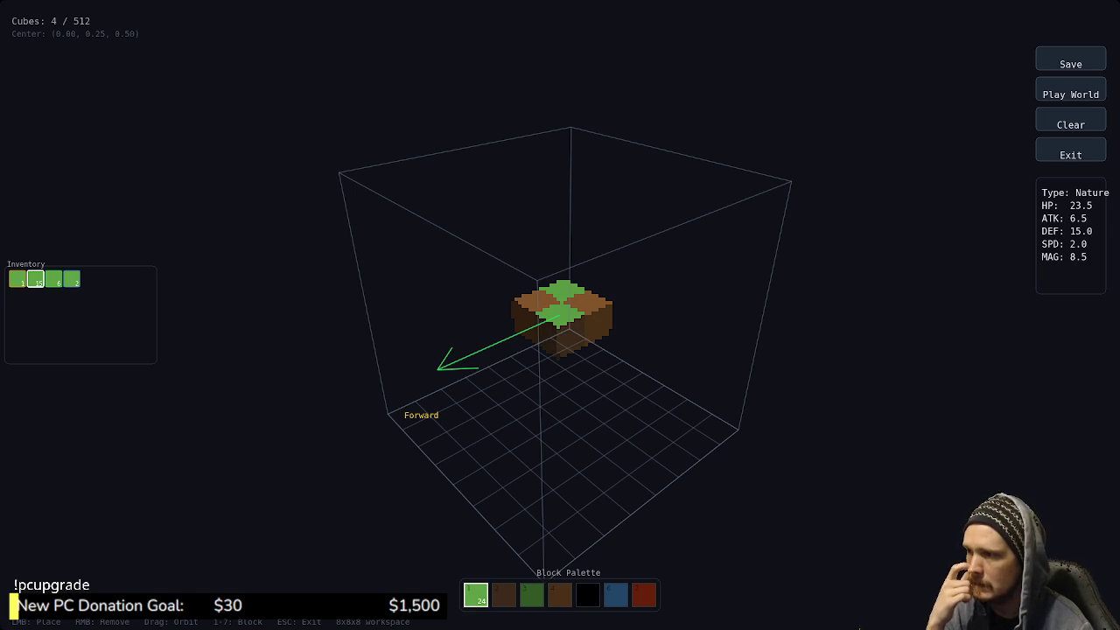
pyautogui.click(564, 293)
pyautogui.click(560, 302)
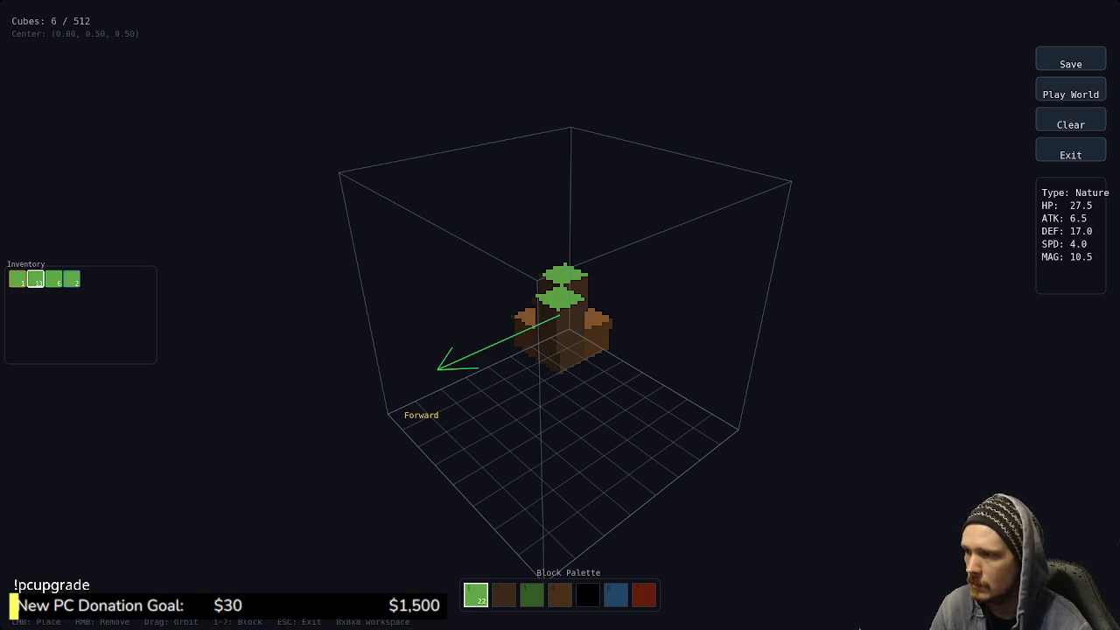
pyautogui.moveTo(490, 368)
pyautogui.mouseDown()
pyautogui.moveTo(656, 350)
pyautogui.moveTo(744, 368)
pyautogui.mouseUp()
pyautogui.click(542, 311)
pyautogui.moveTo(543, 310); pyautogui.dragTo(683, 289)
pyautogui.click(582, 320)
pyautogui.moveTo(581, 319)
pyautogui.mouseDown()
pyautogui.moveTo(665, 306)
pyautogui.moveTo(595, 315)
pyautogui.moveTo(639, 298)
pyautogui.mouseUp()
# Add grass blocks until the creature hits its 12-cube limit, then save it
pyautogui.click(544, 305)
pyautogui.click(560, 289)
pyautogui.click(587, 280)
pyautogui.click(573, 271)
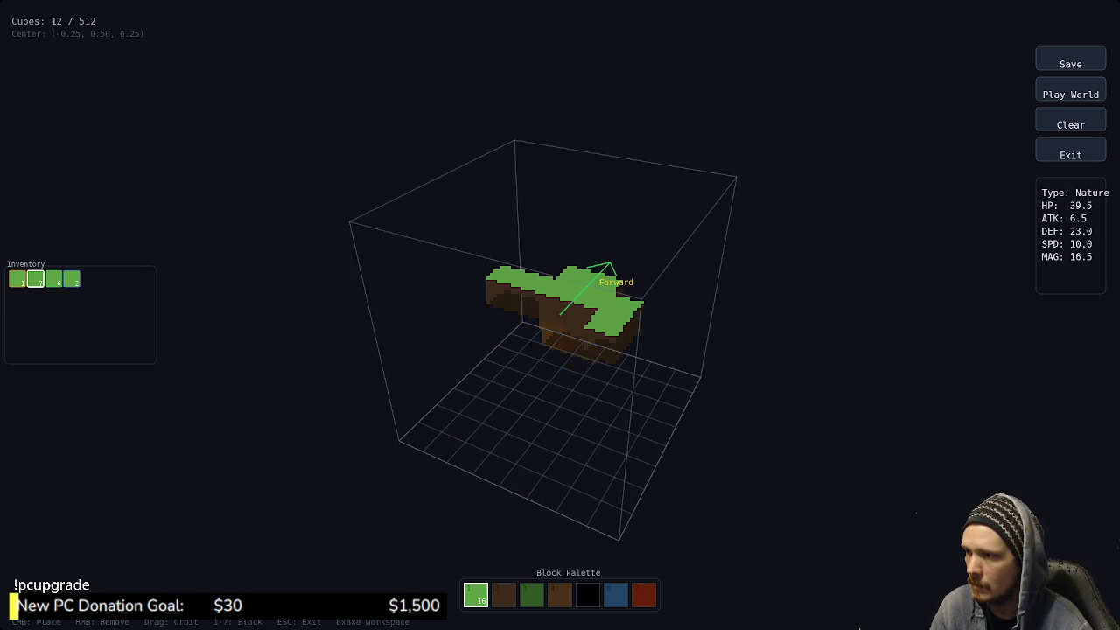
pyautogui.click(560, 311)
pyautogui.moveTo(560, 311)
pyautogui.mouseDown()
pyautogui.moveTo(630, 307)
pyautogui.moveTo(543, 245)
pyautogui.moveTo(438, 258)
pyautogui.mouseUp()
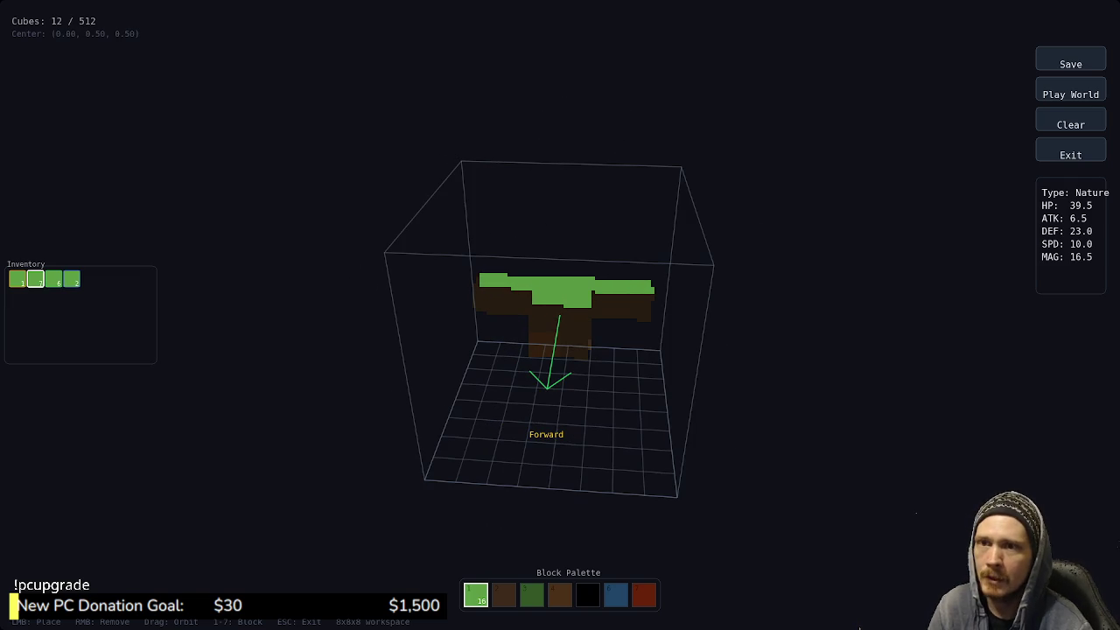
pyautogui.click(1070, 64)
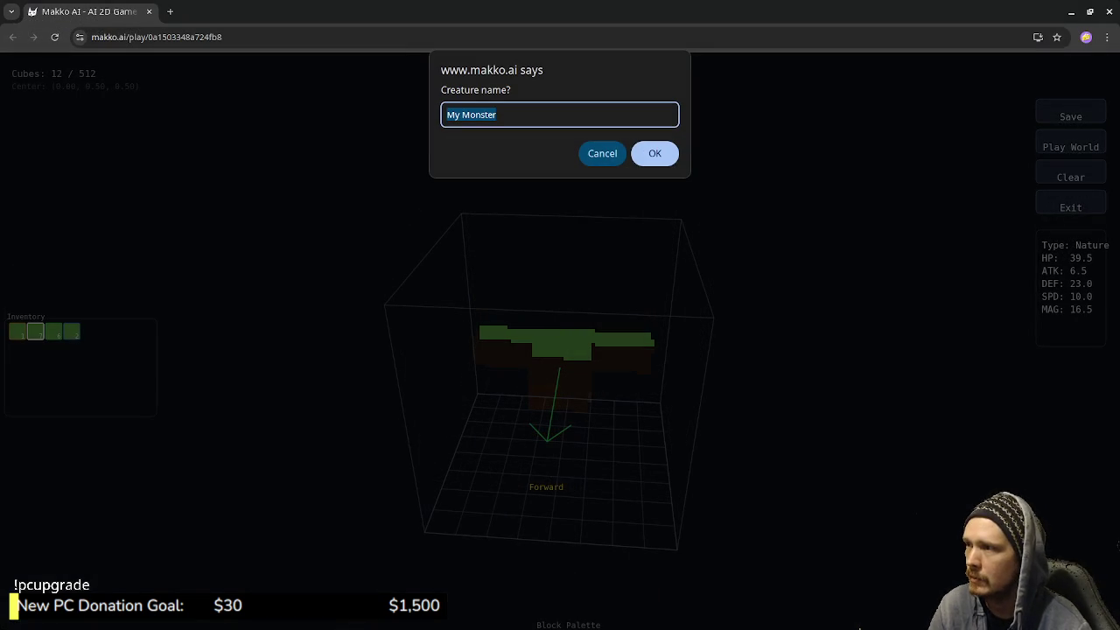
# Name the creature 'grassbat', confirm the save, and launch Play World
pyautogui.write('grassbat')
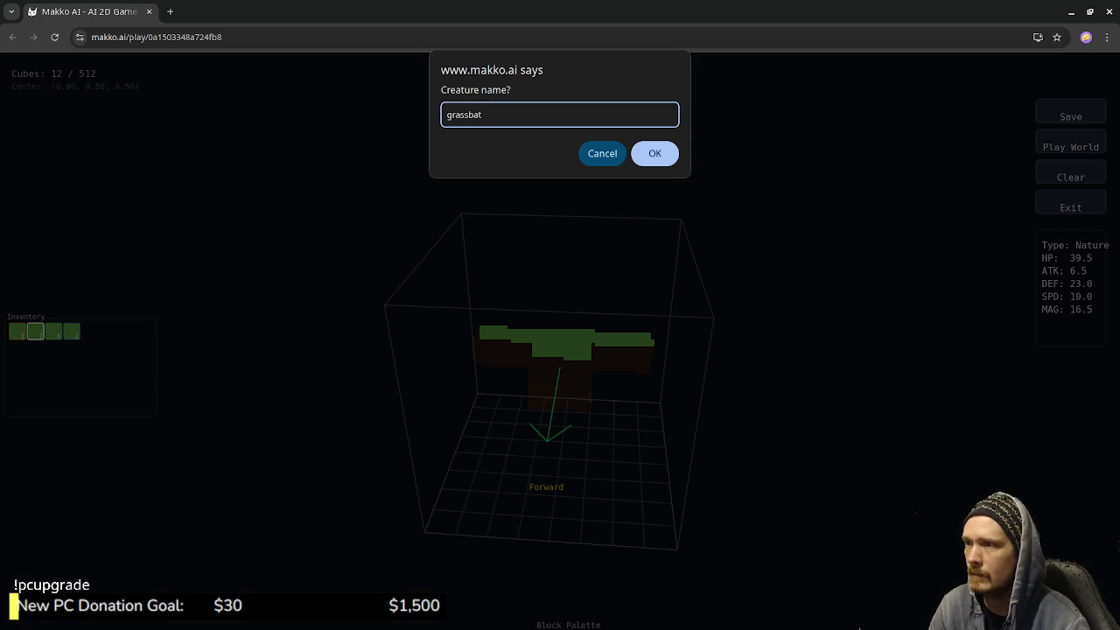
pyautogui.press('Return')
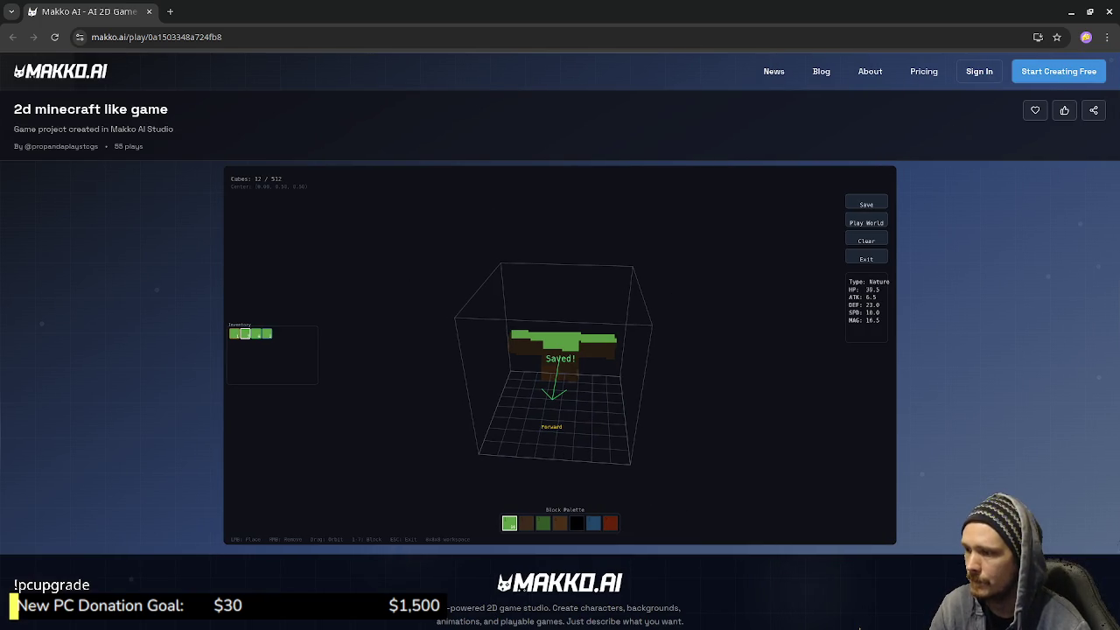
pyautogui.click(867, 222)
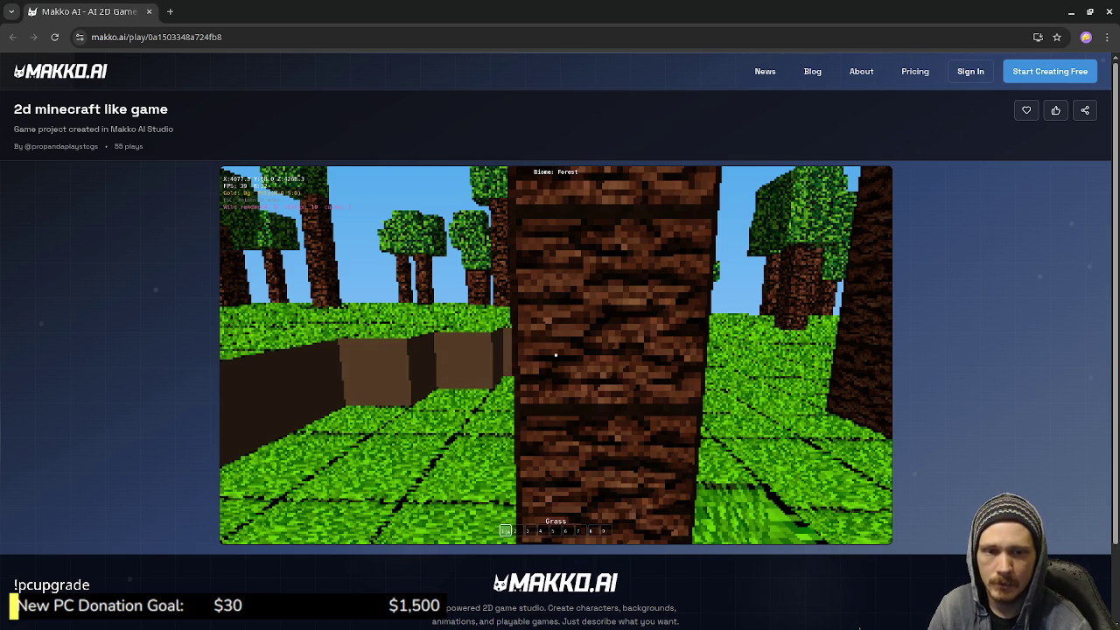
# Capture the pointer in the game view to look around
pyautogui.click(556, 355)
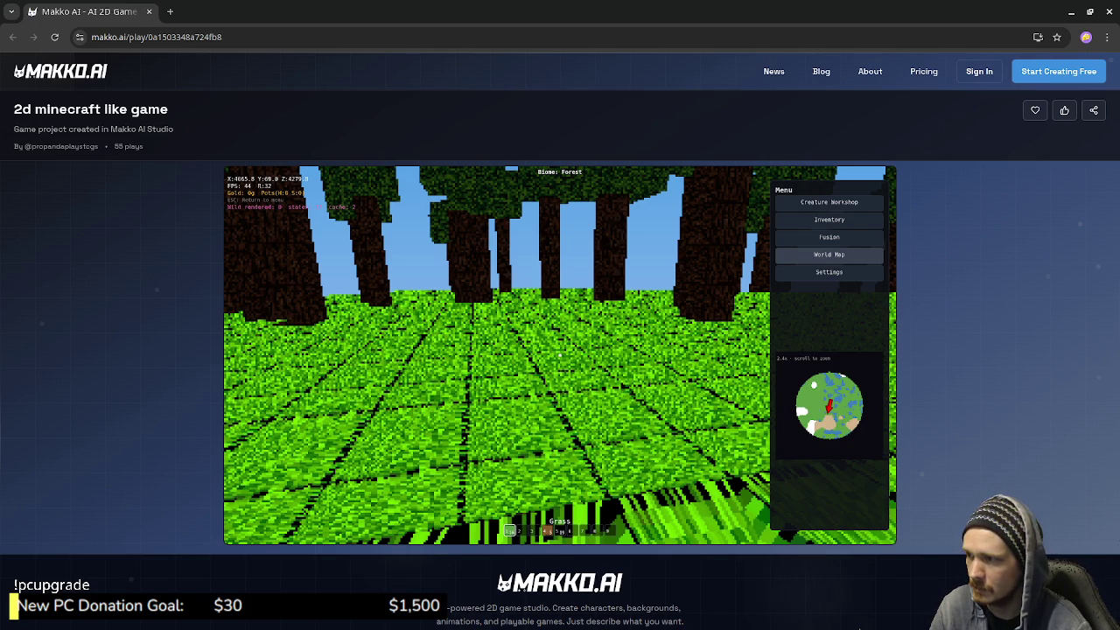
# Close the menu, walk toward a tree, and break a grass block in the ground
pyautogui.press('Escape')
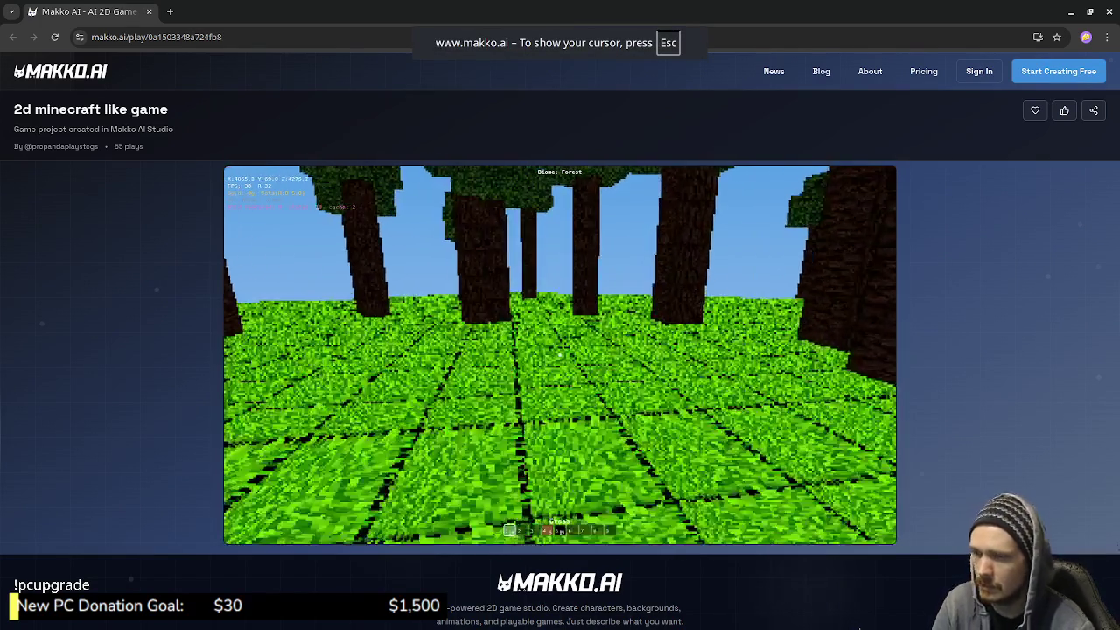
pyautogui.press('w')
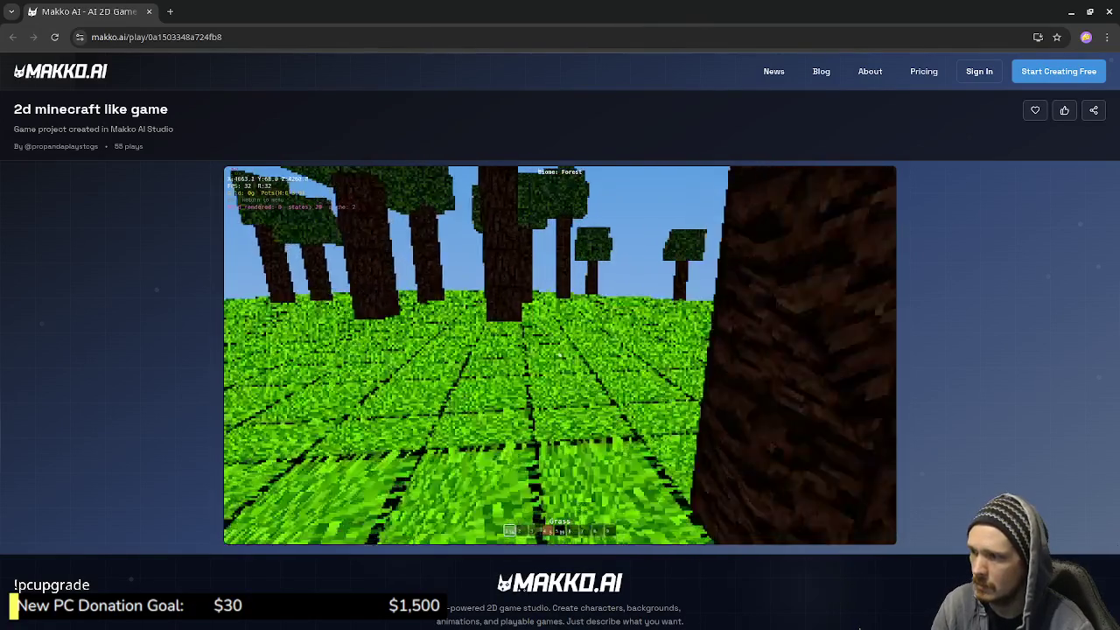
pyautogui.press('Escape')
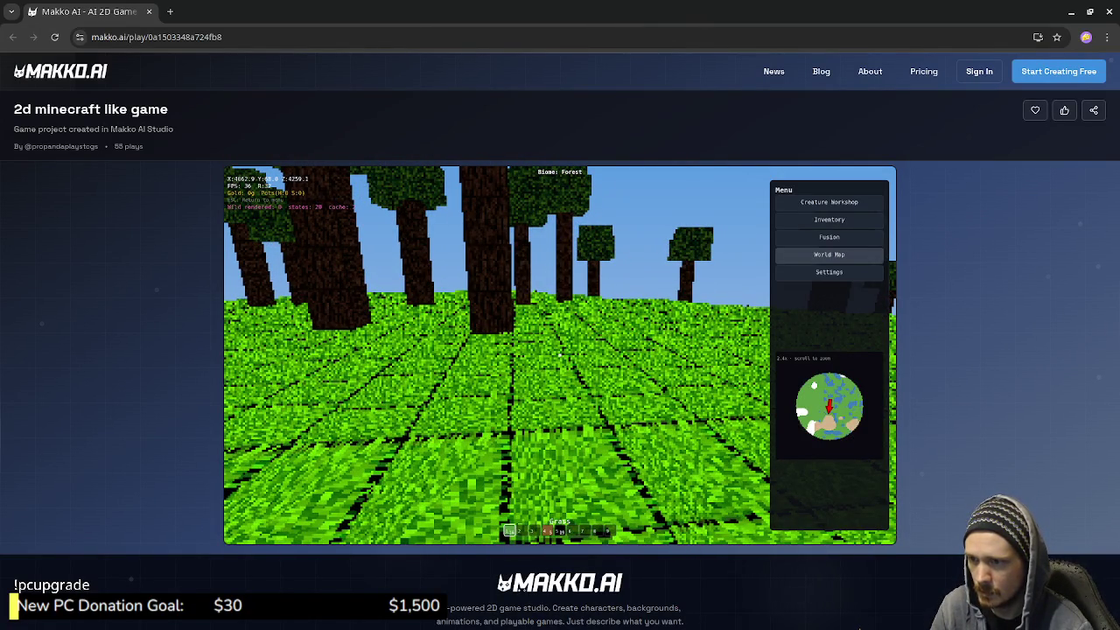
pyautogui.press('Escape')
pyautogui.press('w')
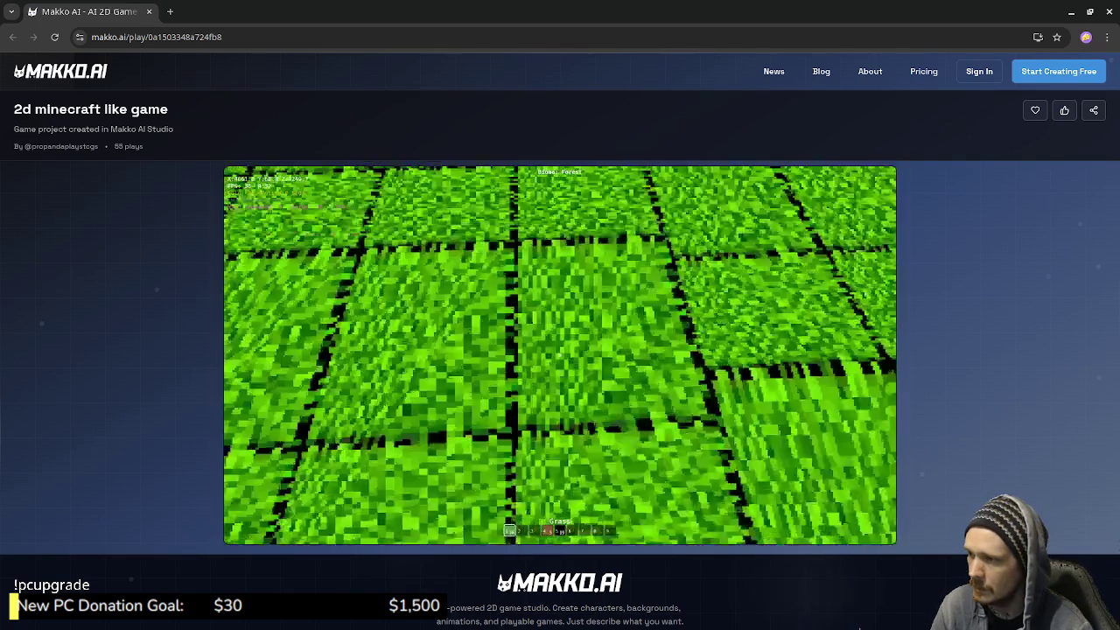
pyautogui.click(560, 355)
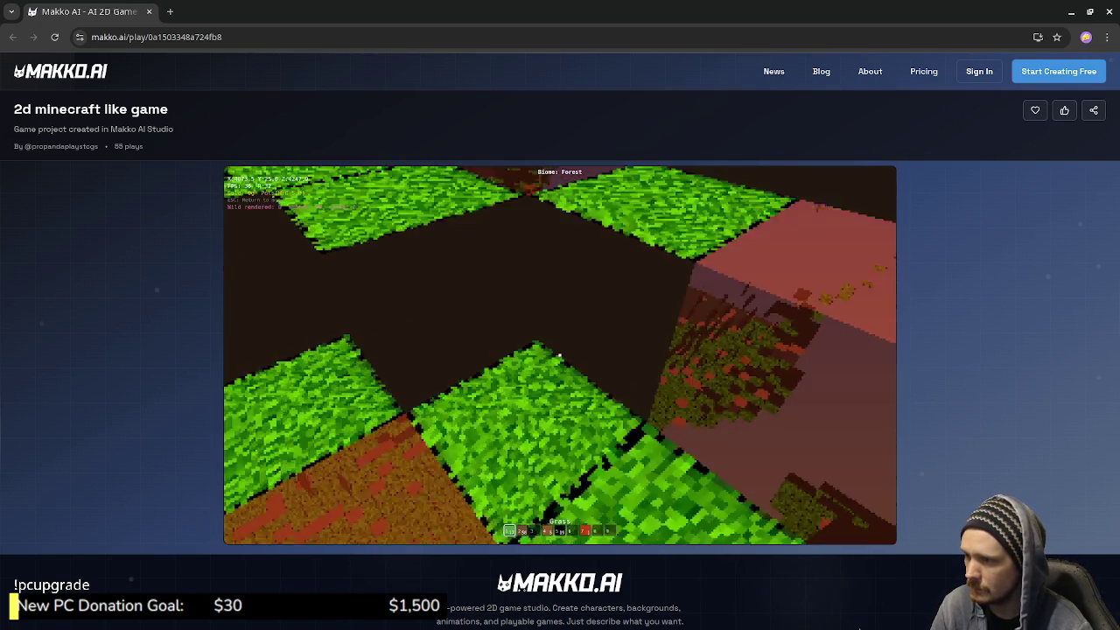
# Open the in-game menu and scroll through the minimap
pyautogui.press('Escape')
pyautogui.press('Escape')
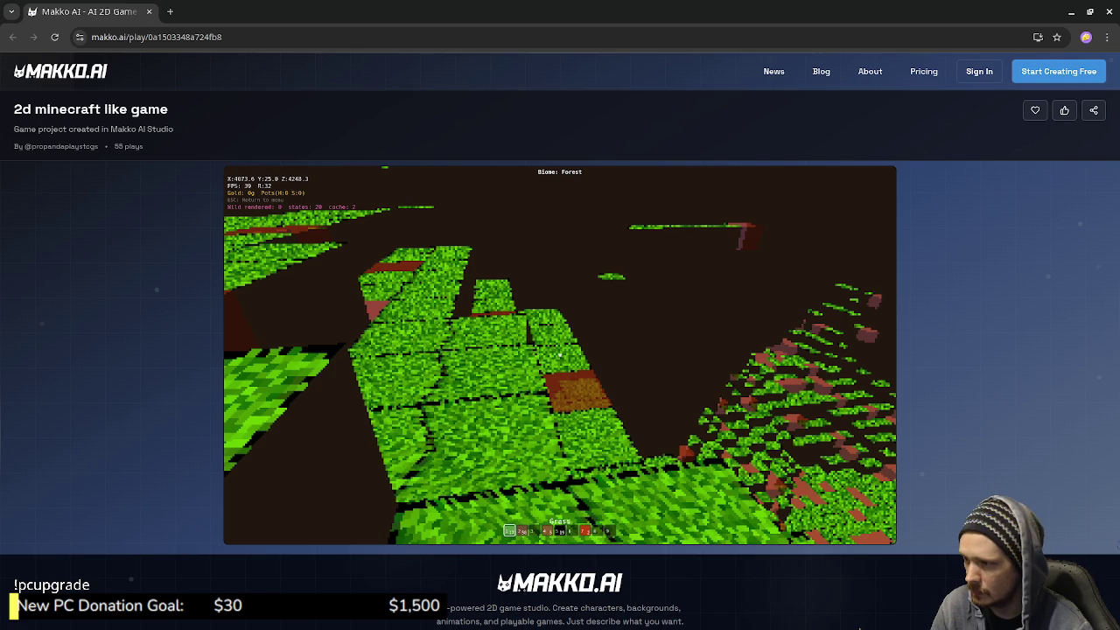
pyautogui.scroll(-3, 560, 354)
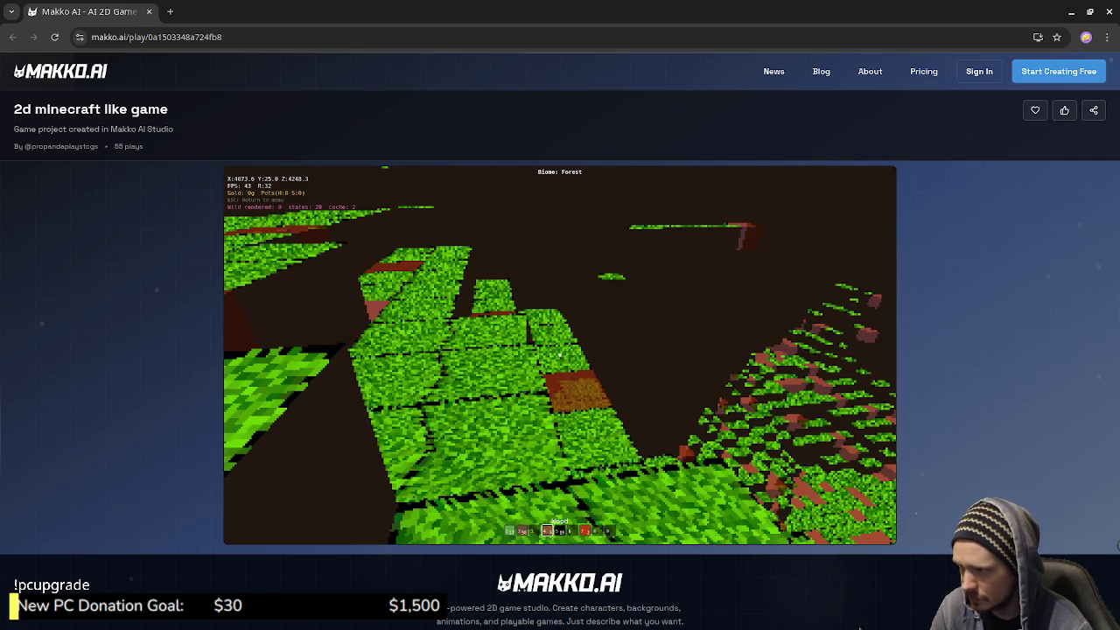
pyautogui.scroll(-1, 560, 355)
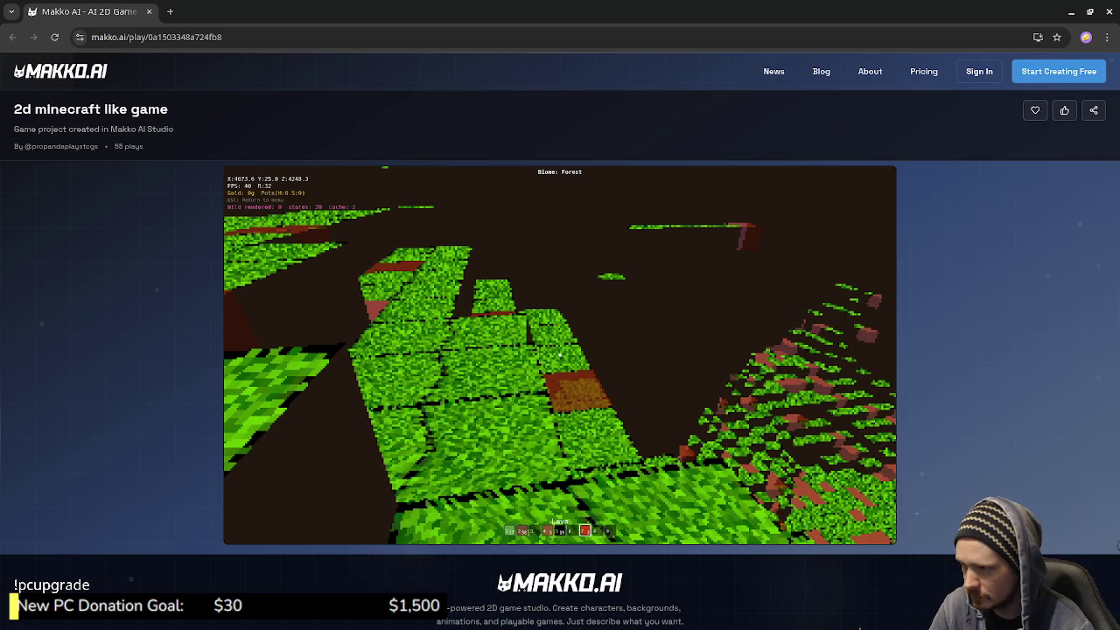
pyautogui.scroll(-1, 560, 355)
pyautogui.scroll(-1, 560, 355)
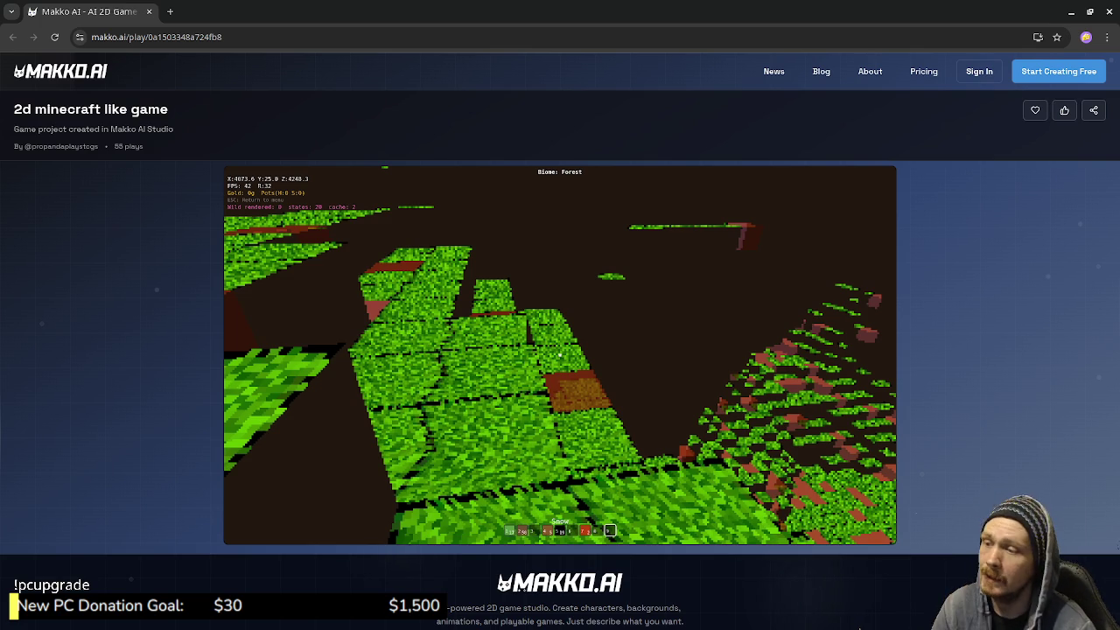
# Walk the player through the forest, across the grass and up onto the dirt blocks
pyautogui.click(560, 355)
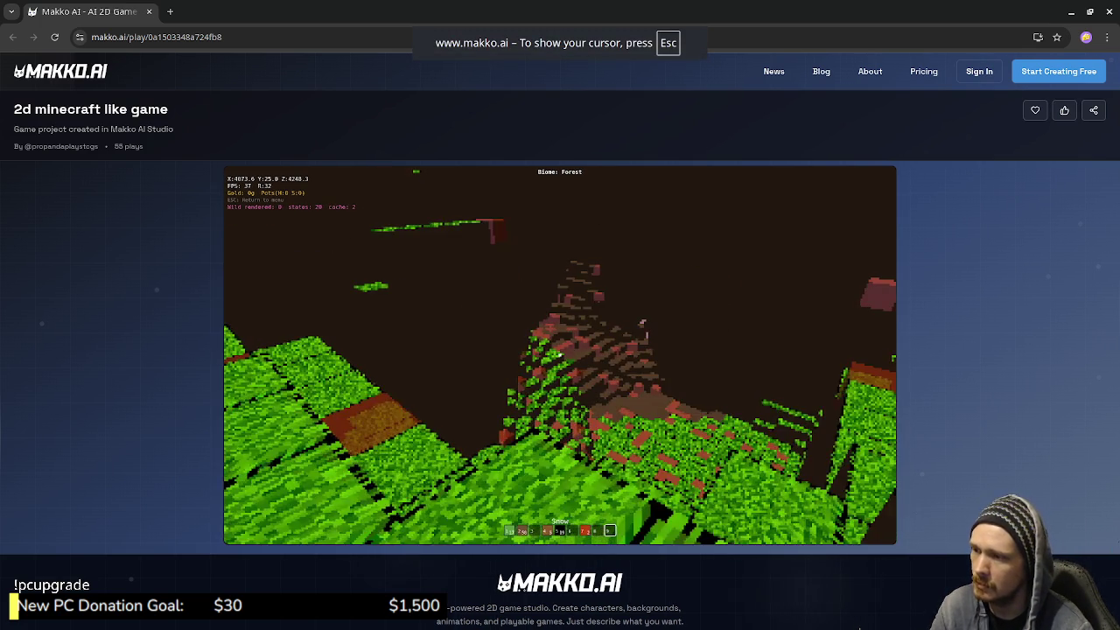
pyautogui.press('w')
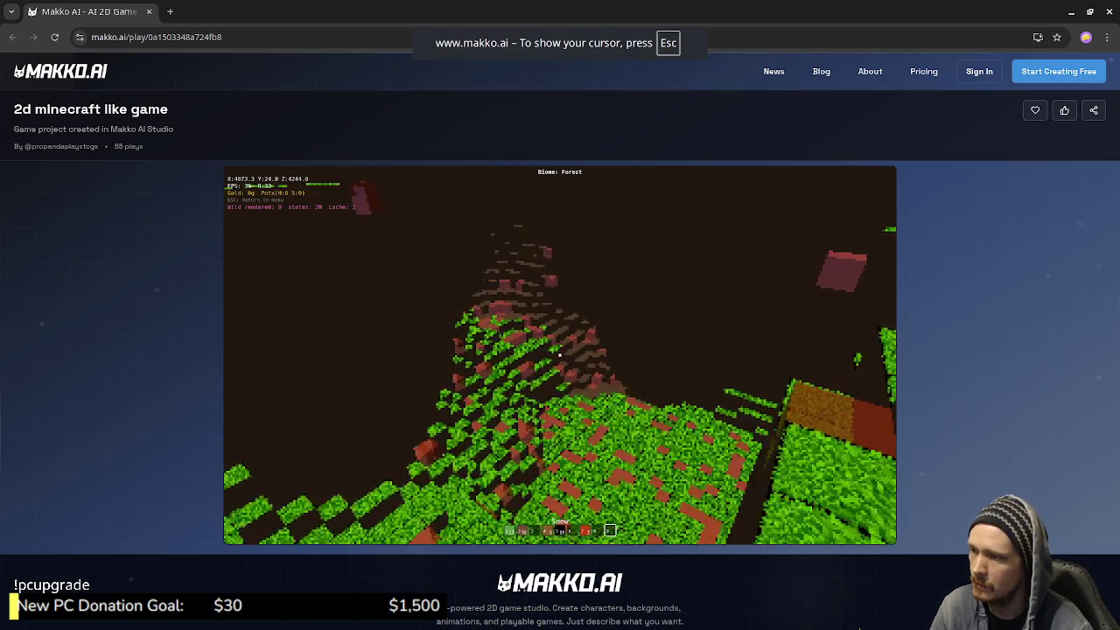
pyautogui.press('w')
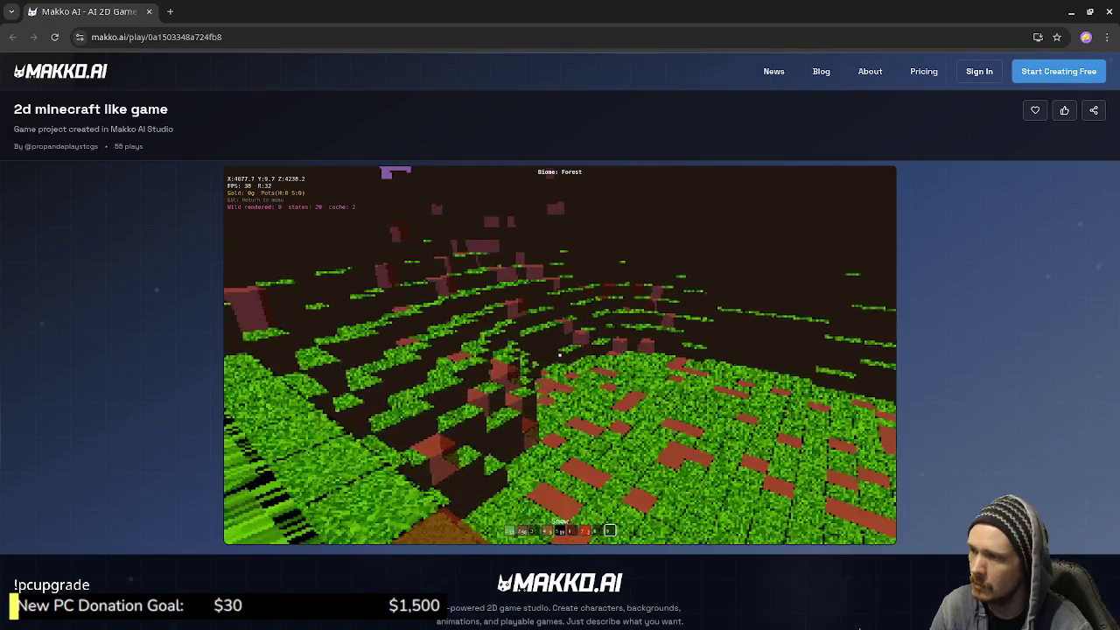
pyautogui.press('w')
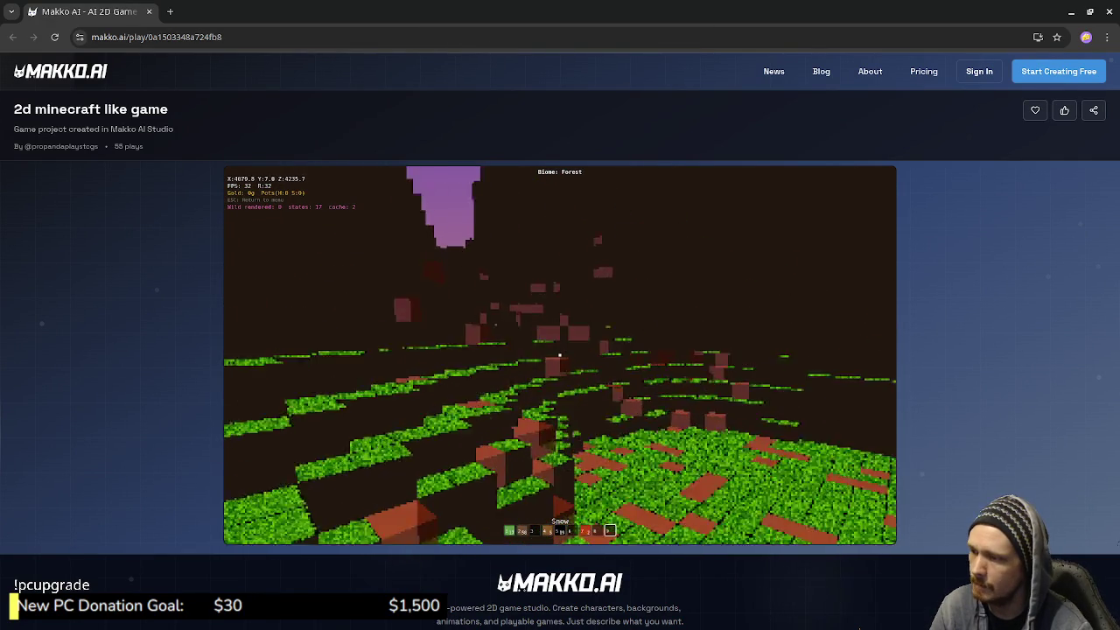
pyautogui.press('w')
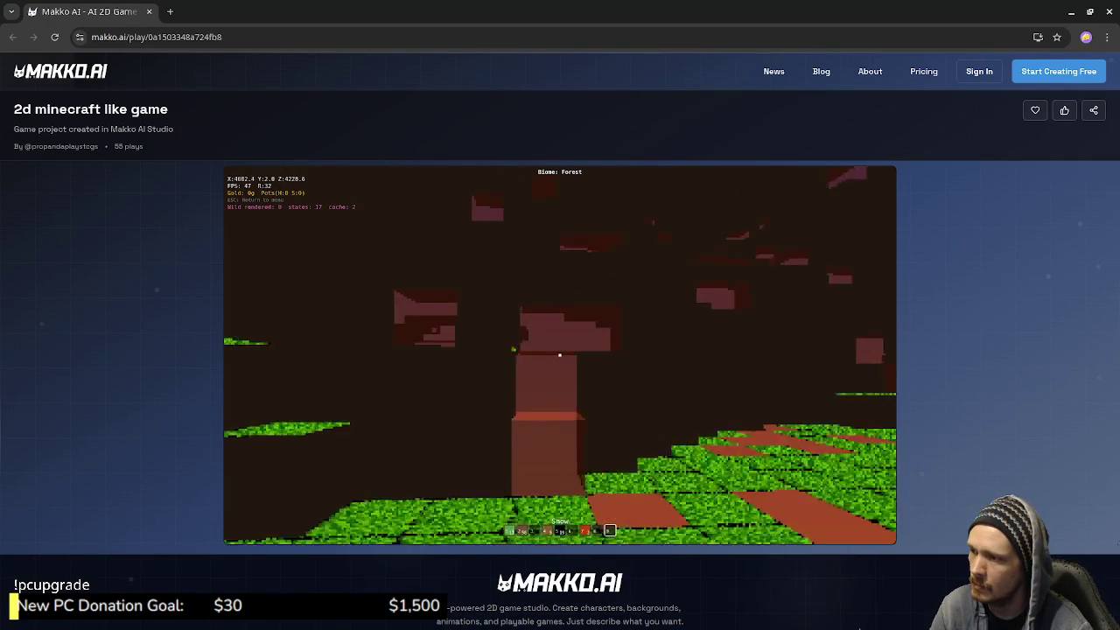
pyautogui.press('w')
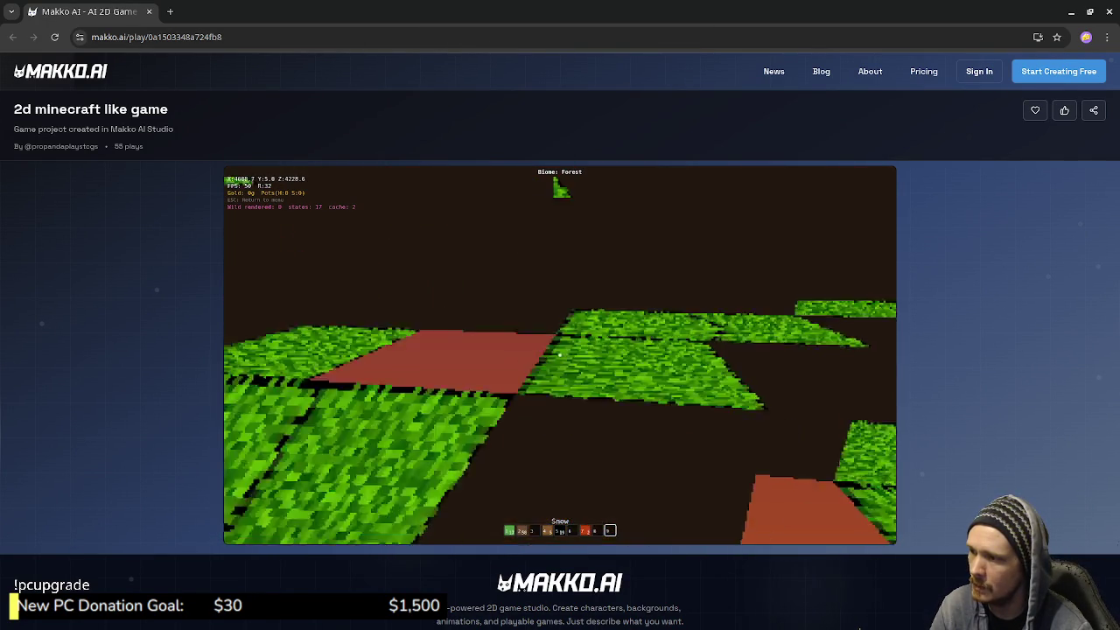
pyautogui.press('w')
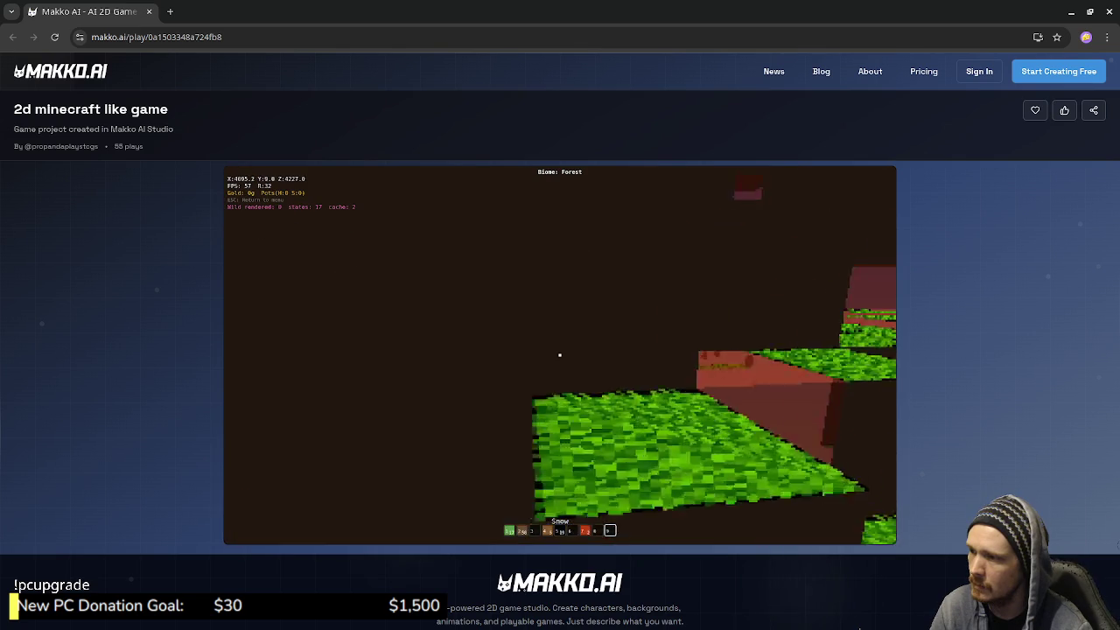
pyautogui.press('w')
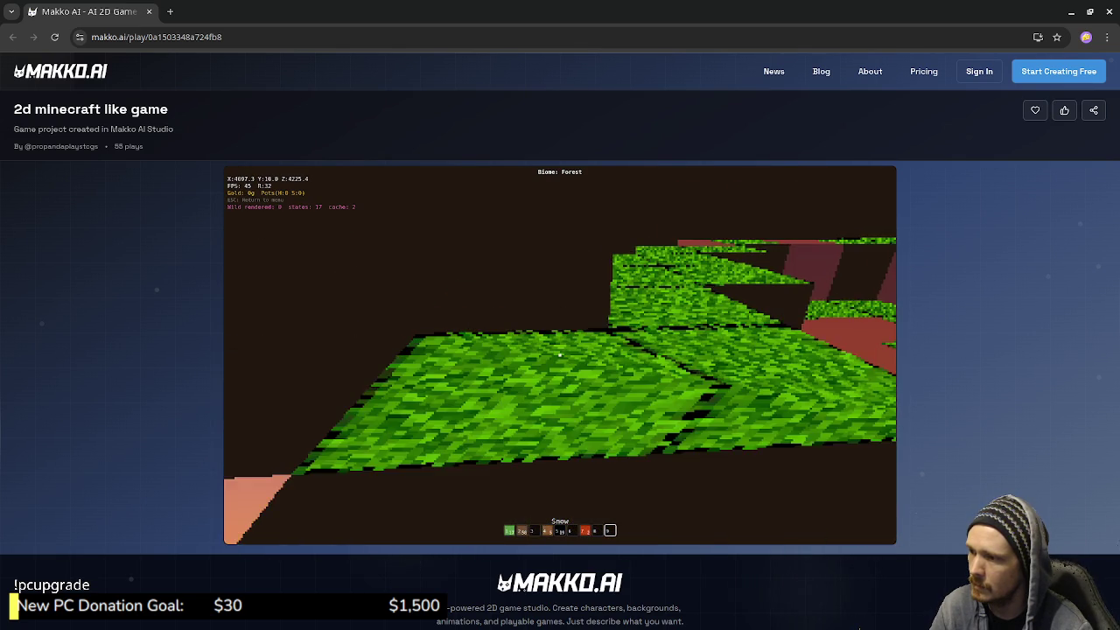
pyautogui.press('w')
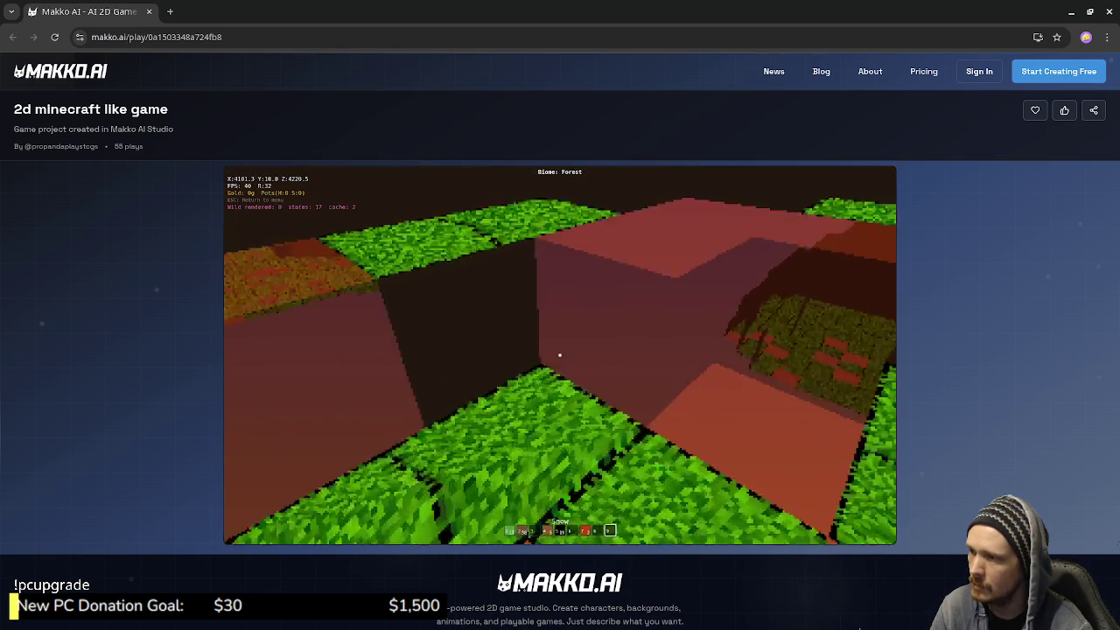
pyautogui.press('w')
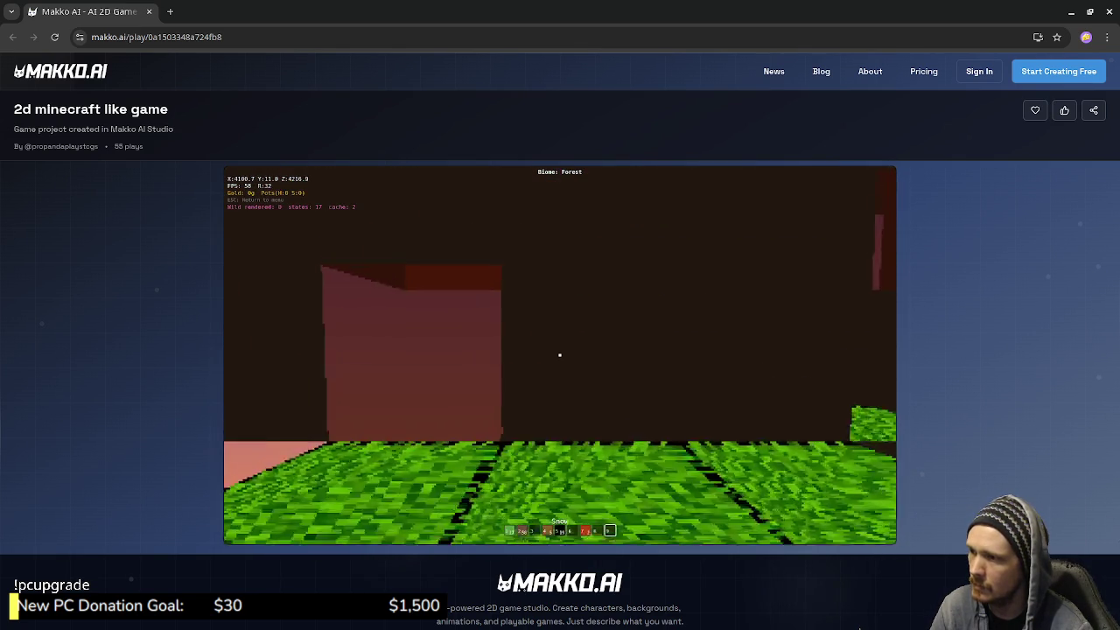
pyautogui.press('w')
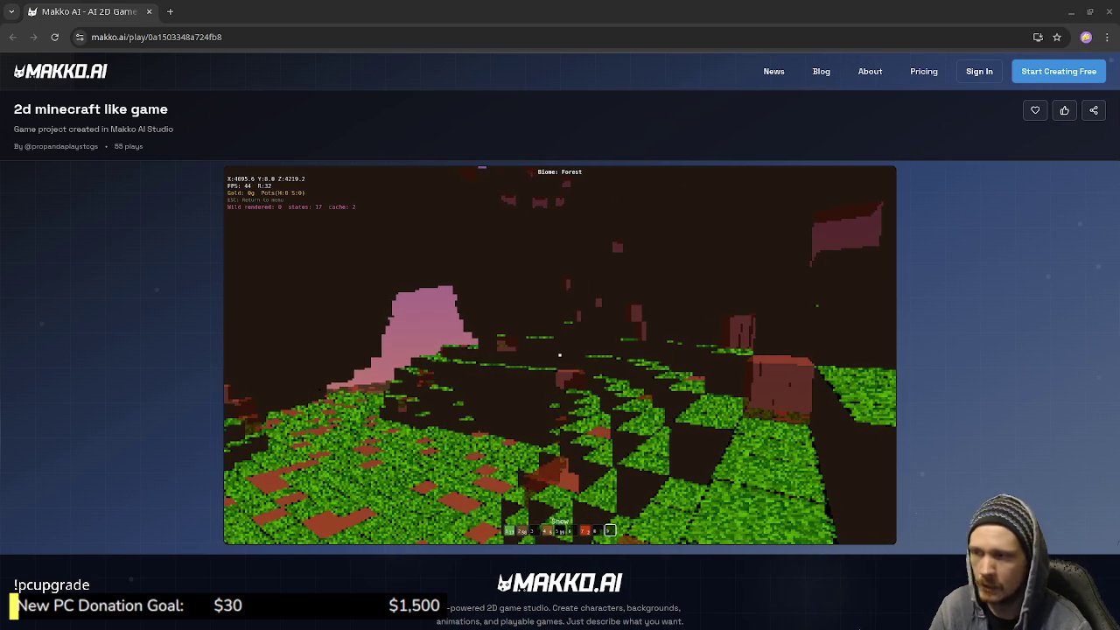
# Release the mouse from the game and switch to the Godot editor
pyautogui.click(560, 355)
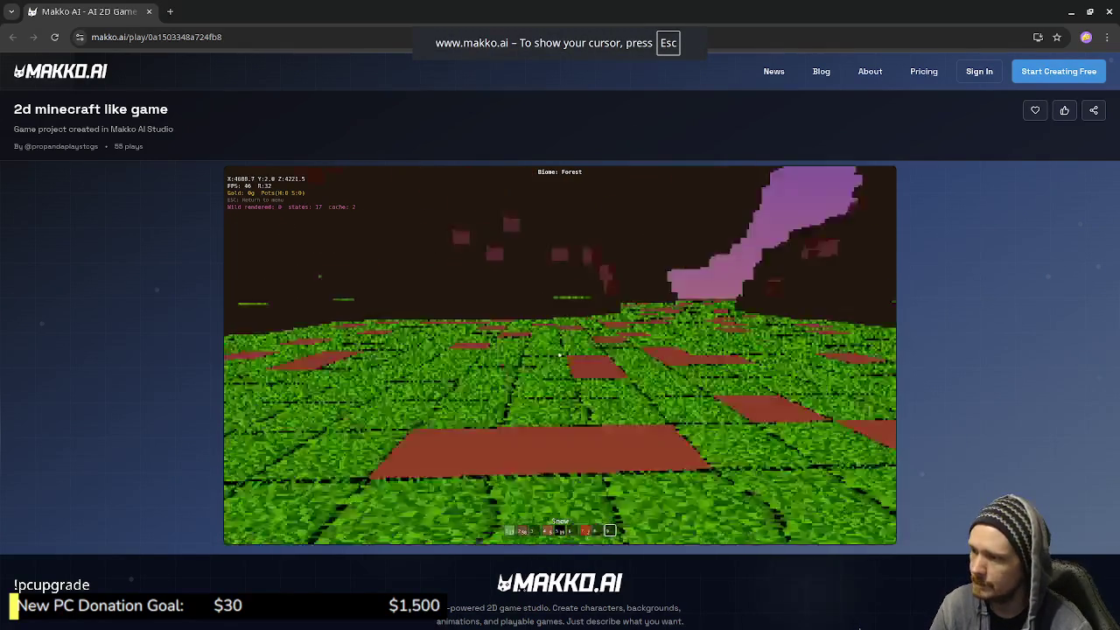
pyautogui.press('Escape')
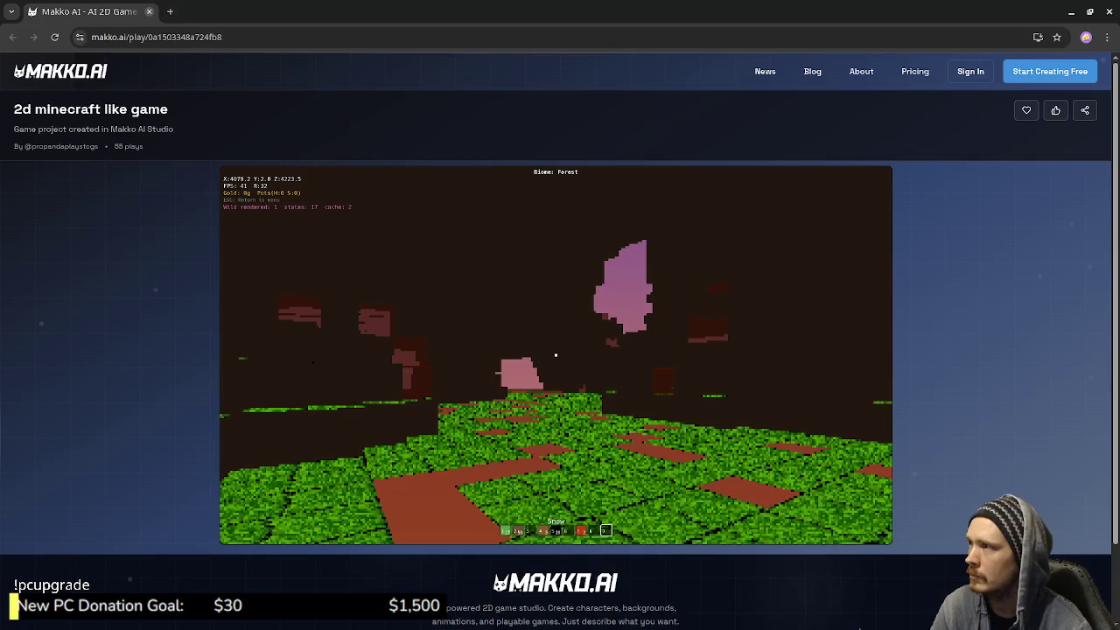
pyautogui.hotkey('alt', 'Tab')
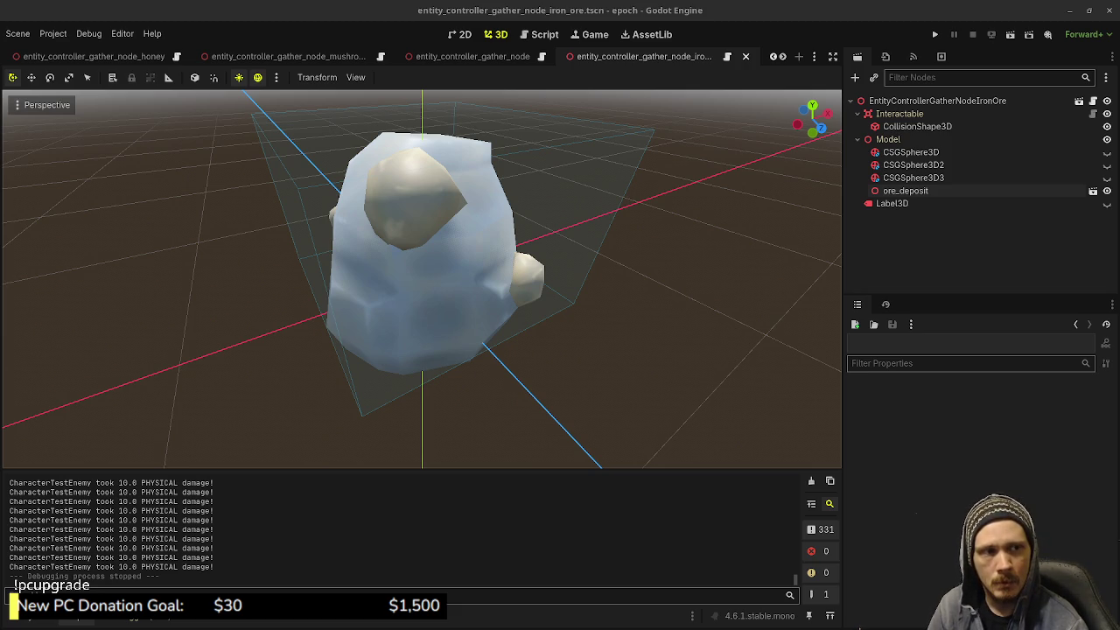
# Navigate Files into the inner GOAT/dev/js/flint/flint project folder
pyautogui.press('super+e')
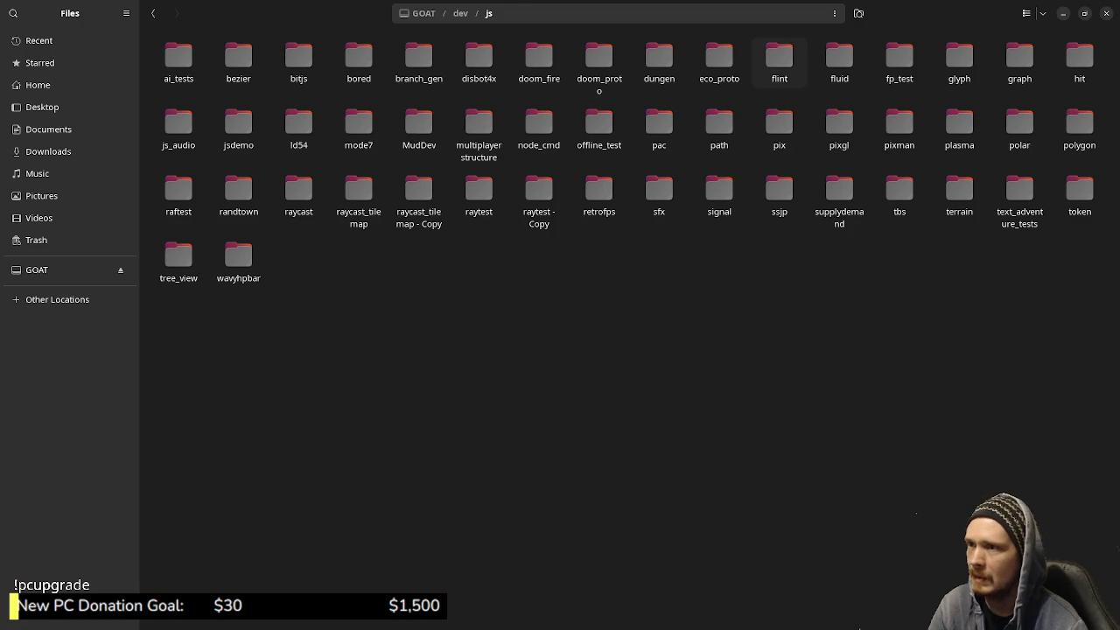
pyautogui.doubleClick(779, 59)
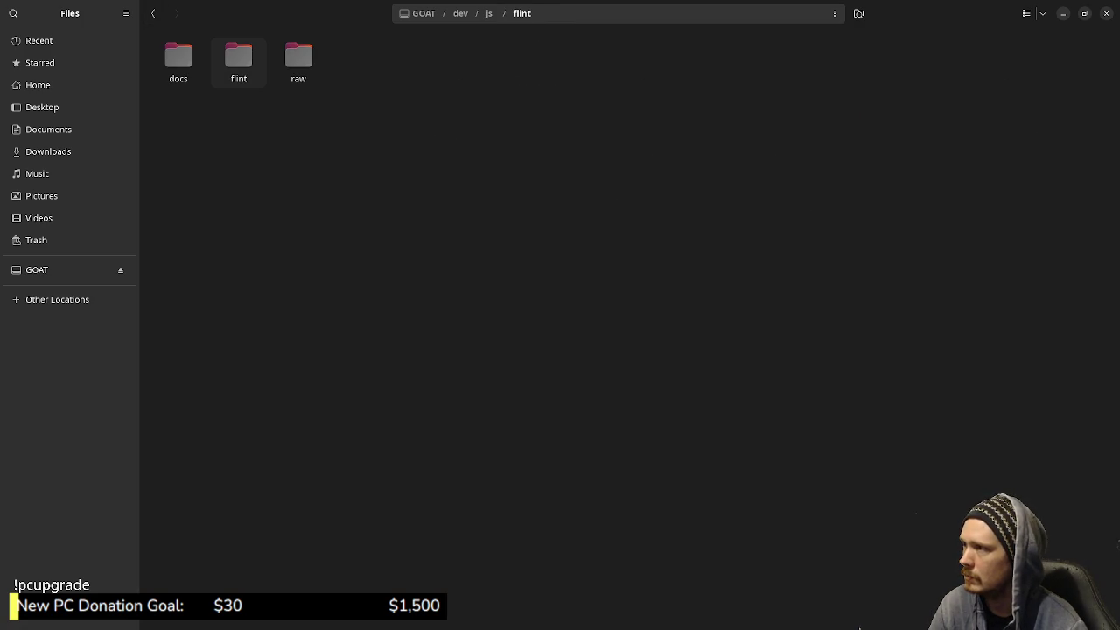
pyautogui.press('Right')
pyautogui.press('Right')
pyautogui.press('Return')
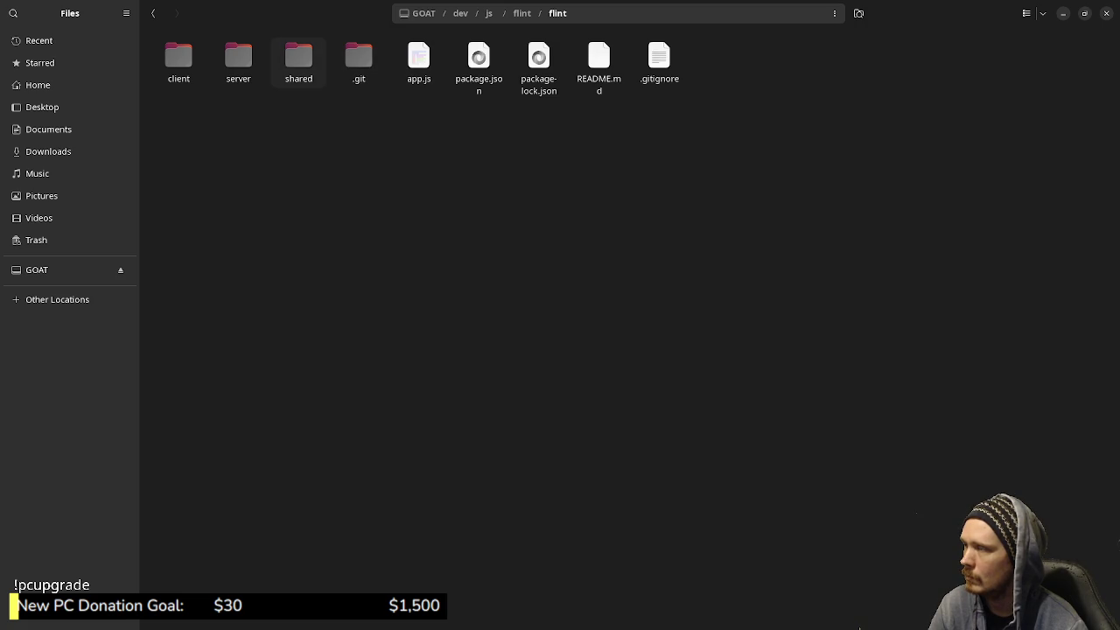
# Open the flint folder with Visual Studio Code
pyautogui.rightClick(383, 135)
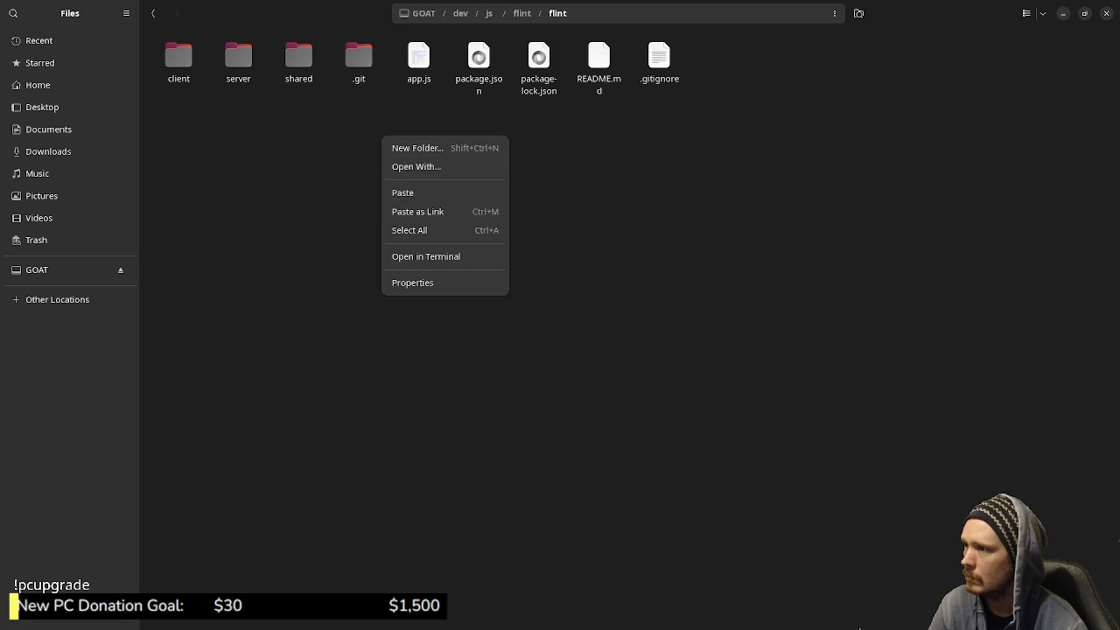
pyautogui.press('Escape')
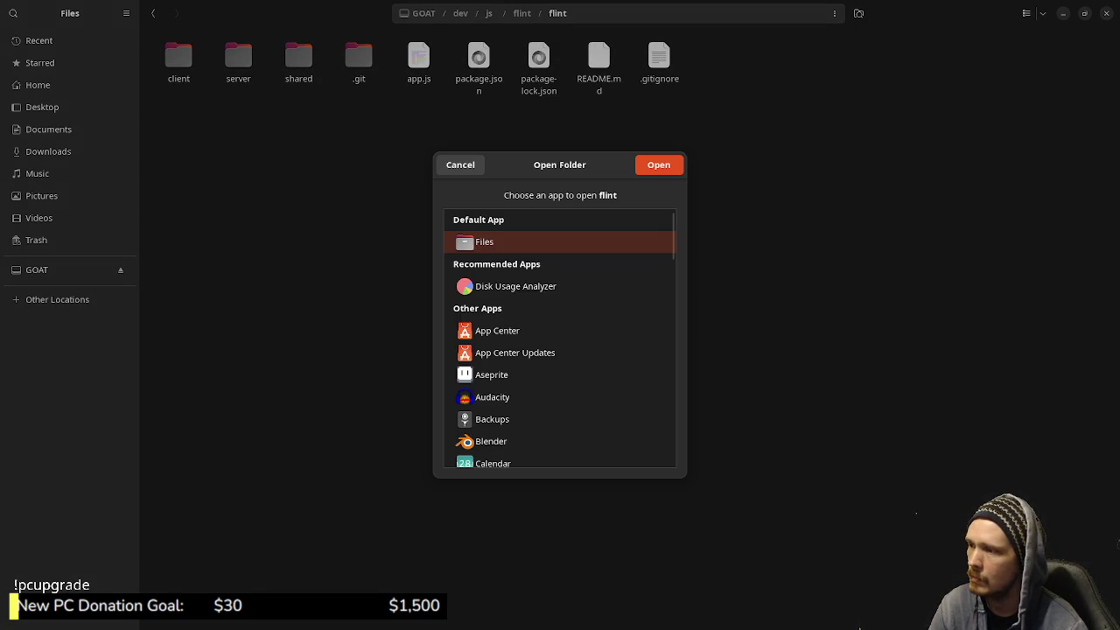
pyautogui.scroll(-15, 560, 341)
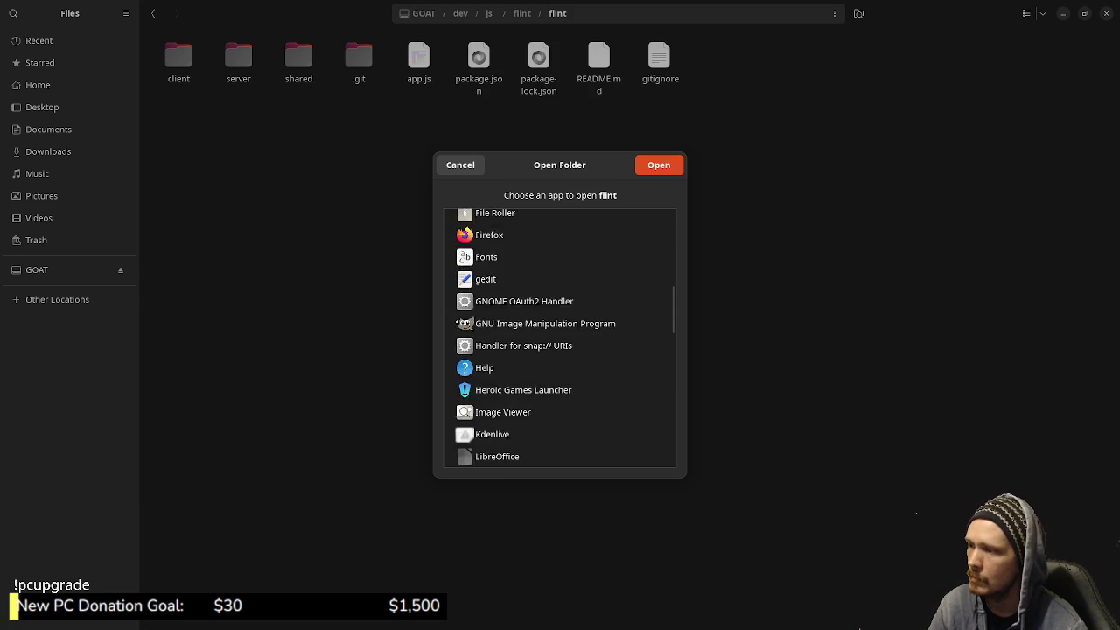
pyautogui.scroll(-5, 560, 341)
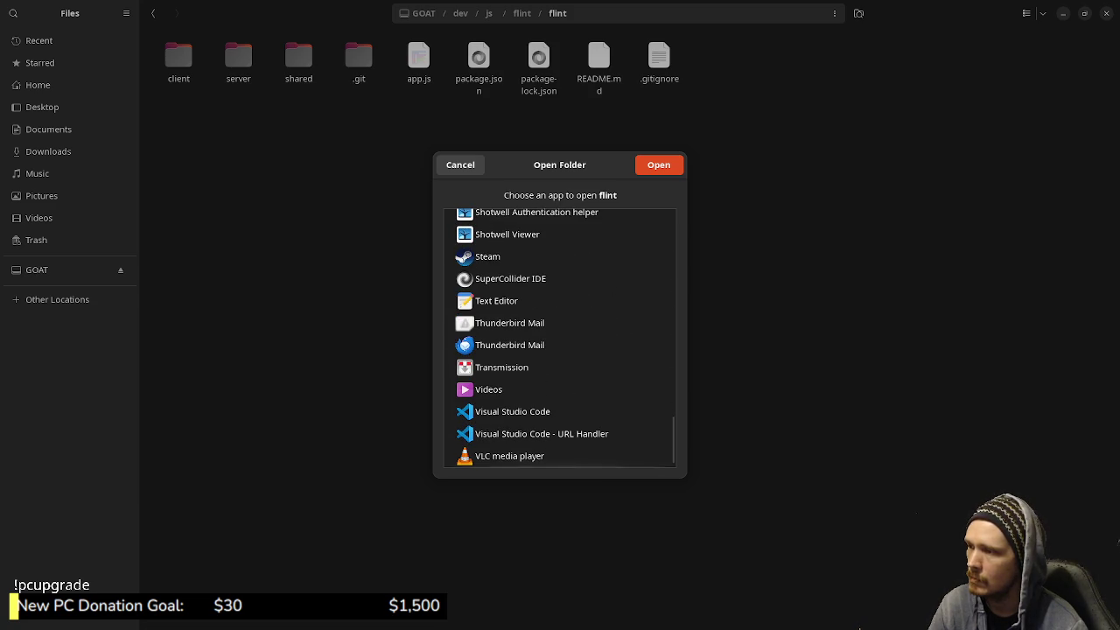
pyautogui.click(512, 412)
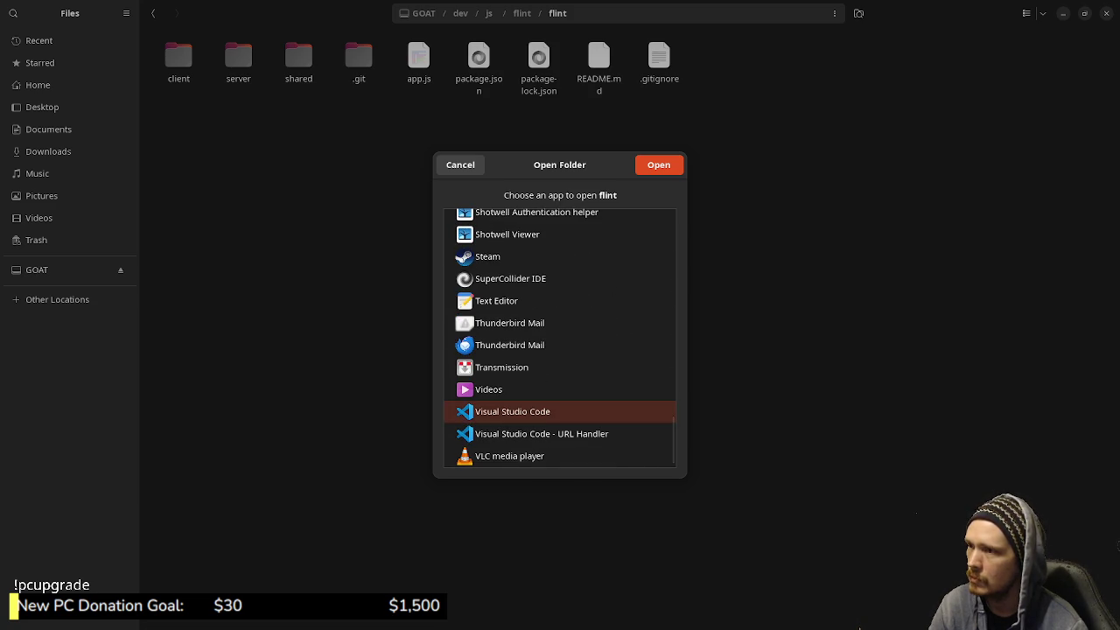
pyautogui.press('Return')
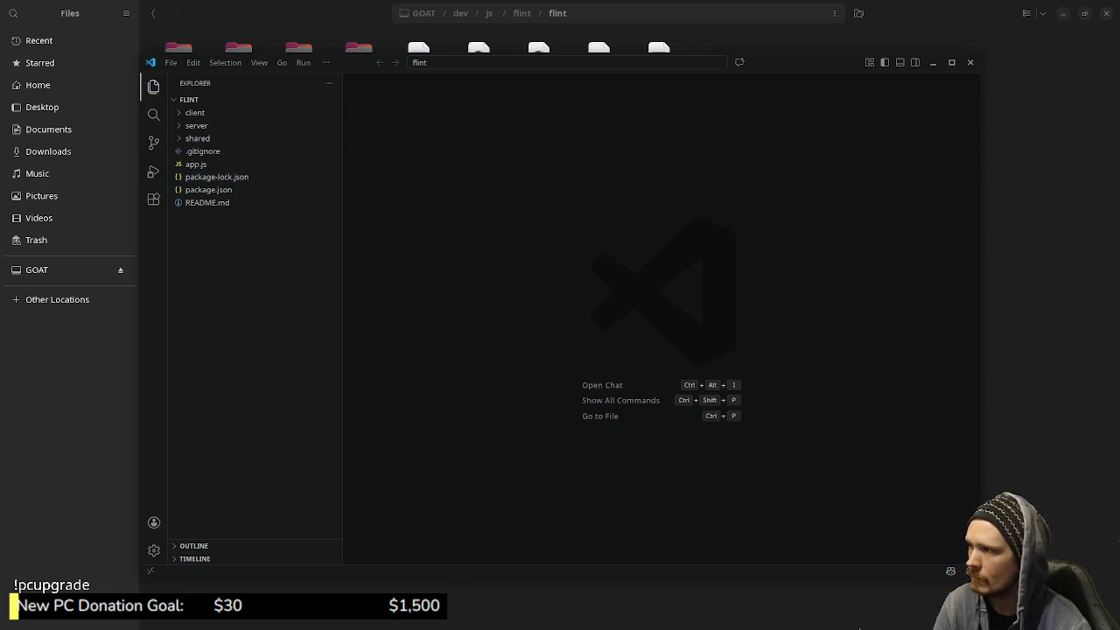
# Bring up the integrated terminal for the flint project in Visual Studio Code
pyautogui.hotkey('ctrl', '`')
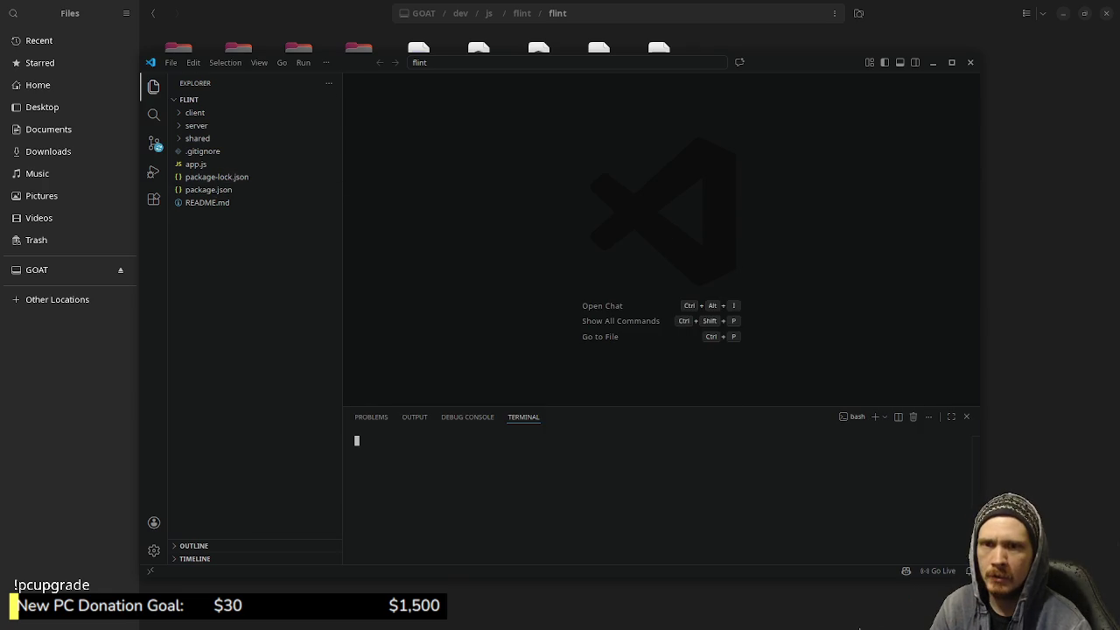
pyautogui.hotkey('alt', 'F4')
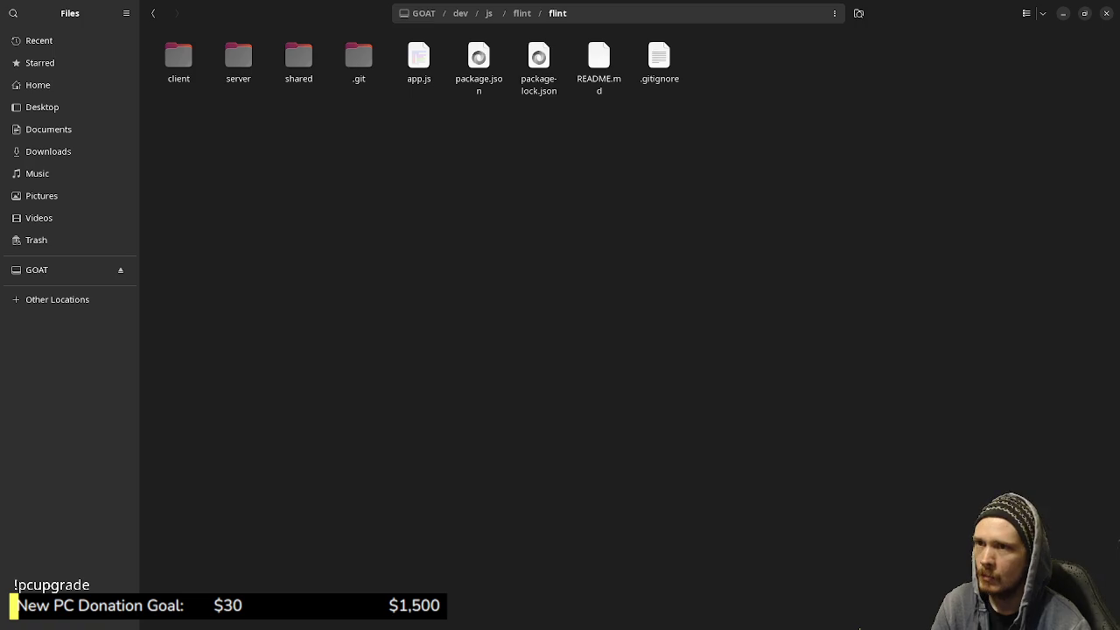
pyautogui.hotkey('alt', 'Tab')
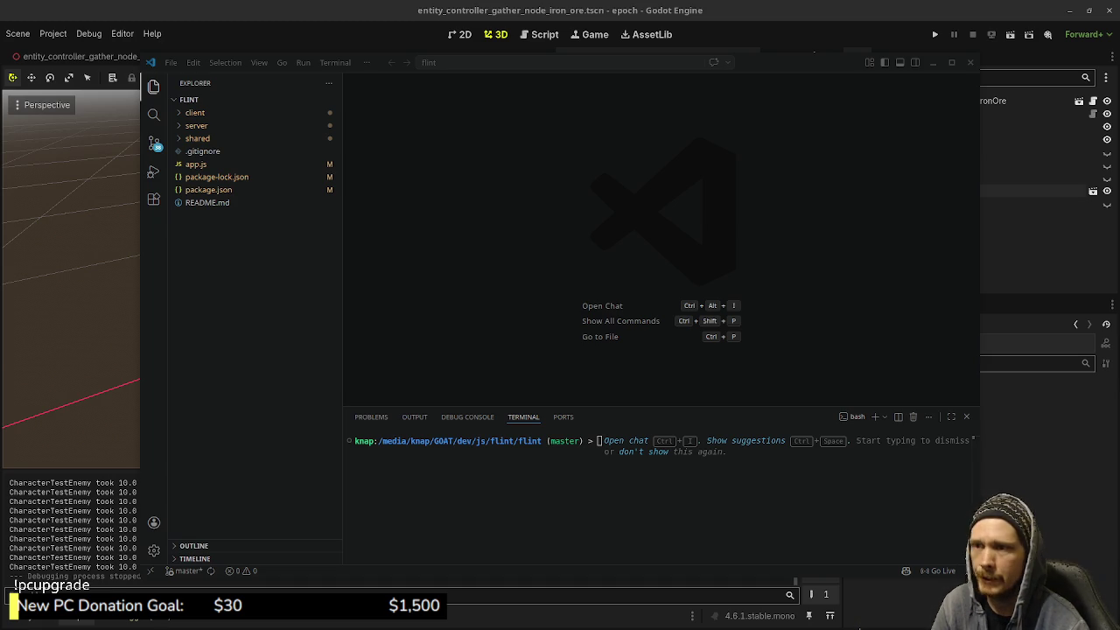
pyautogui.click(970, 62)
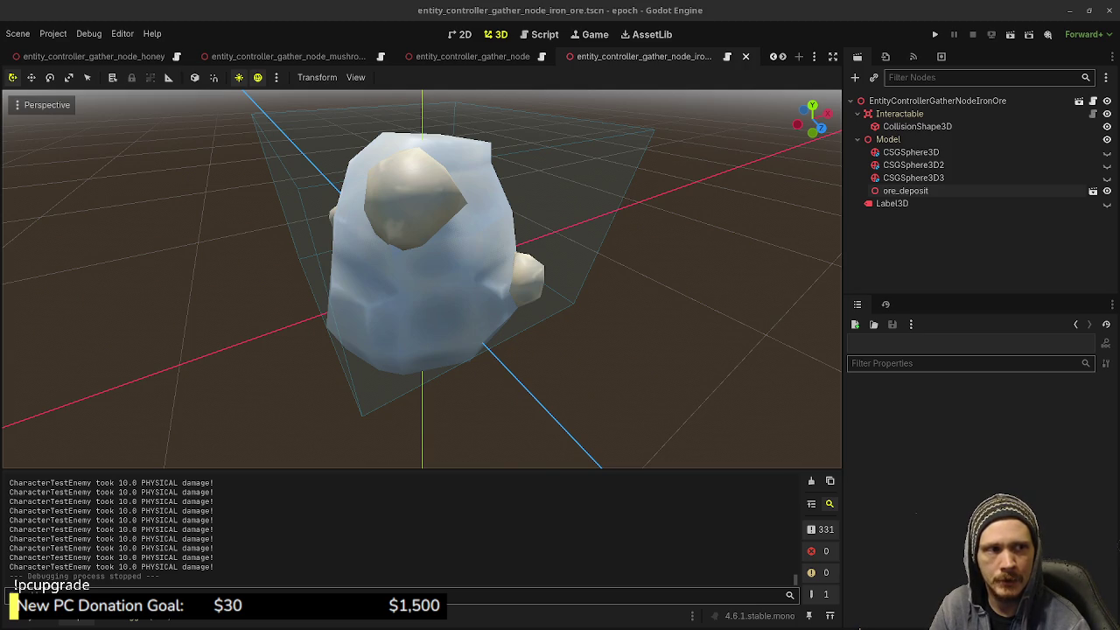
pyautogui.press('F5')
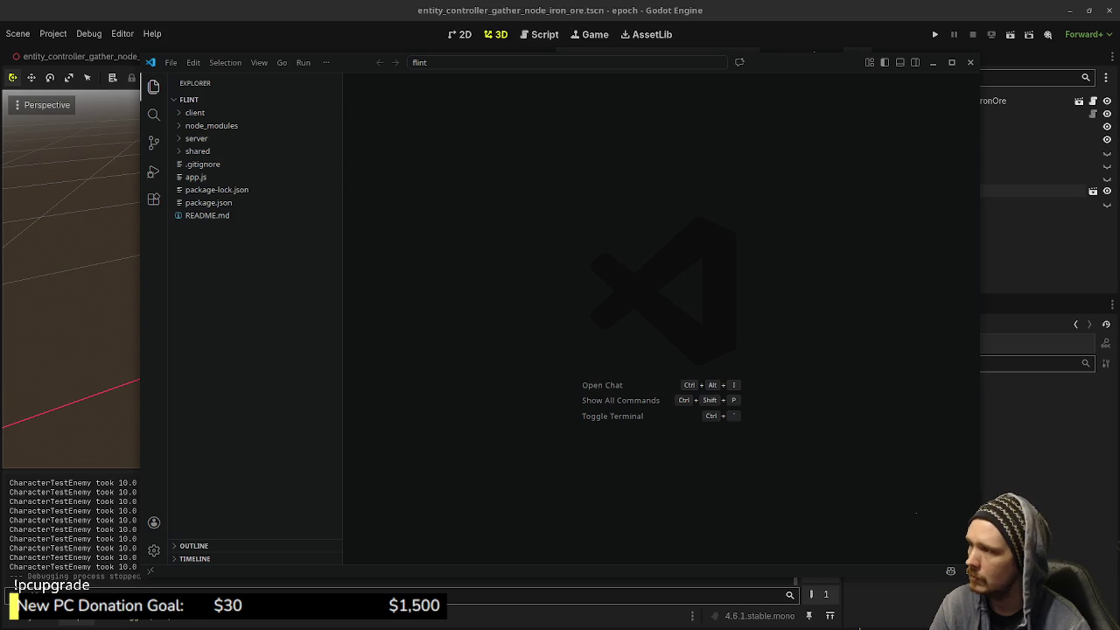
pyautogui.hotkey('ctrl', '`')
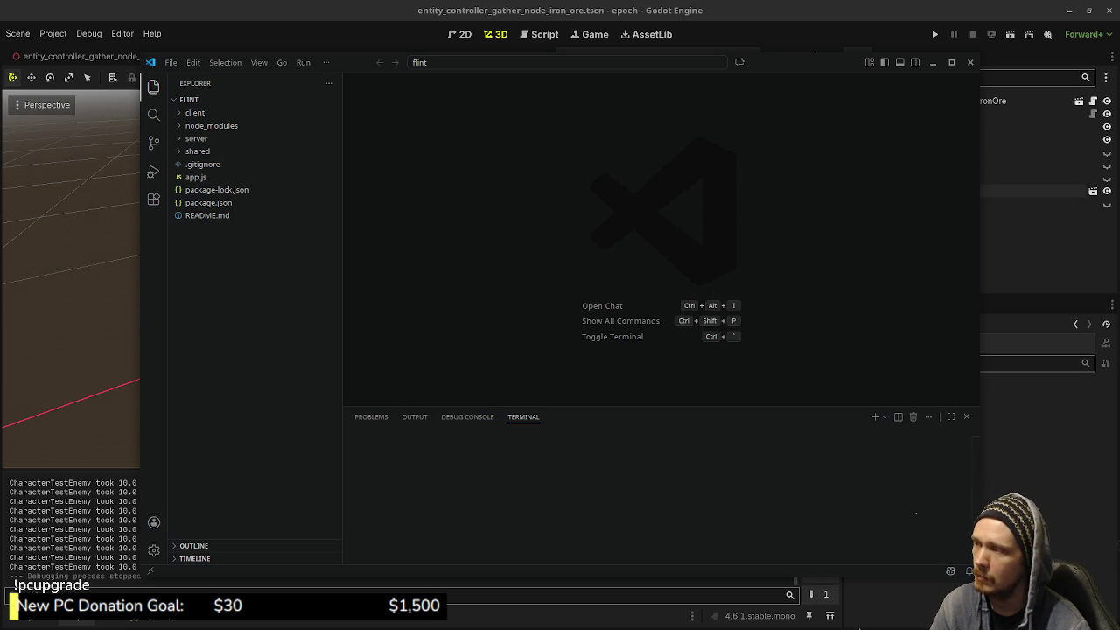
# Check package.json, run 'npm run dev' in the terminal, and open app.js
pyautogui.click(208, 202)
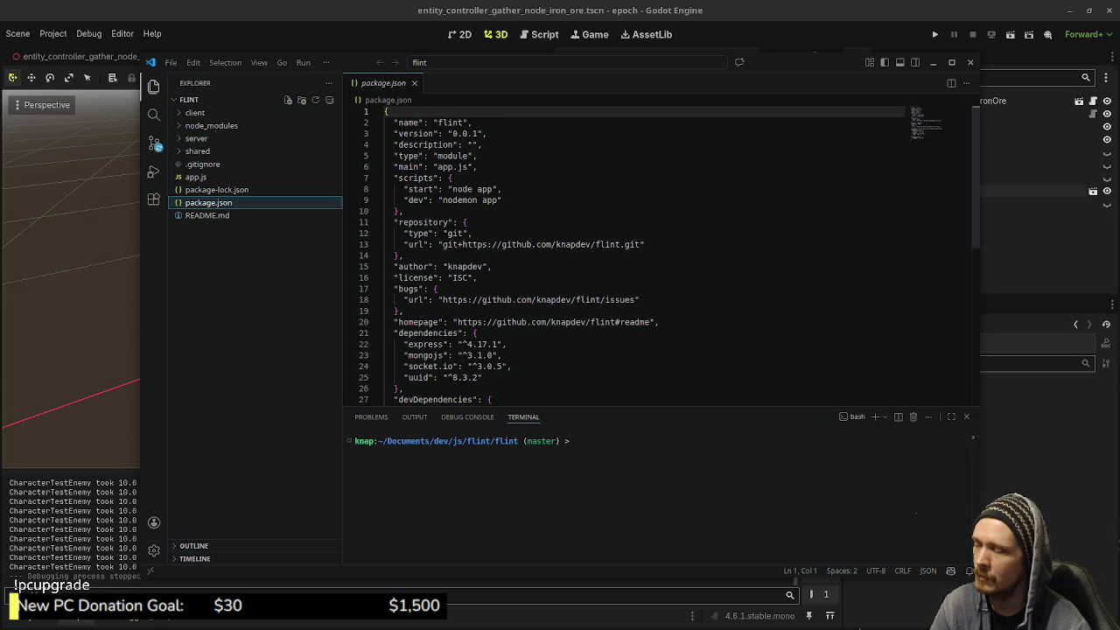
pyautogui.scroll(-3, 525, 253)
pyautogui.scroll(3, 665, 254)
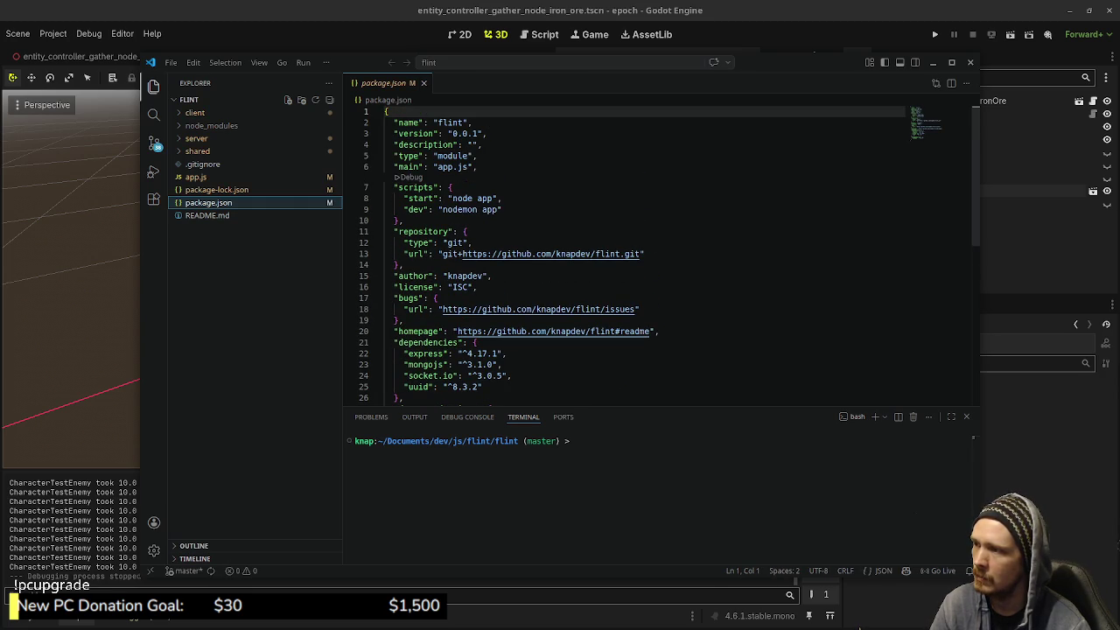
pyautogui.click(574, 441)
pyautogui.write('npm run dev')
pyautogui.press('Return')
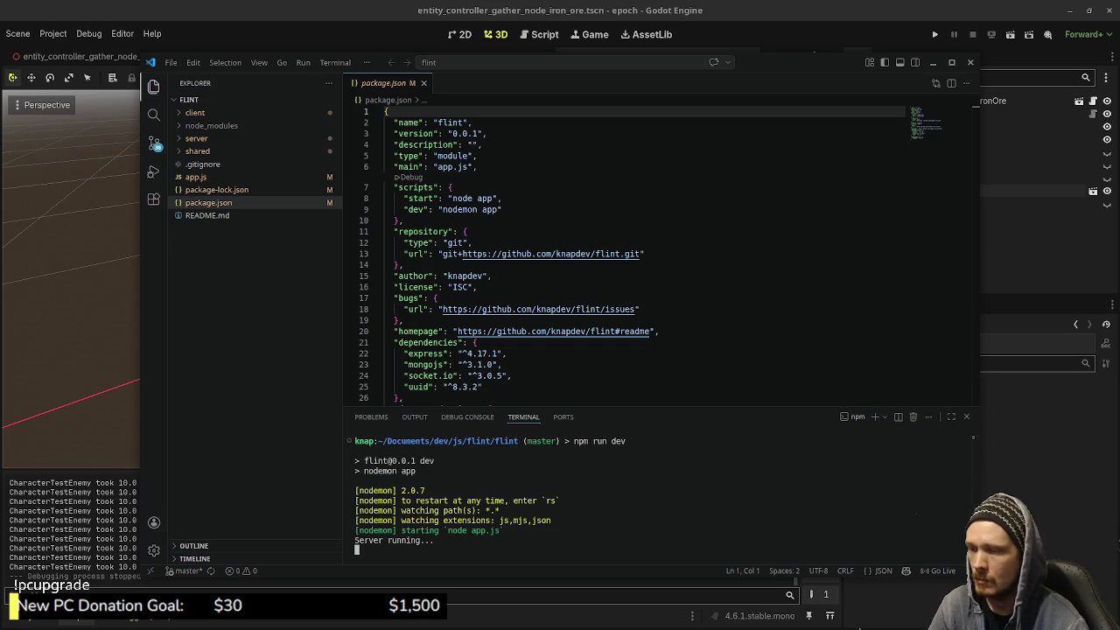
pyautogui.click(196, 177)
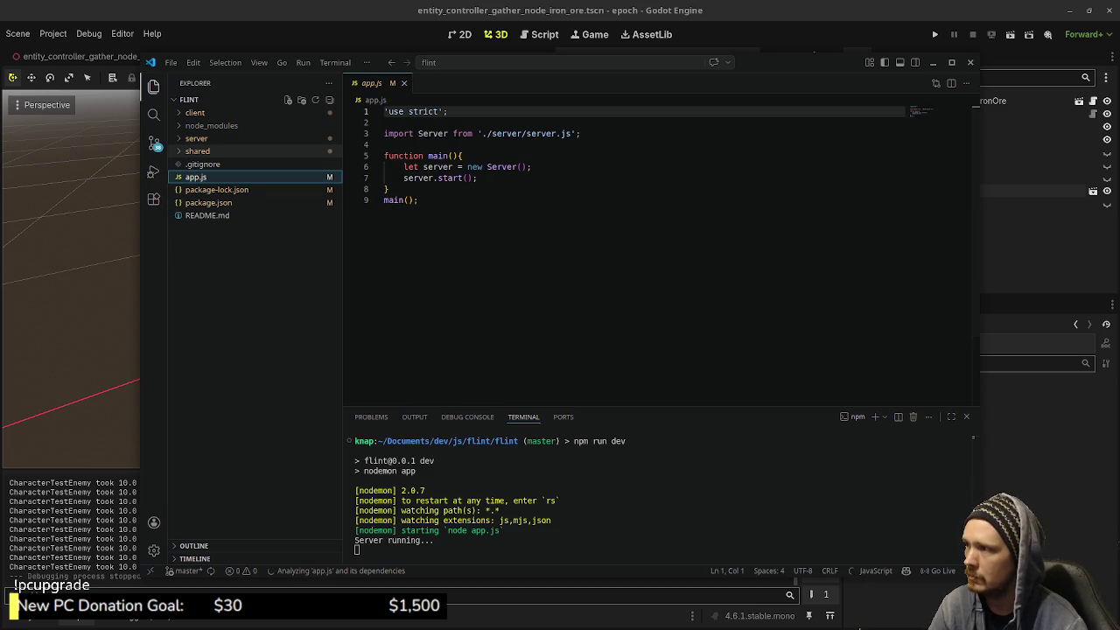
pyautogui.click(861, 627)
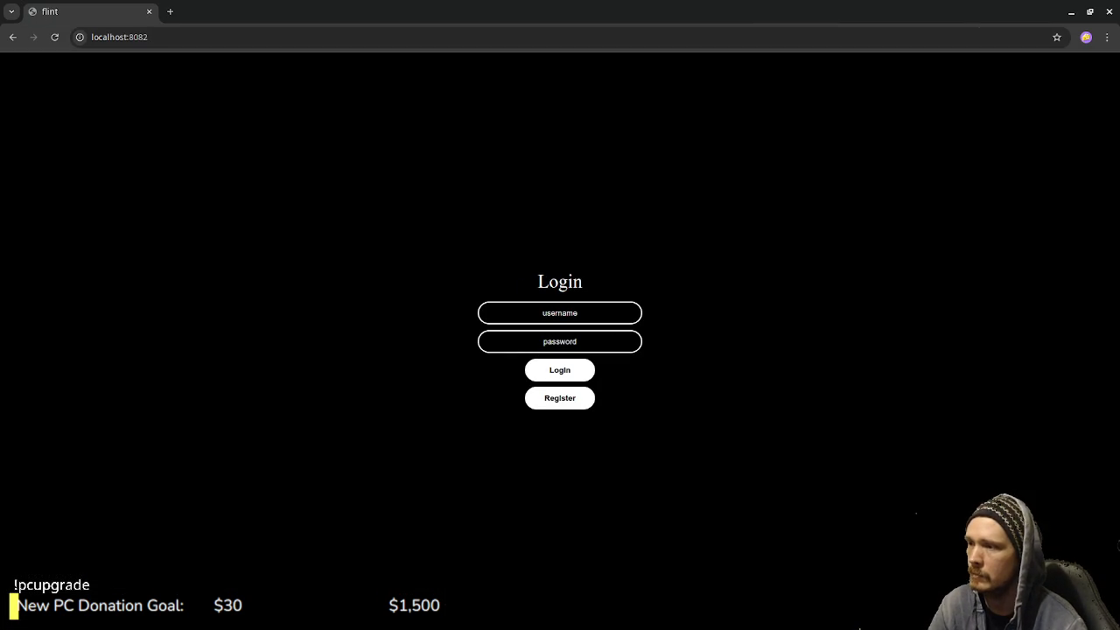
# Log into Flint at localhost:8082 with the player's username and password
pyautogui.write('knap')
pyautogui.press('Tab')
pyautogui.write('123')
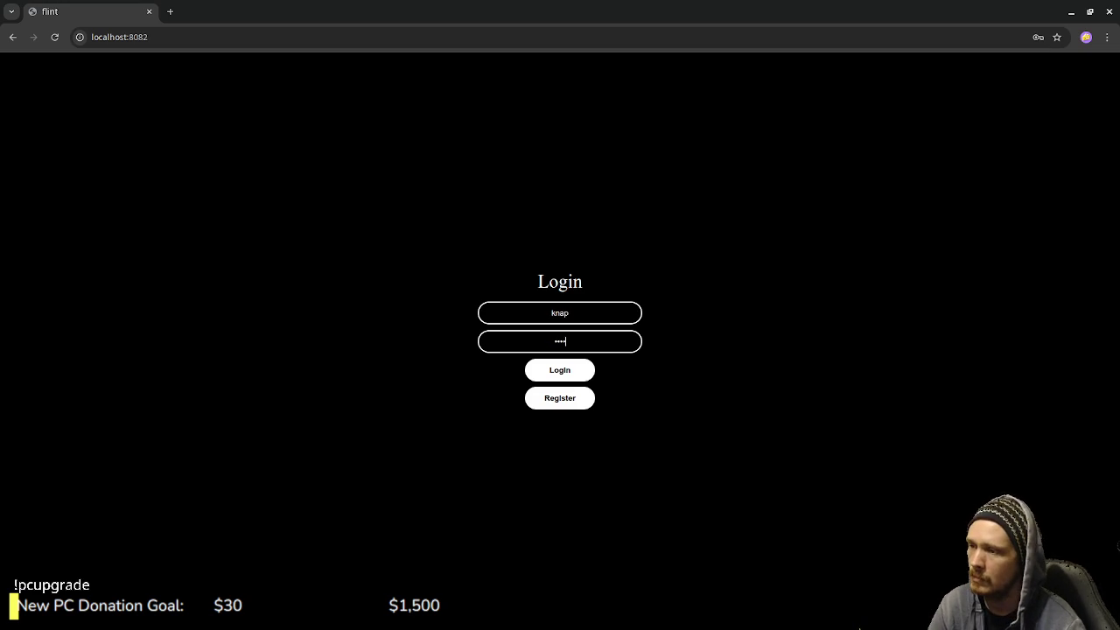
pyautogui.press('Return')
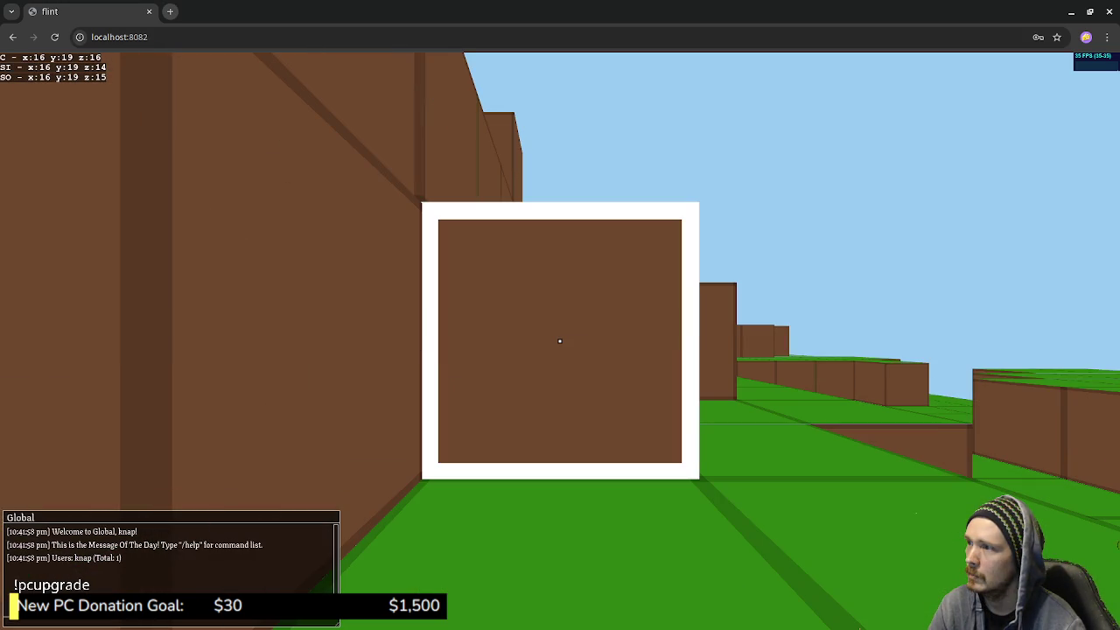
# Place a terrain block and walk over the brown walls toward a brown block
pyautogui.rightClick(560, 341)
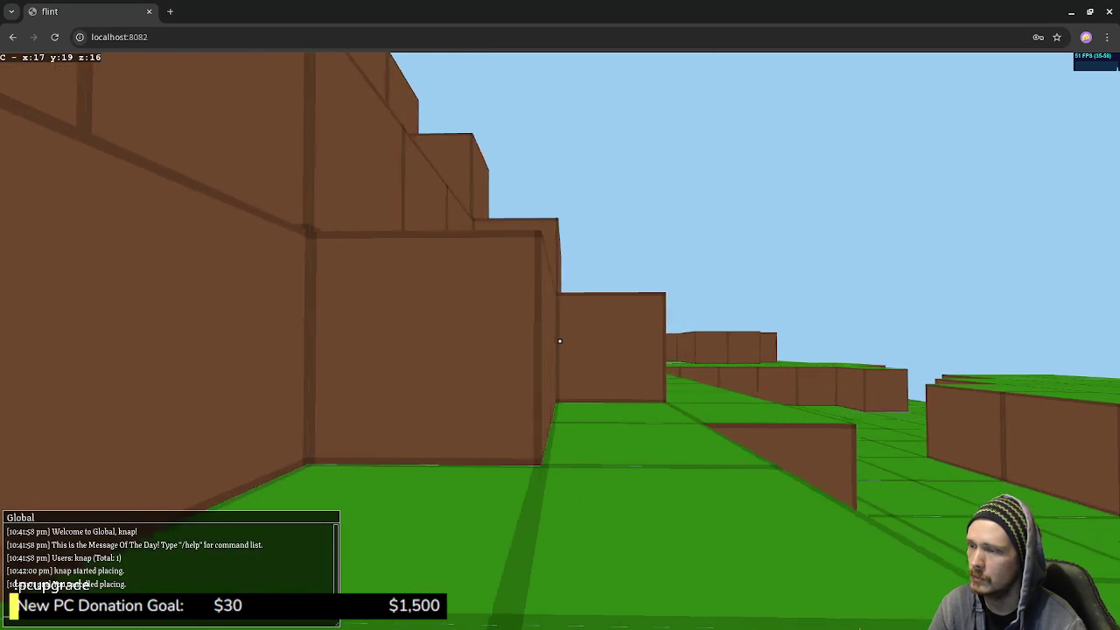
pyautogui.click(560, 341)
pyautogui.press('w')
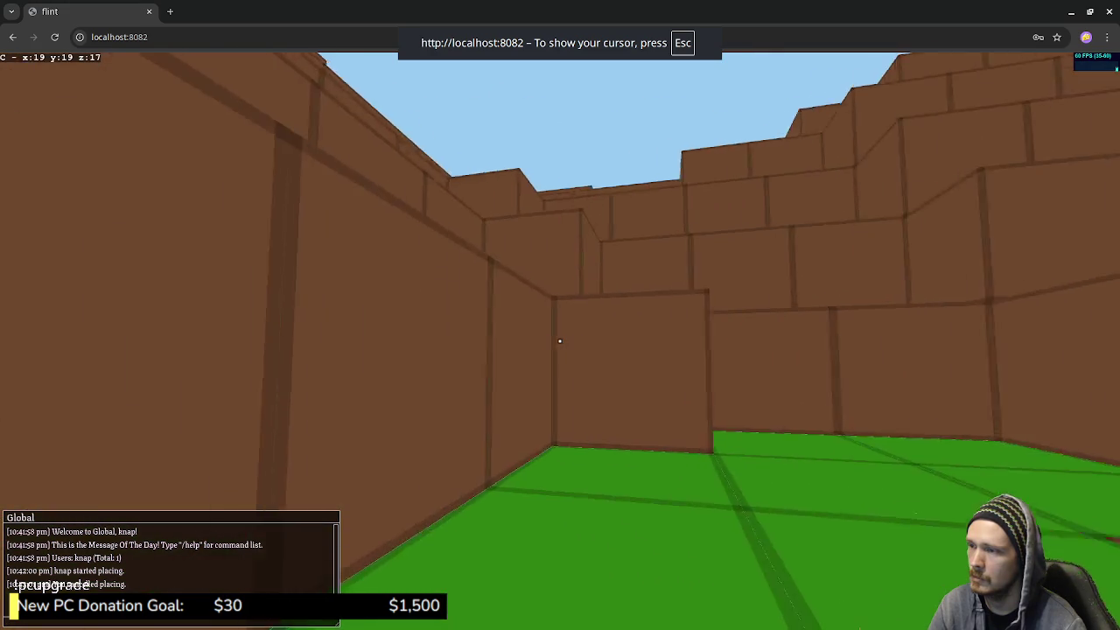
pyautogui.press('w')
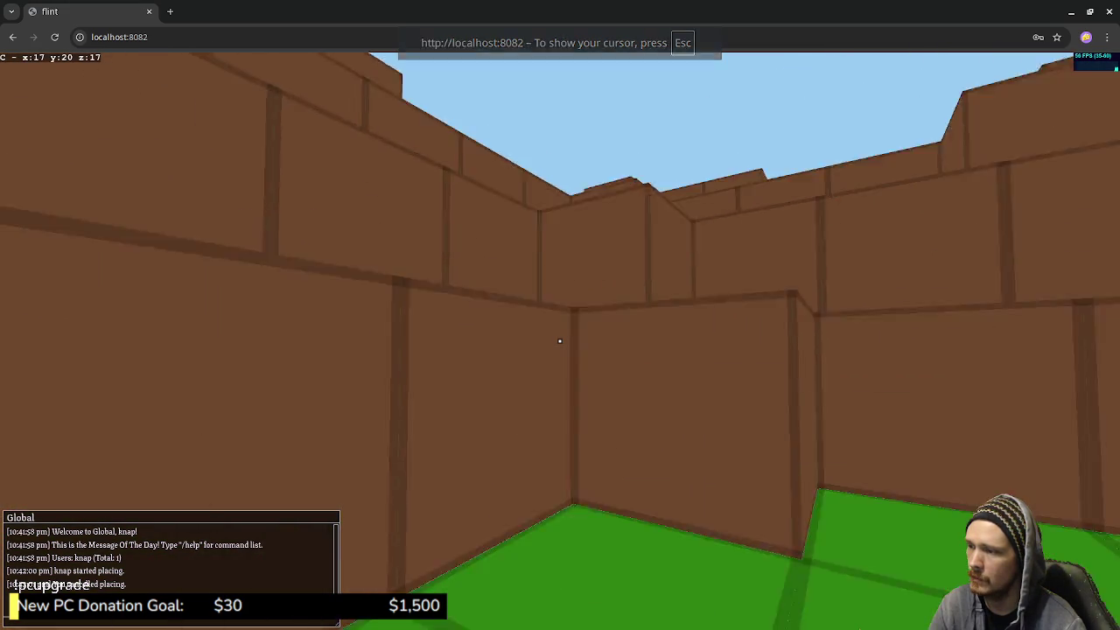
pyautogui.press('w')
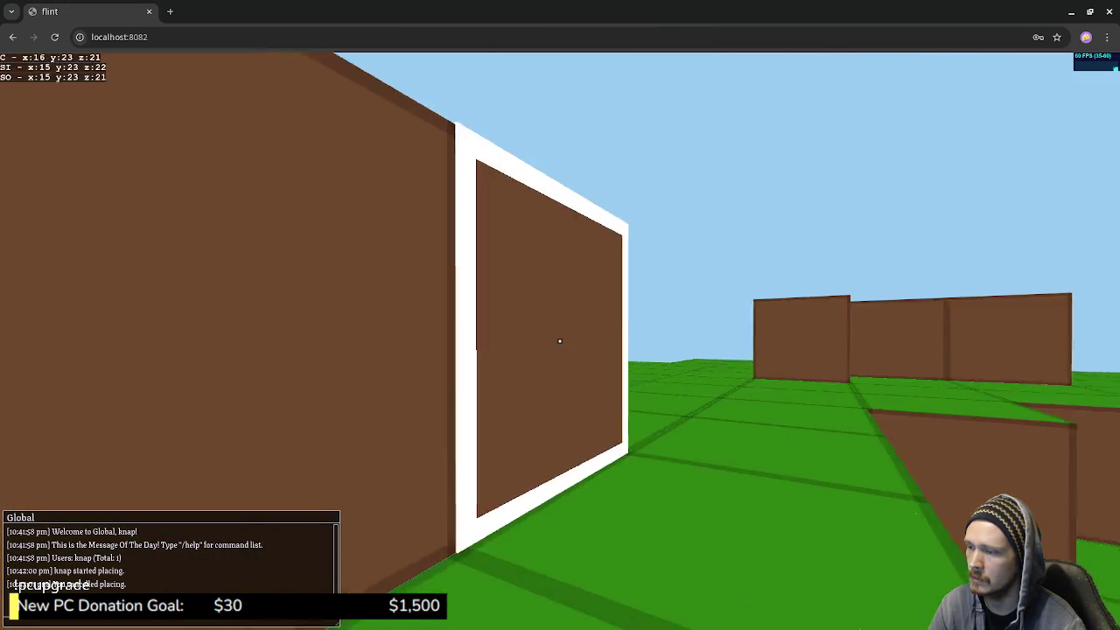
pyautogui.press('w')
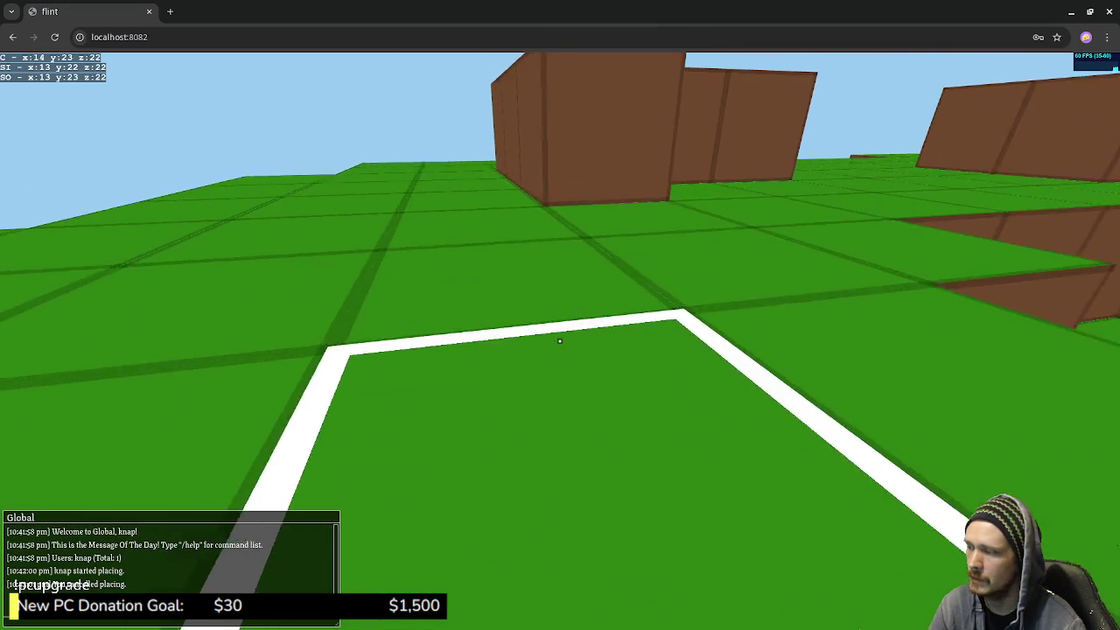
pyautogui.press('w')
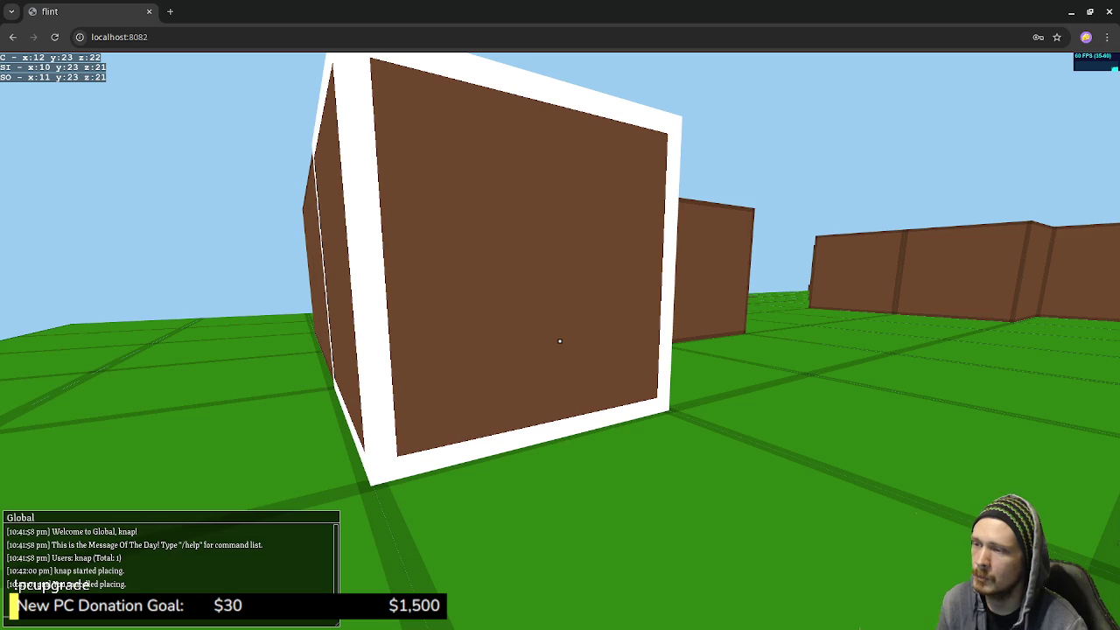
# Place terrain blocks against the brown block, then mine it away
pyautogui.click(560, 342)
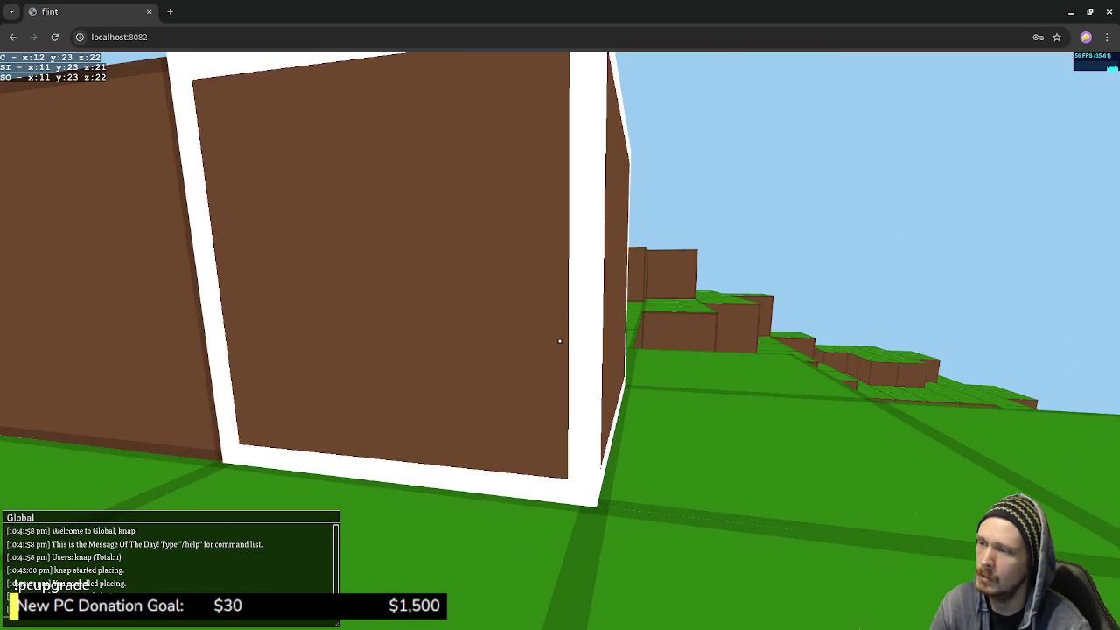
pyautogui.click(560, 341)
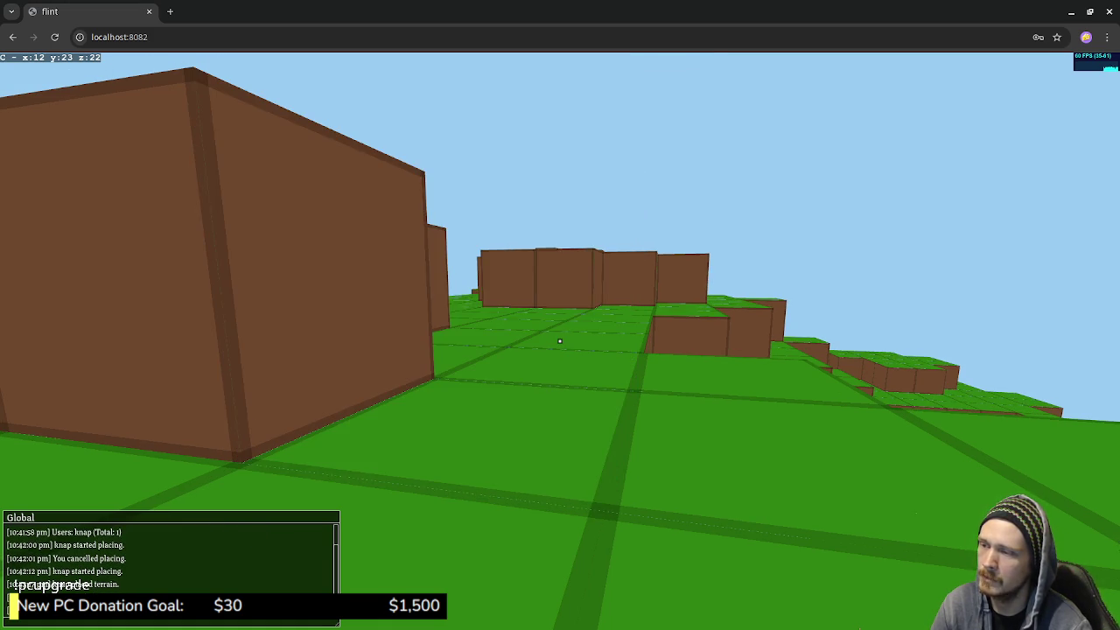
pyautogui.click(560, 342)
pyautogui.click(560, 342)
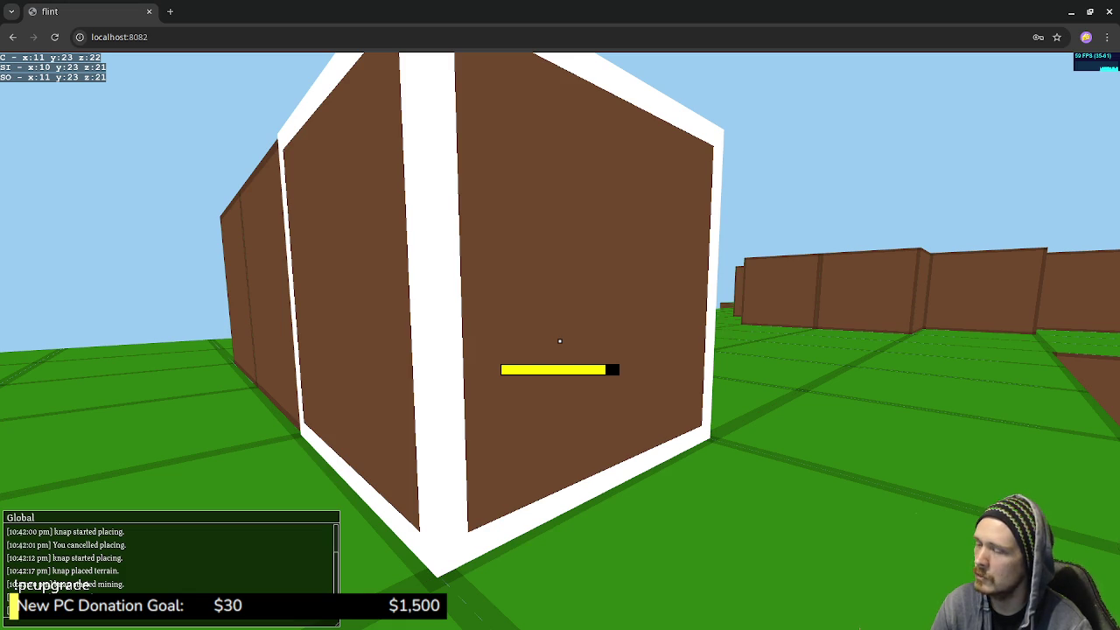
pyautogui.click(560, 342)
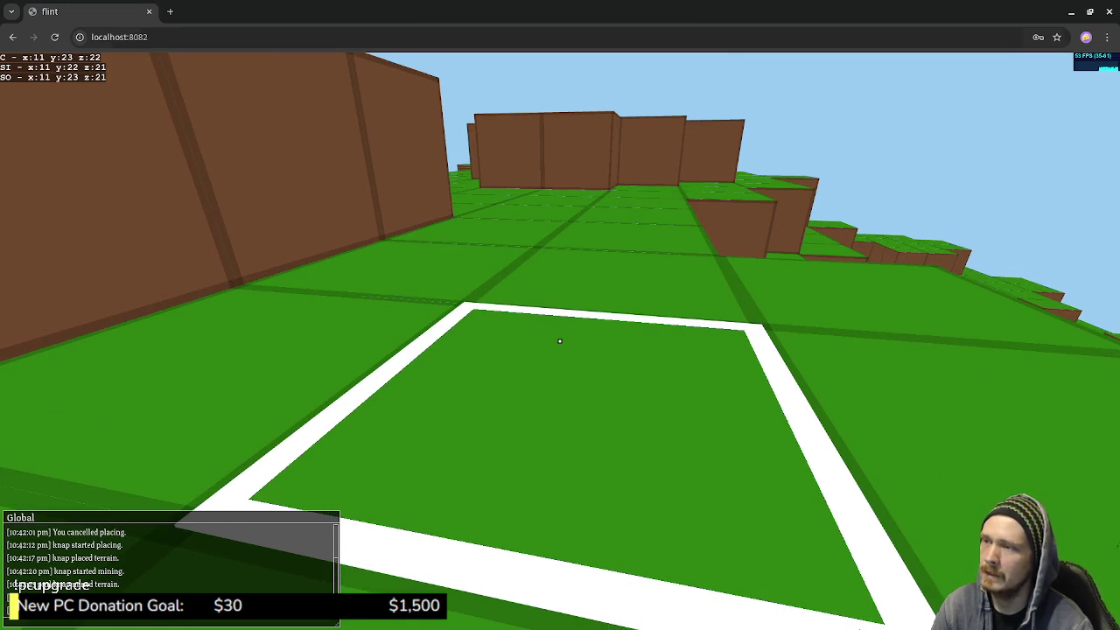
pyautogui.hotkey('ctrl', 't')
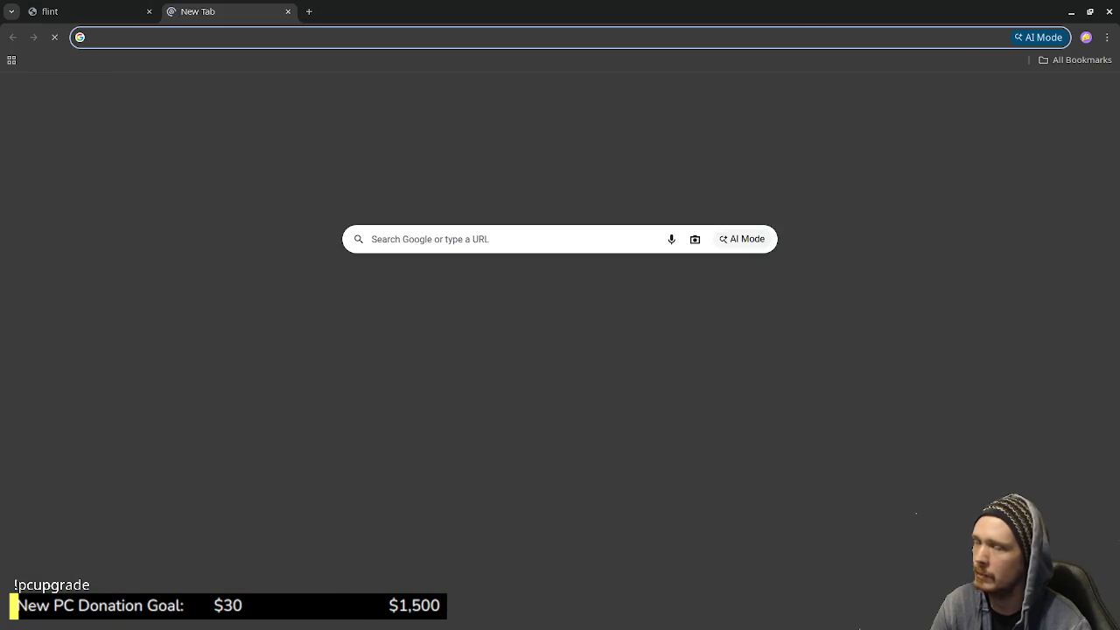
# Close the extra tab, target a ground tile in the game, and snap Chrome to the left half
pyautogui.hotkey('ctrl', 'w')
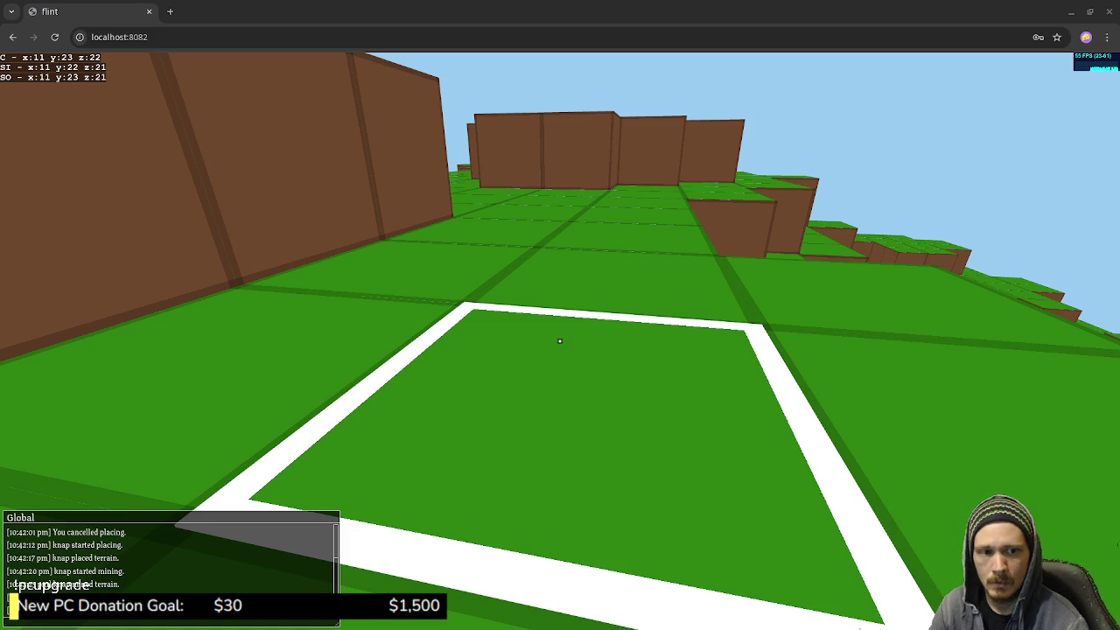
pyautogui.click(560, 340)
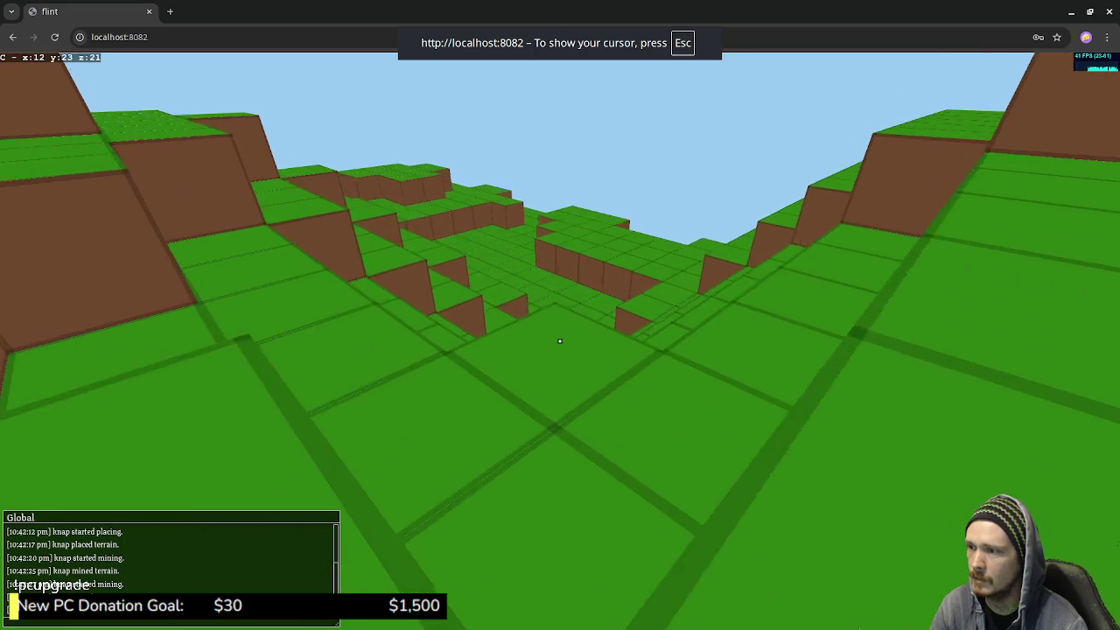
pyautogui.click(560, 340)
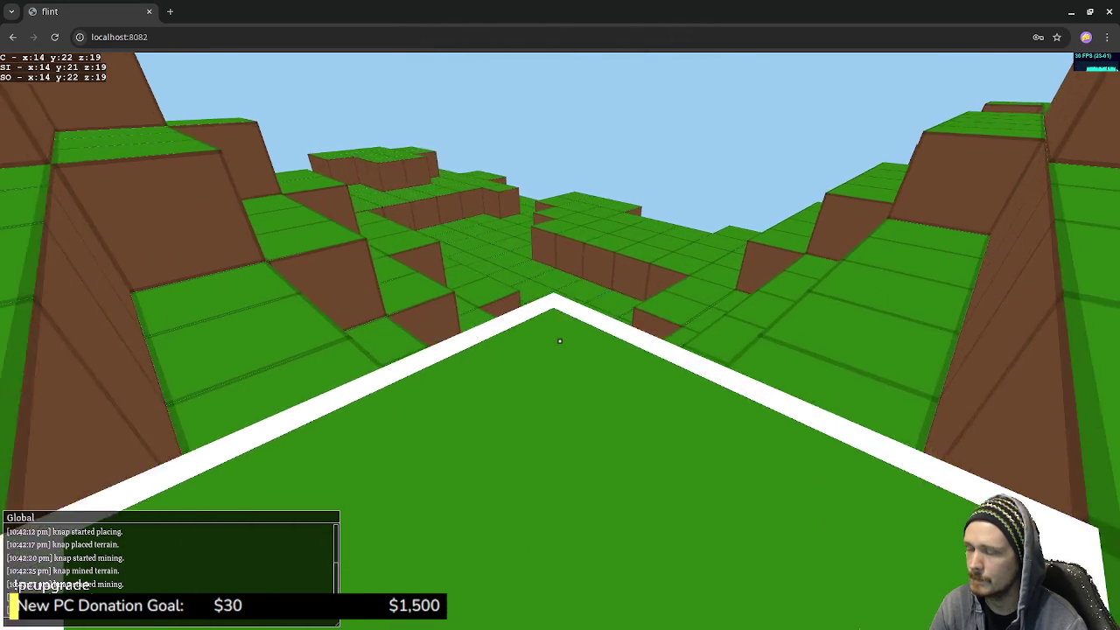
pyautogui.click(560, 341)
pyautogui.press('super+Left')
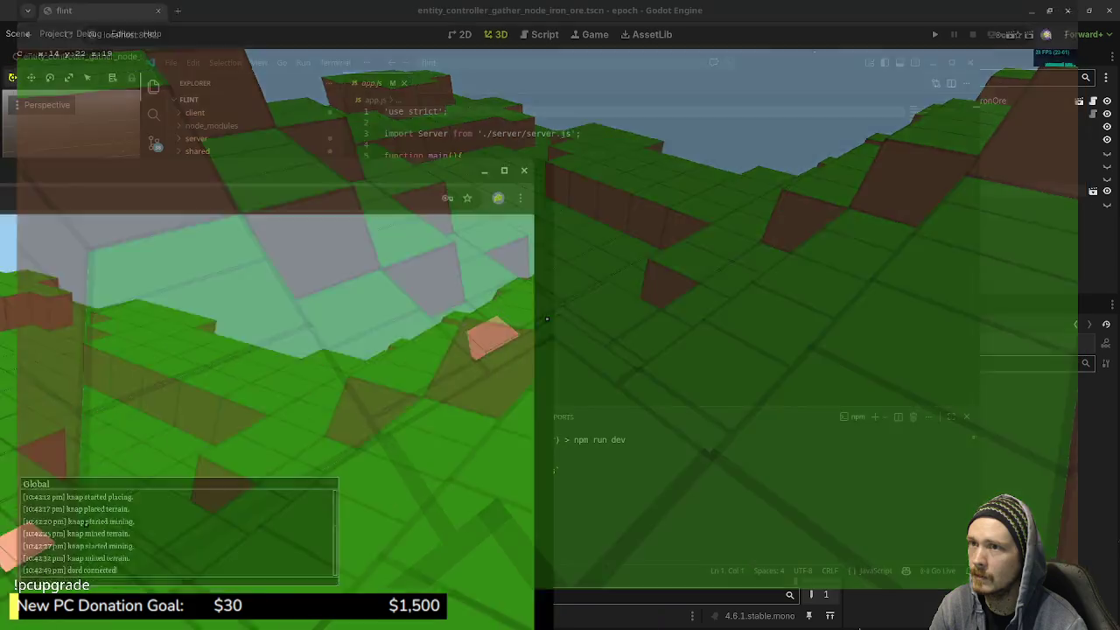
# Dock the second player's window on the right, walk forward and mine a brown block
pyautogui.hotkey('alt', 'Tab')
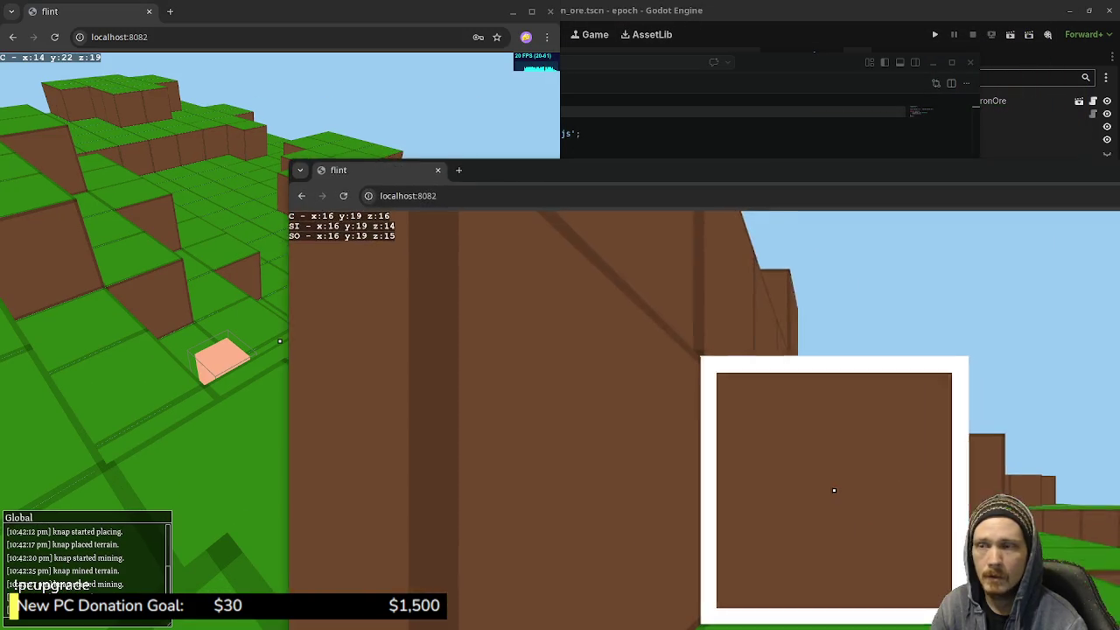
pyautogui.press('super+Right')
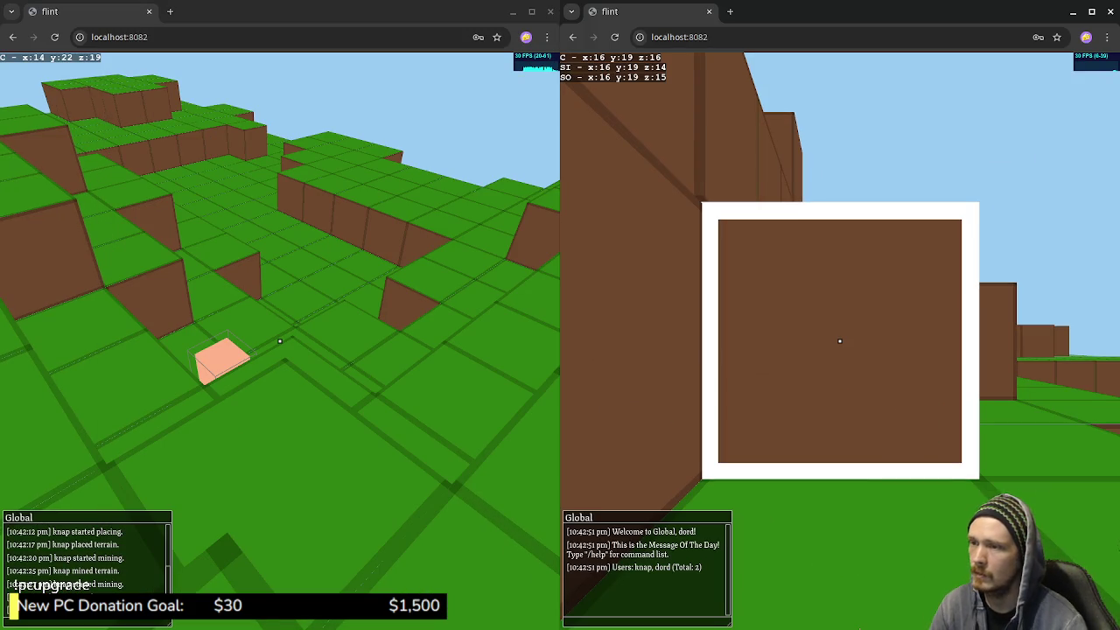
pyautogui.click(839, 340)
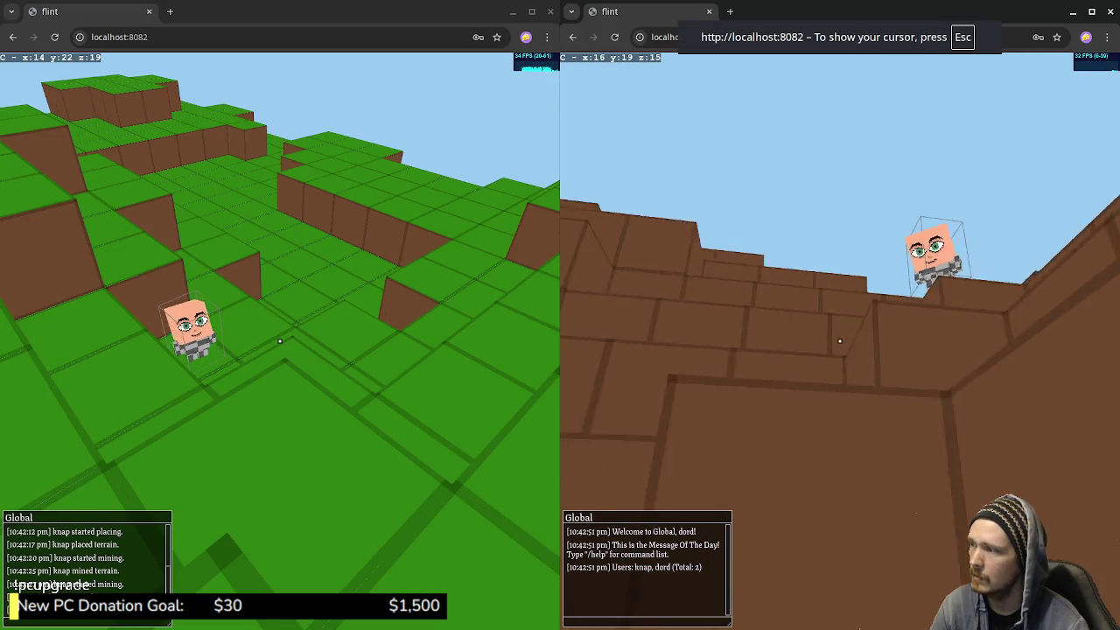
pyautogui.press('w')
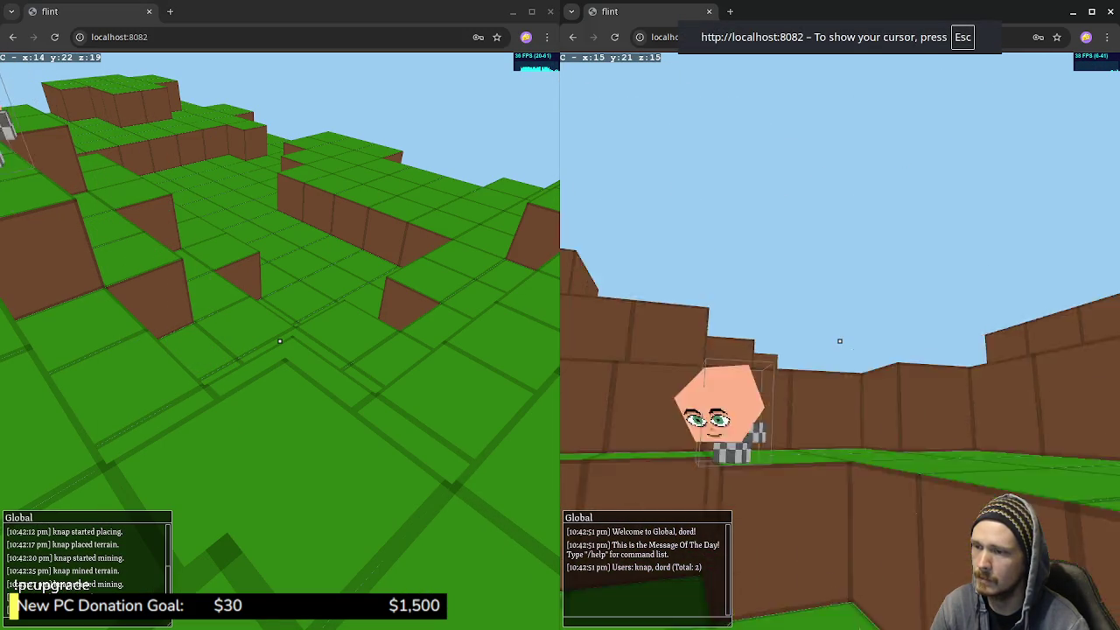
pyautogui.press('w')
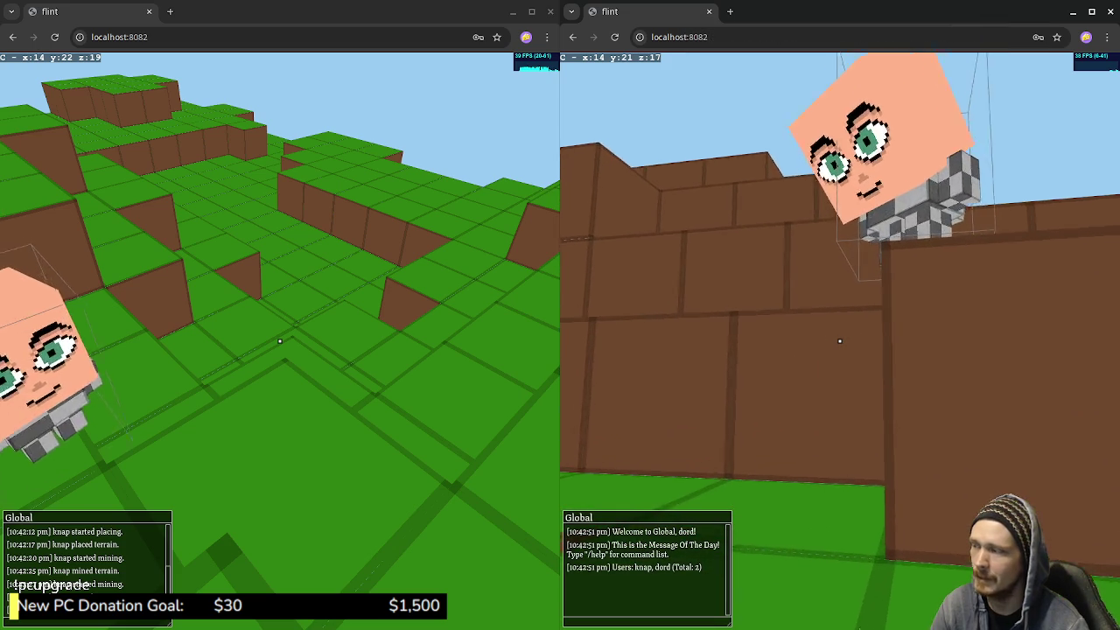
pyautogui.click(840, 340)
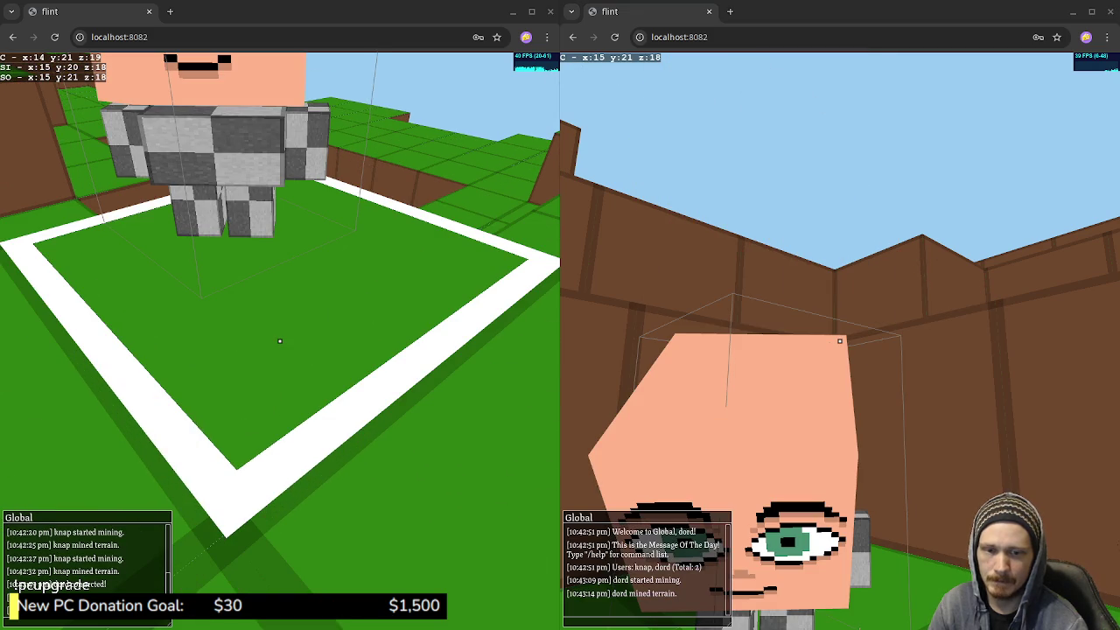
pyautogui.click(840, 350)
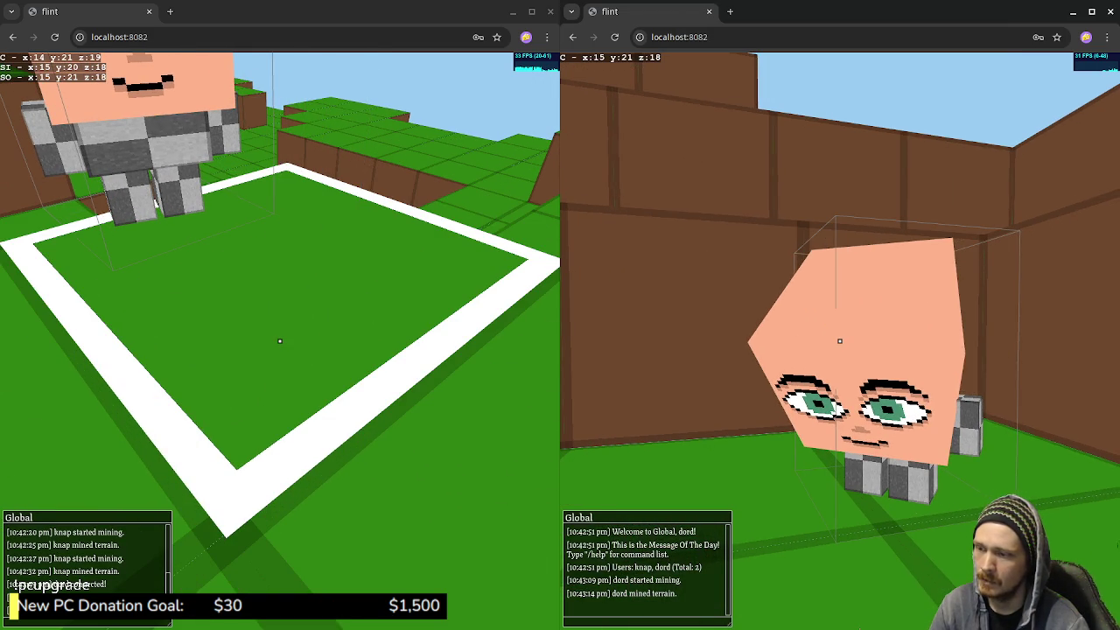
pyautogui.click(840, 342)
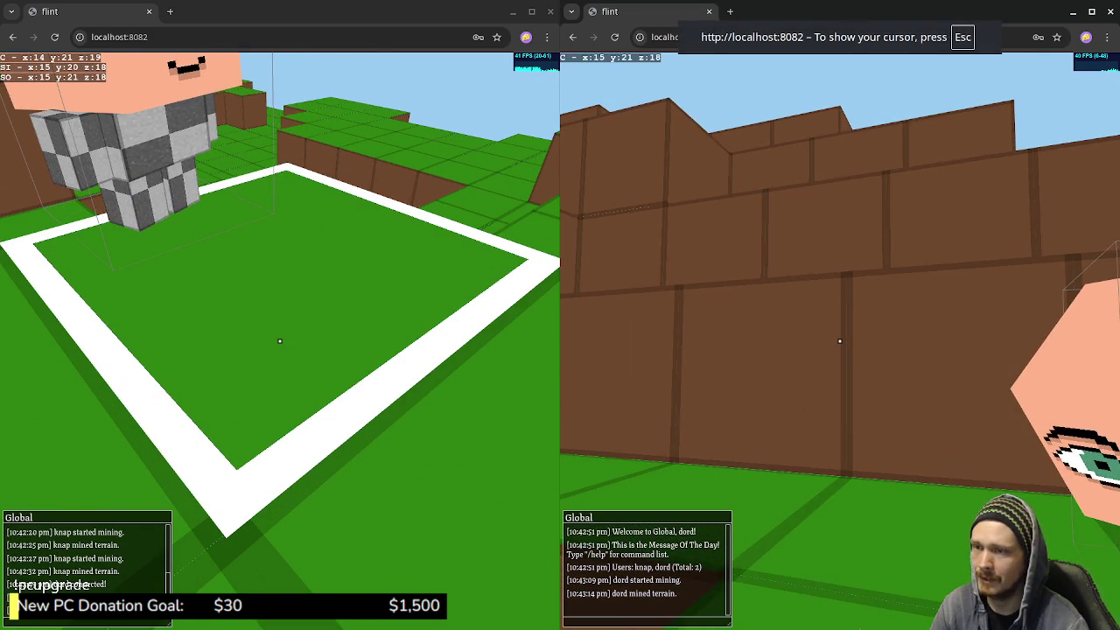
pyautogui.press('w')
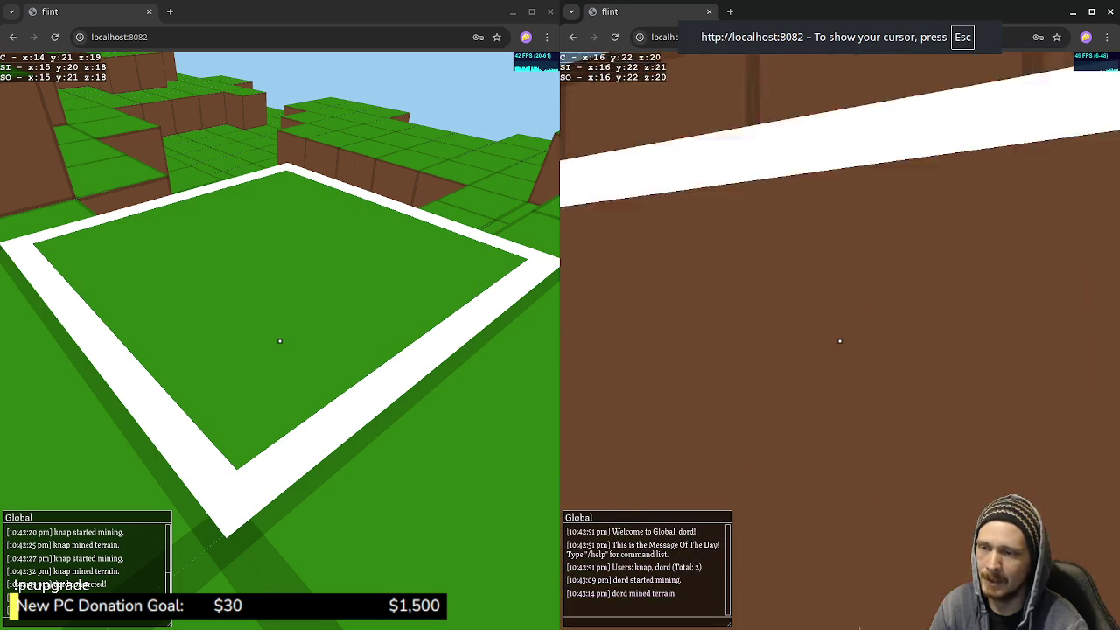
pyautogui.press('w')
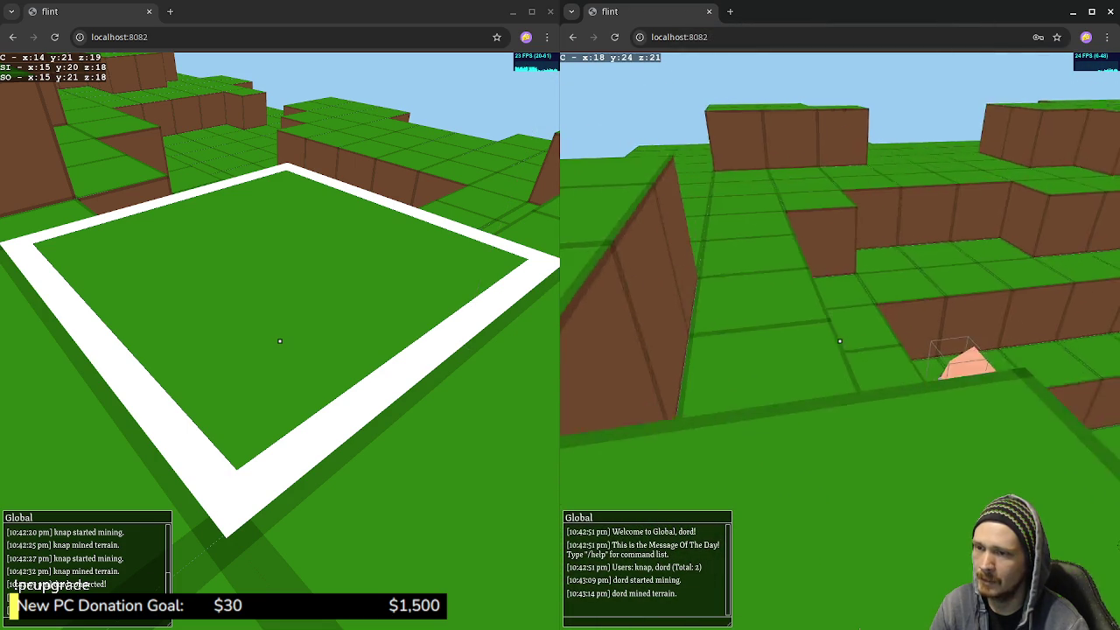
# Climb the first player up the terrain and mine blocks from the wall
pyautogui.click(280, 341)
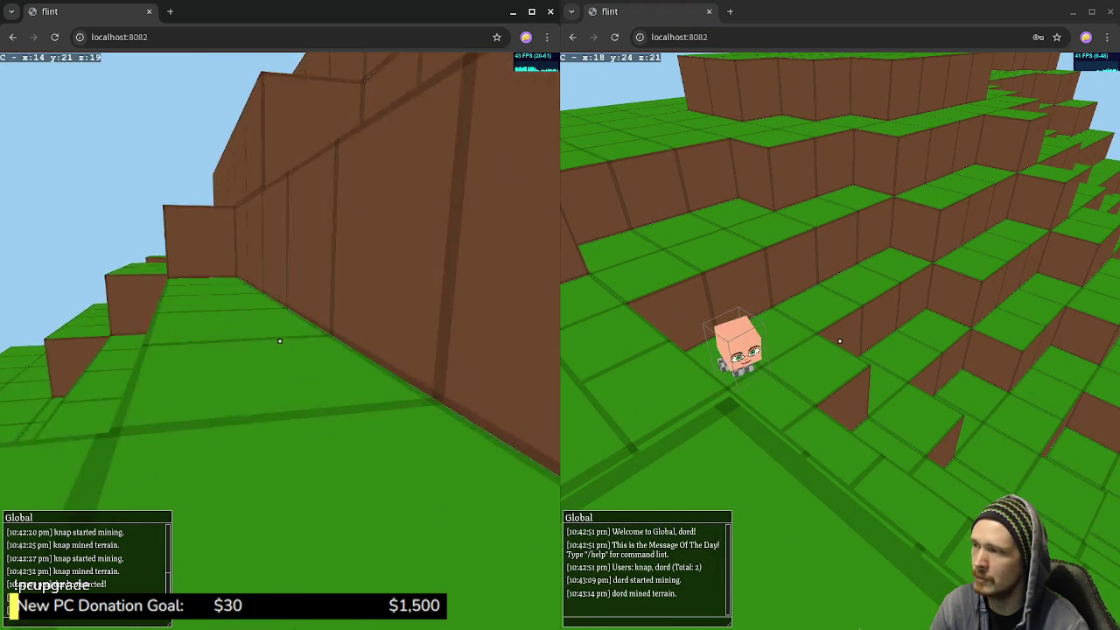
pyautogui.press('w')
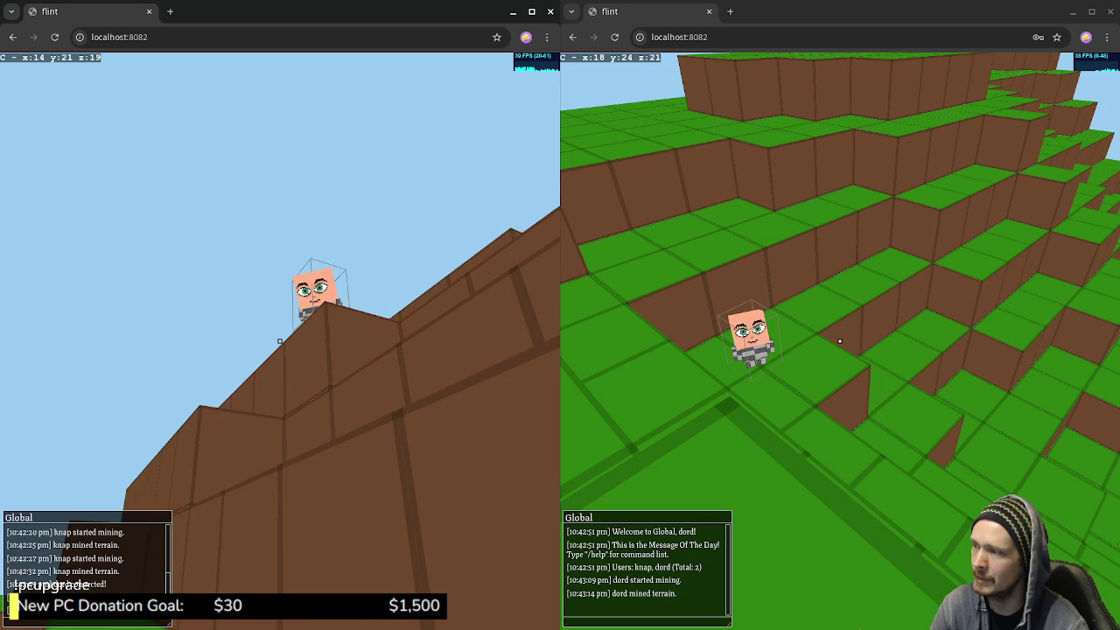
pyautogui.press('w')
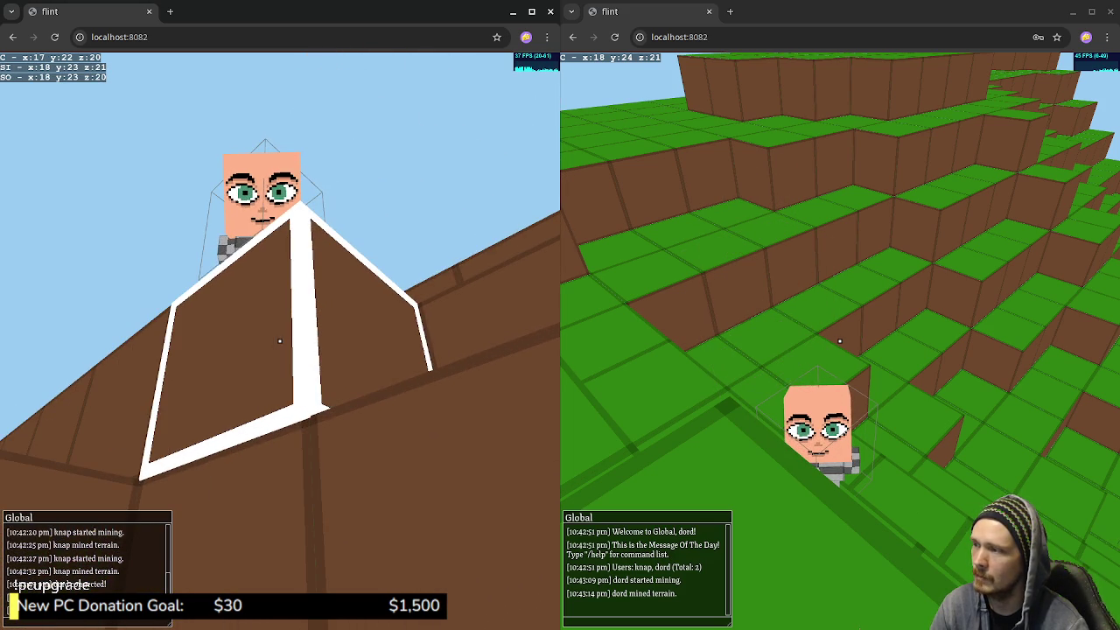
pyautogui.click(280, 340)
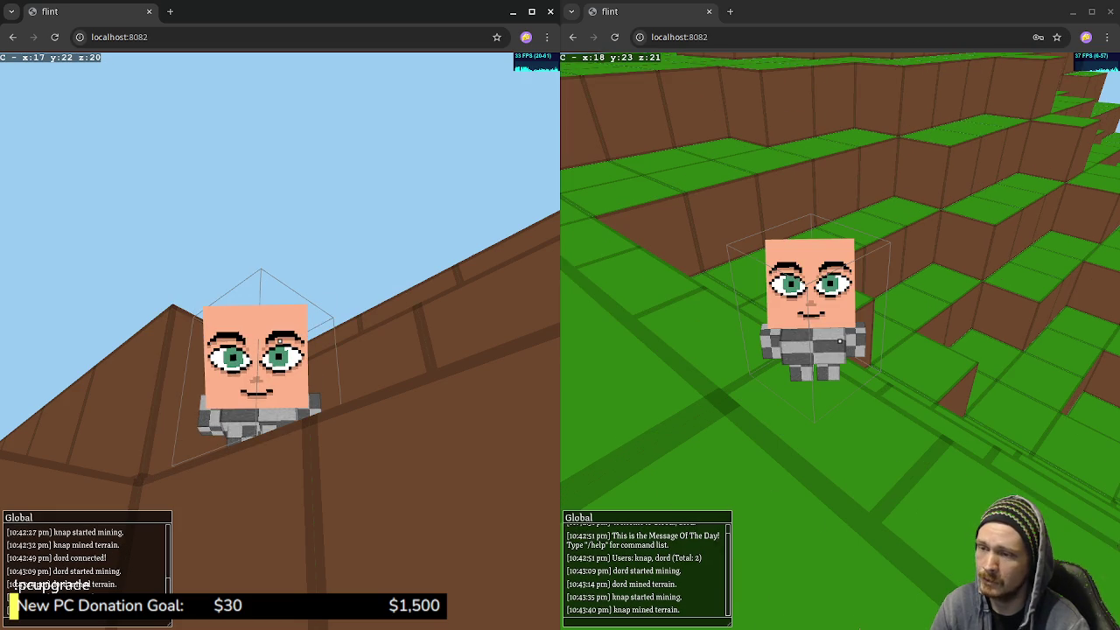
pyautogui.click(280, 341)
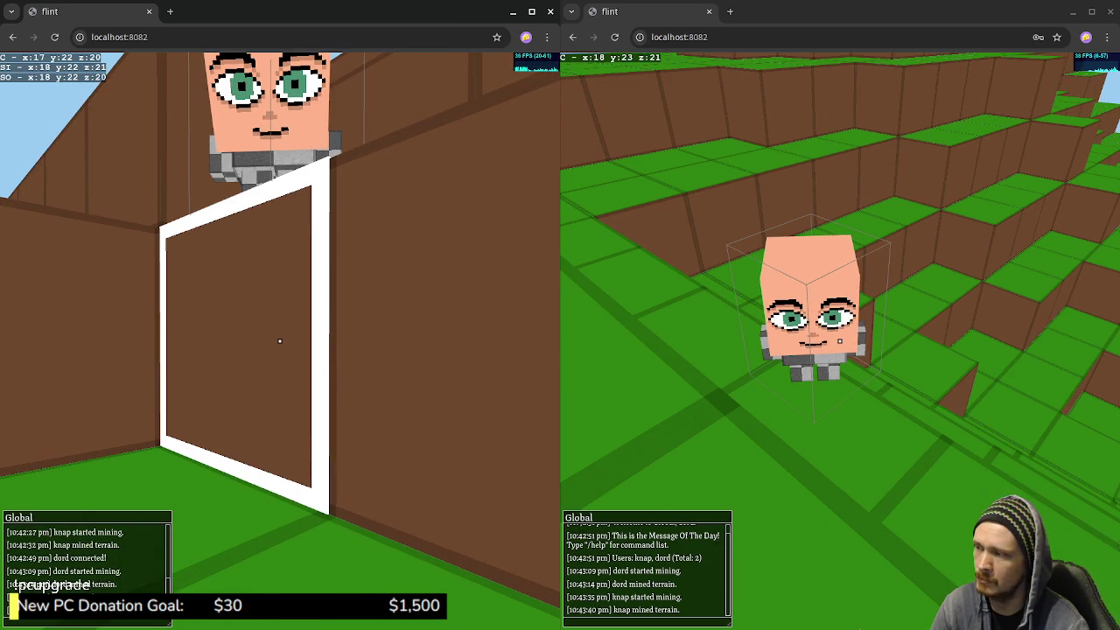
pyautogui.click(280, 340)
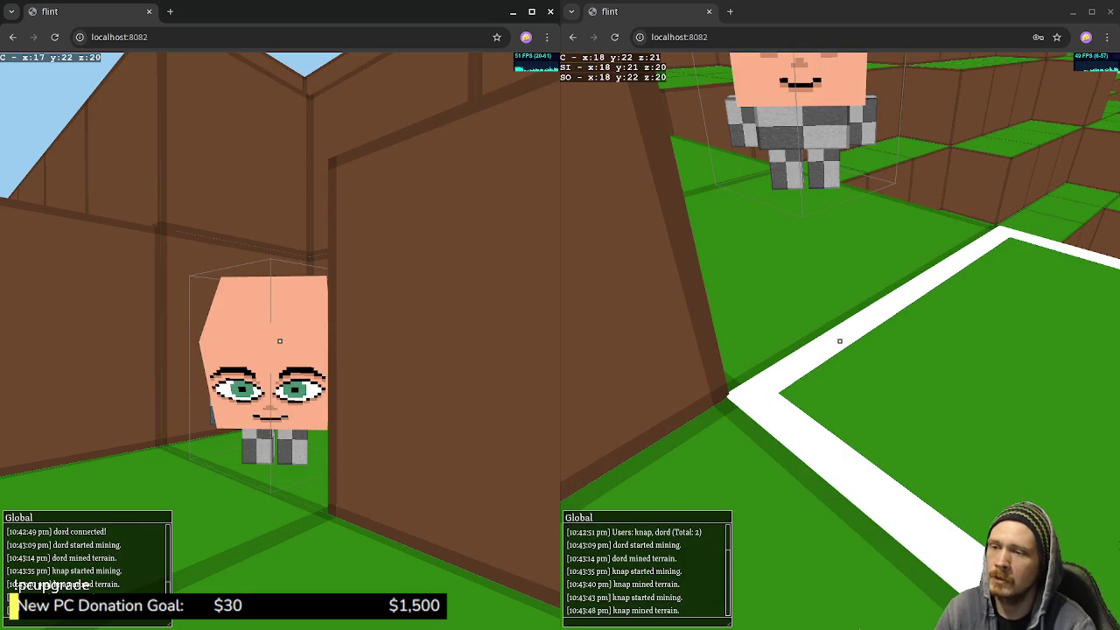
# Walk the second player across the terraces mining a green block, then close its window
pyautogui.click(840, 341)
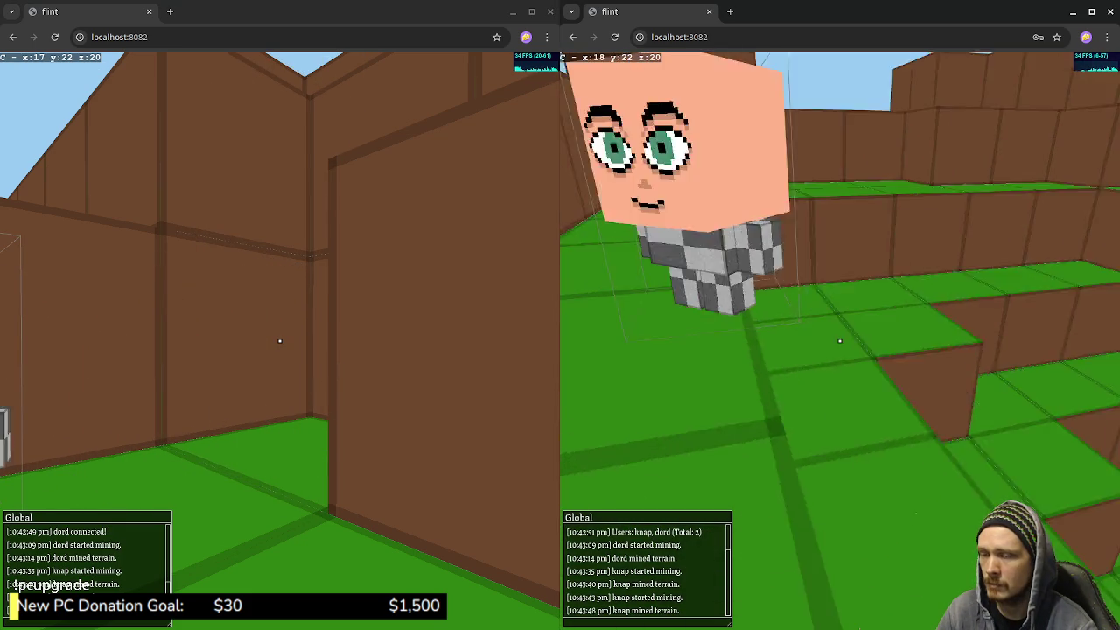
pyautogui.press('w')
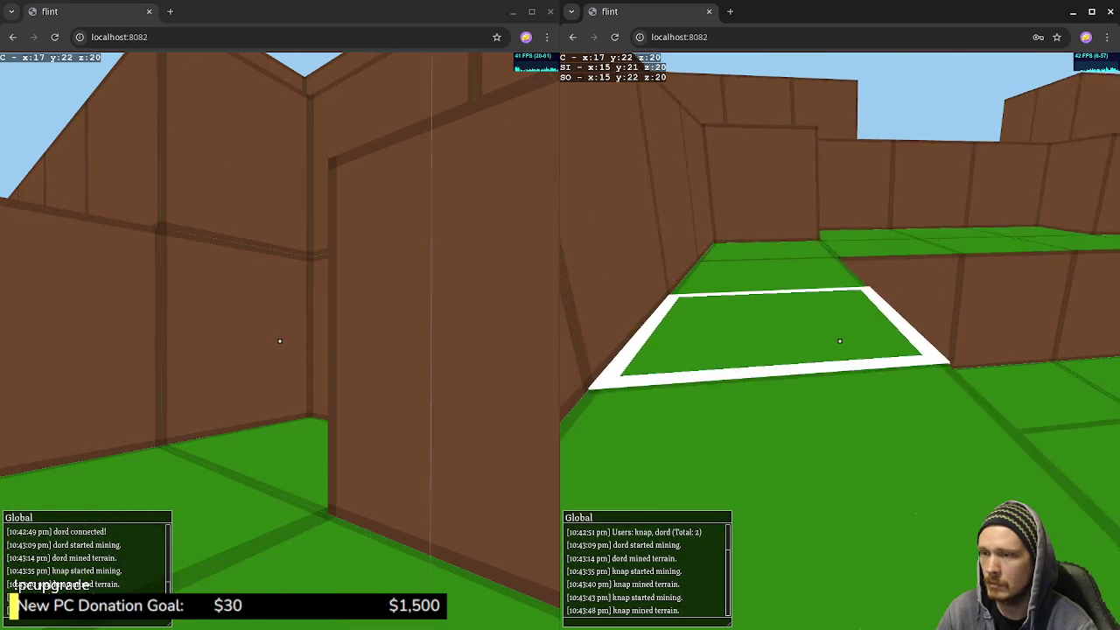
pyautogui.press('w')
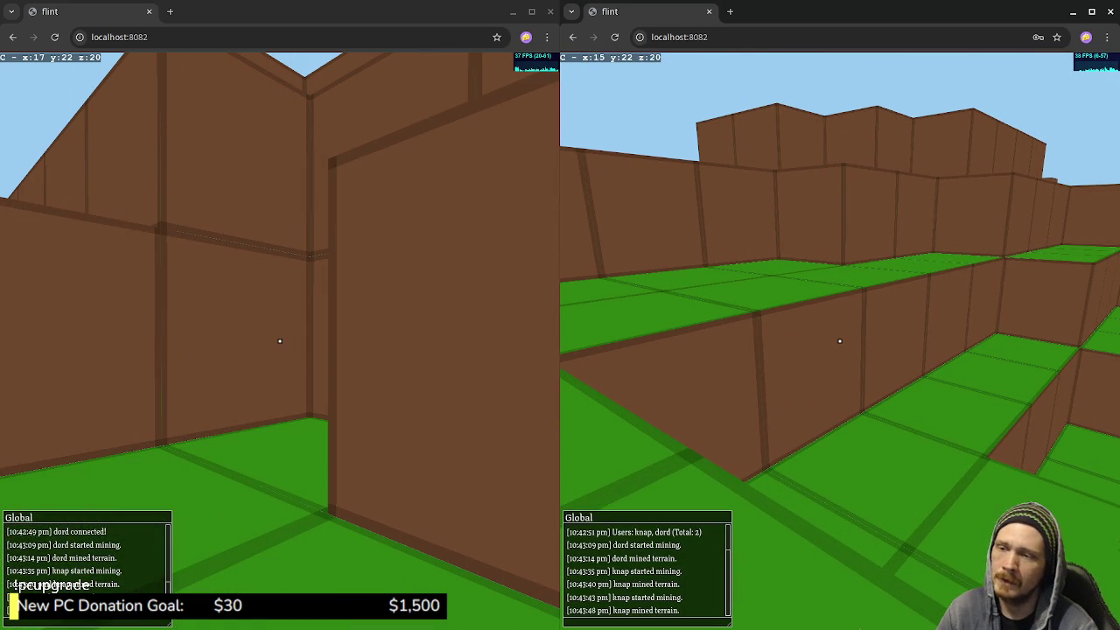
pyautogui.click(840, 341)
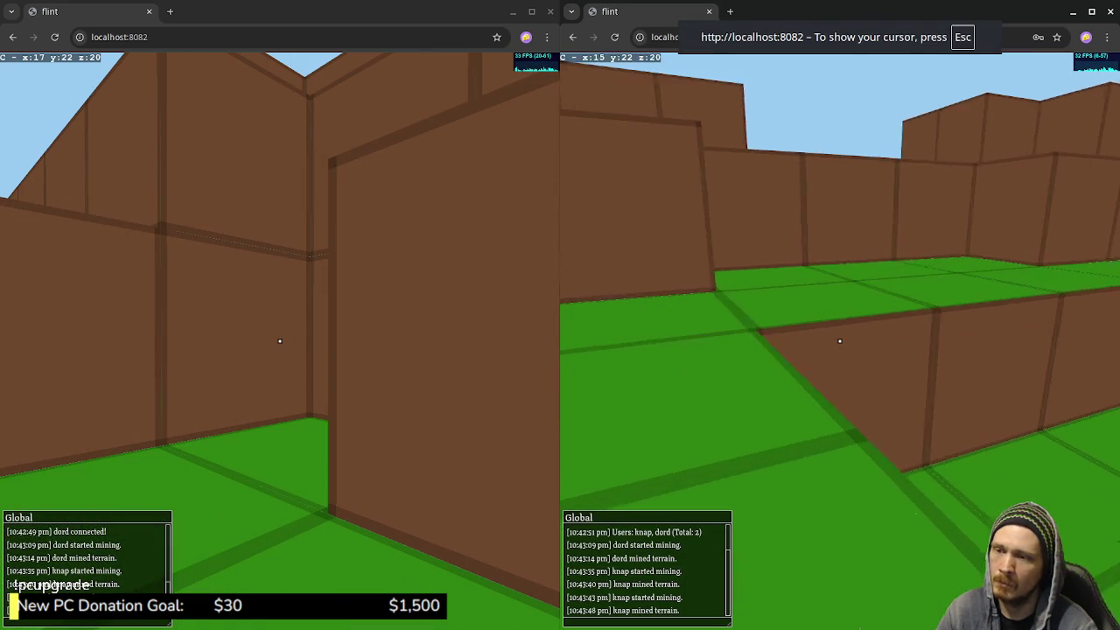
pyautogui.press('w')
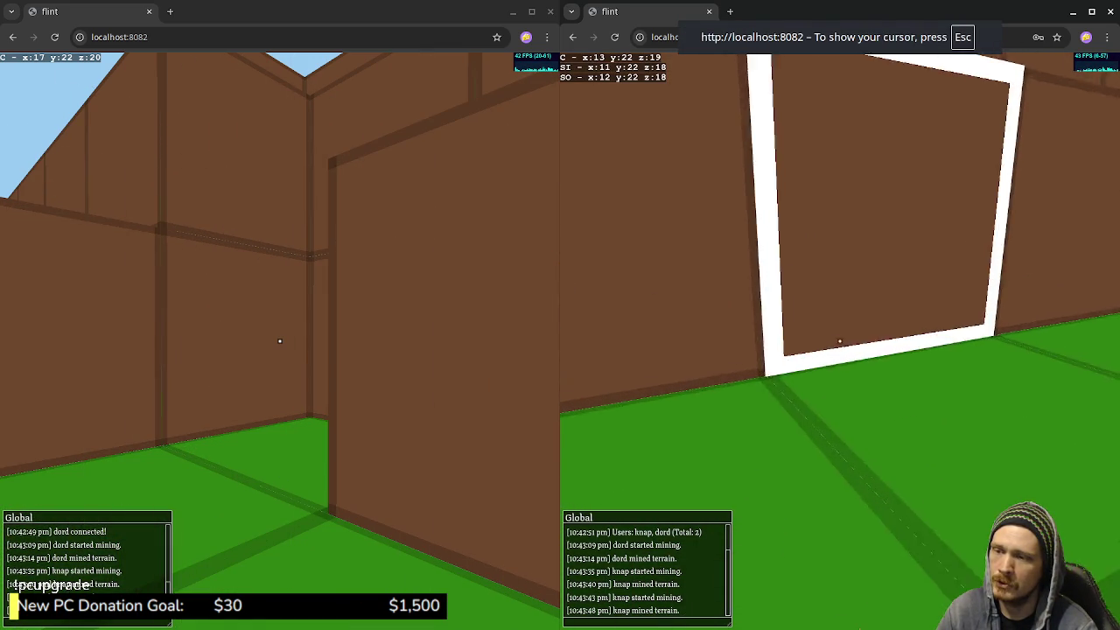
pyautogui.press('space')
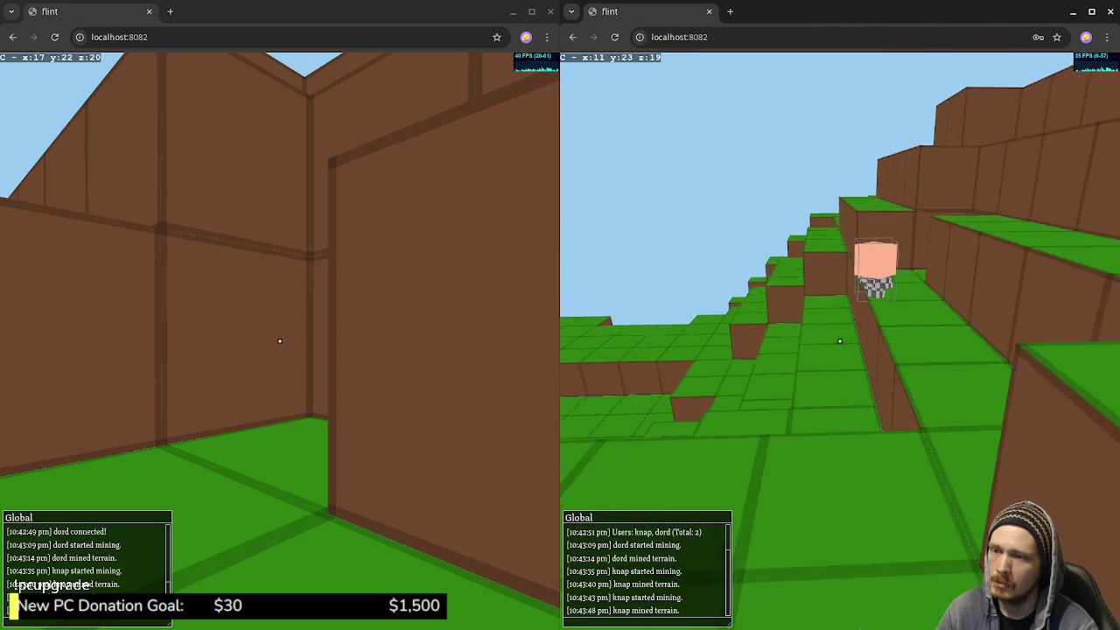
pyautogui.press('w')
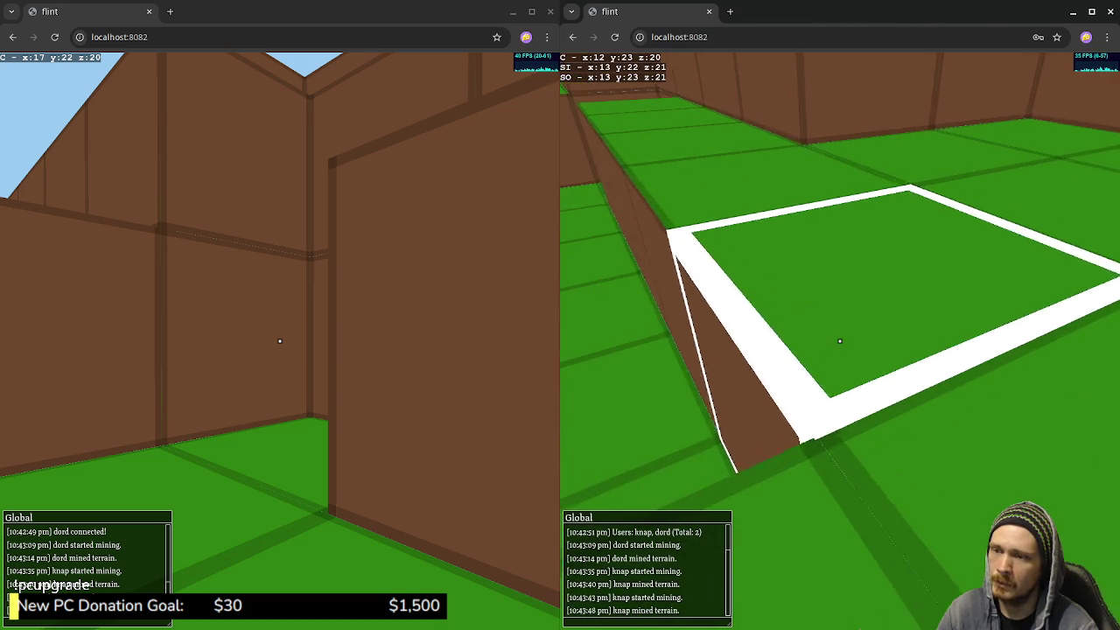
pyautogui.press('w')
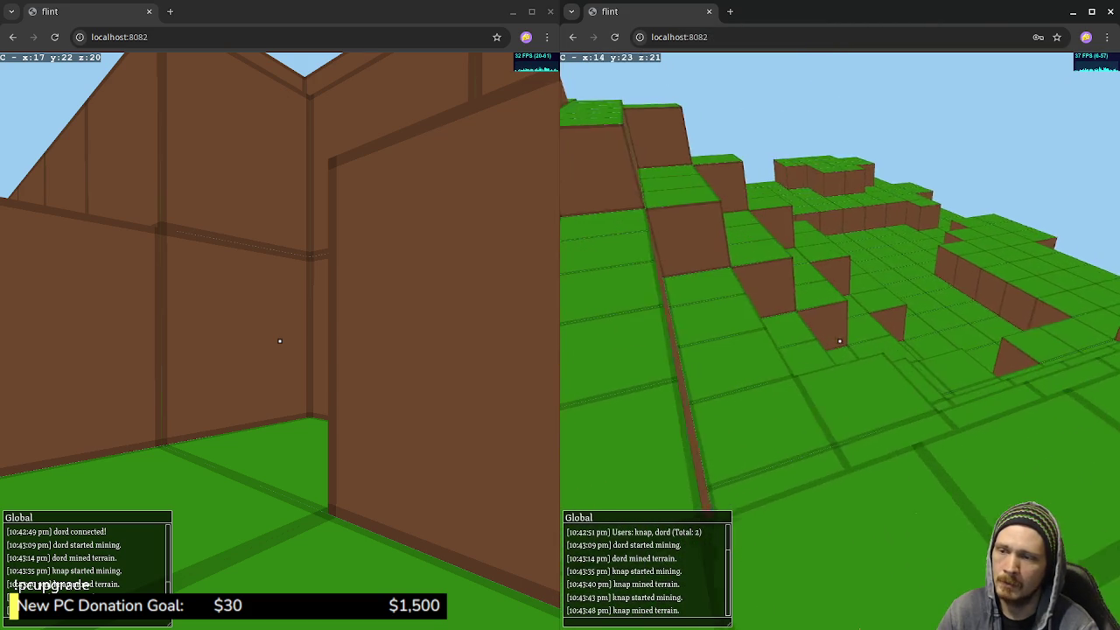
pyautogui.press('w')
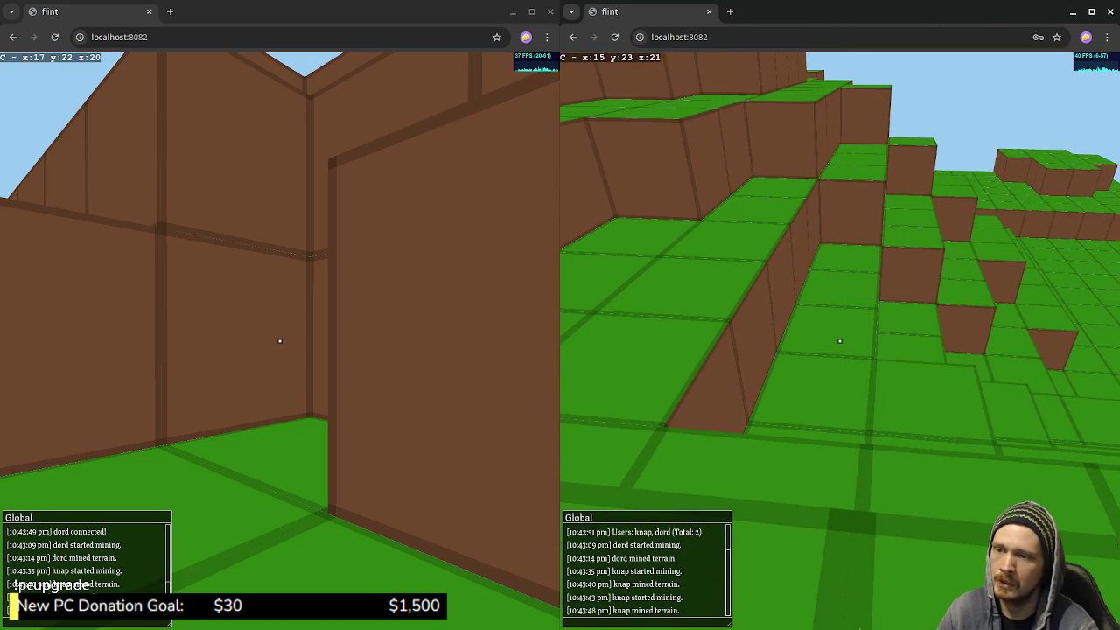
pyautogui.press('w')
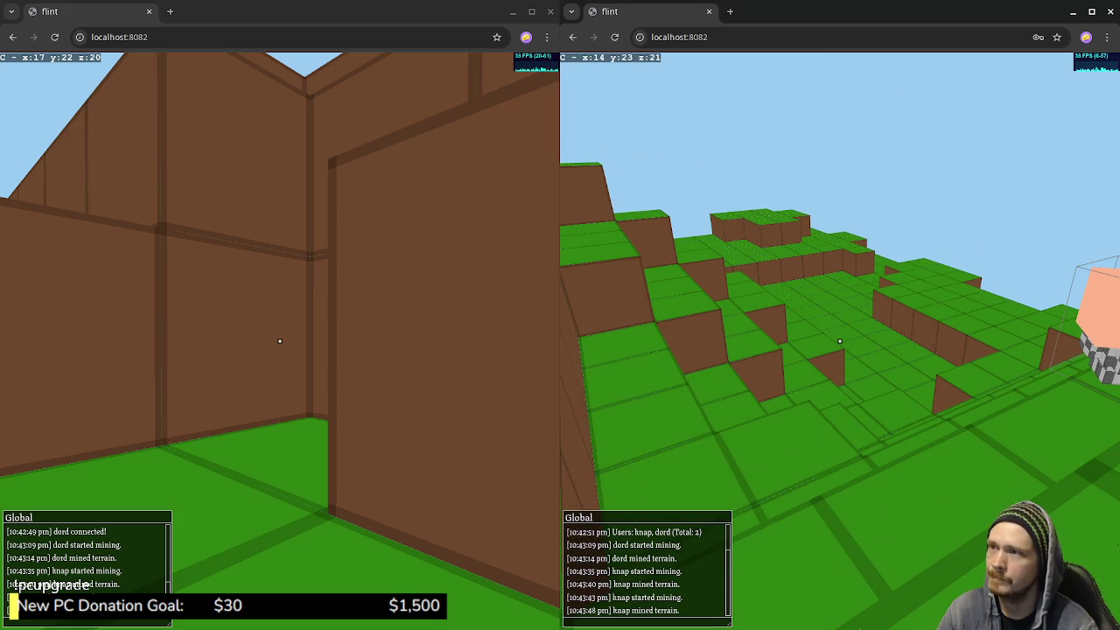
pyautogui.click(709, 11)
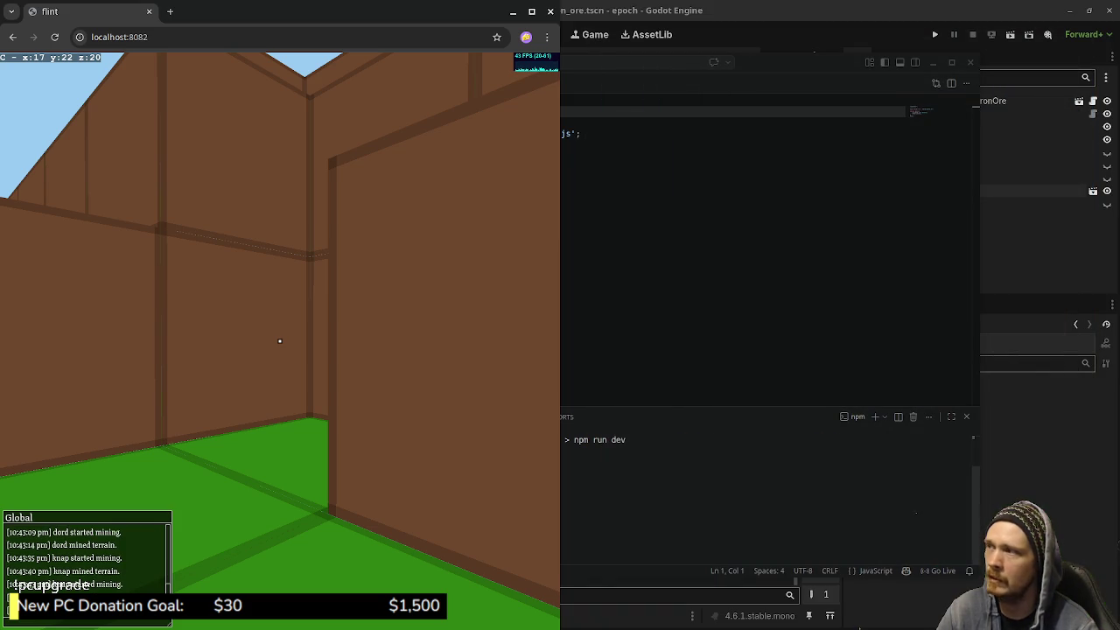
# Close the first player's browser, stop npm run dev with Ctrl+C, and close VS Code
pyautogui.click(149, 12)
pyautogui.hotkey('ctrl', 'c')
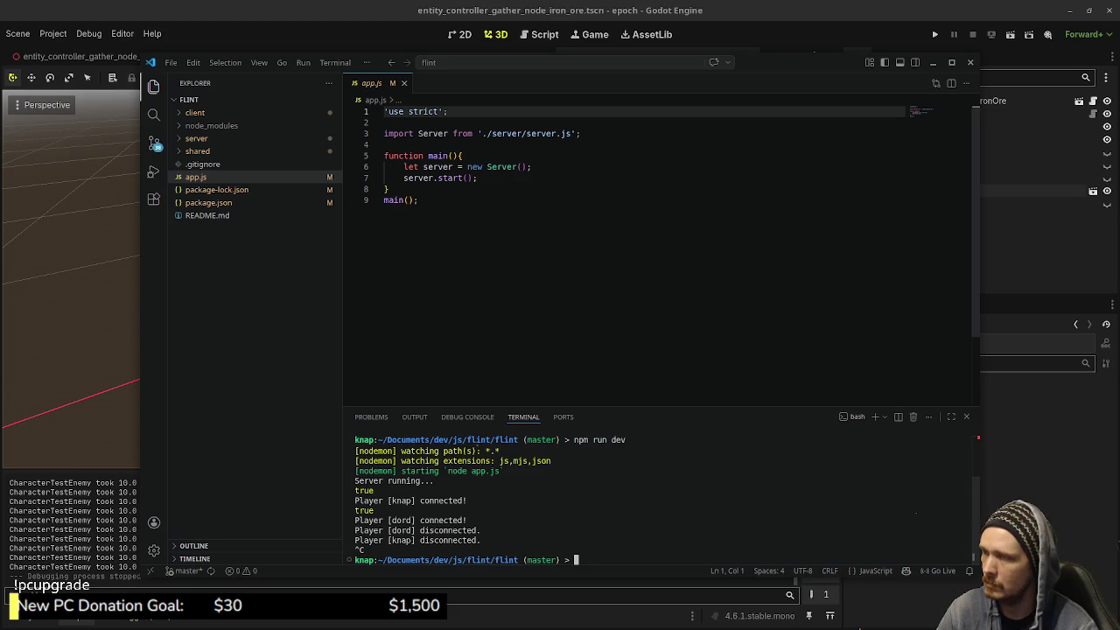
pyautogui.click(970, 62)
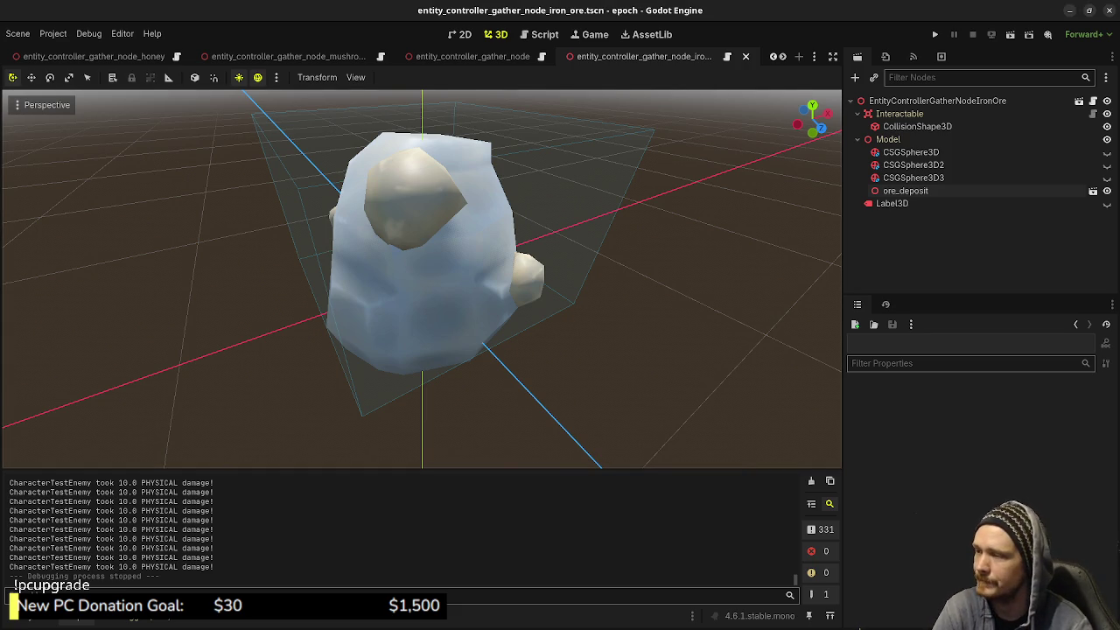
# Run the Epoch project, start a New Game in Town, then stop it with F8
pyautogui.scroll(-3, 421, 279)
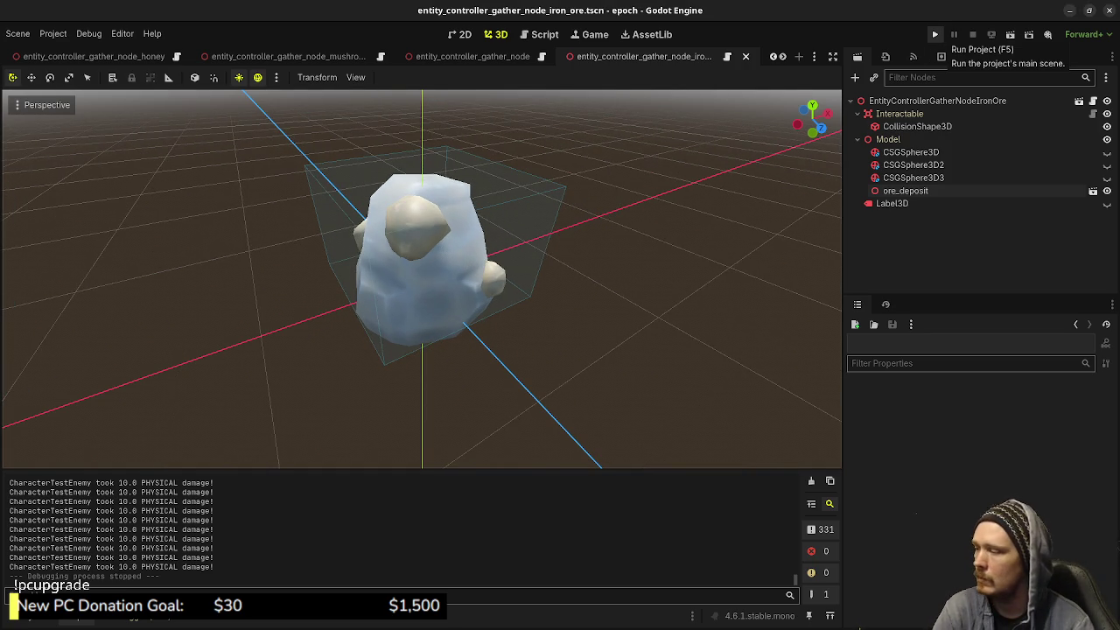
pyautogui.click(935, 35)
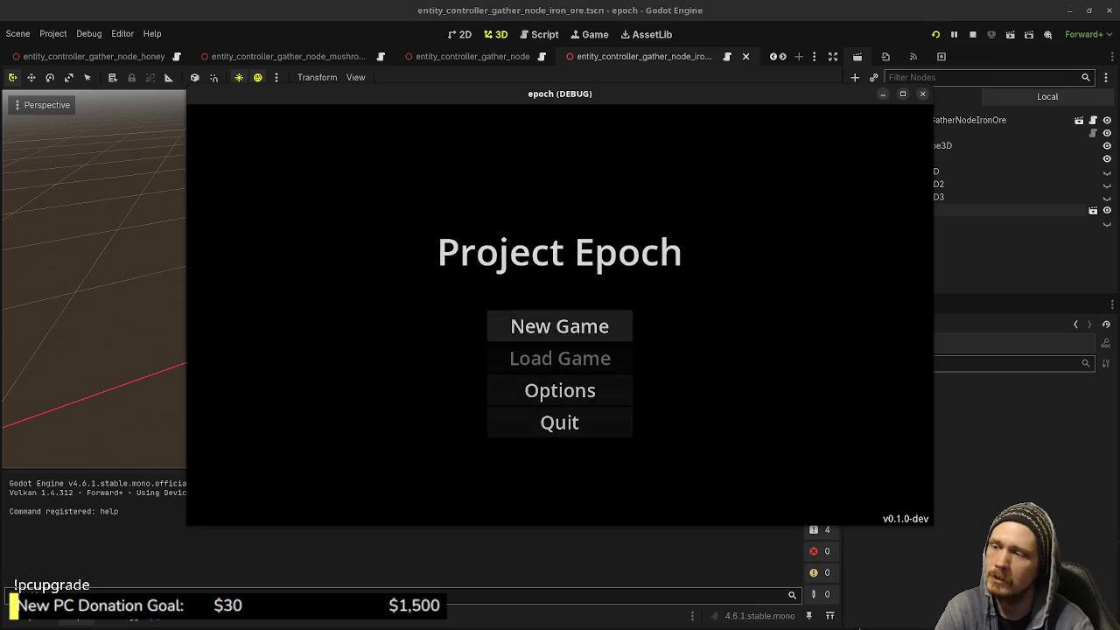
pyautogui.click(559, 325)
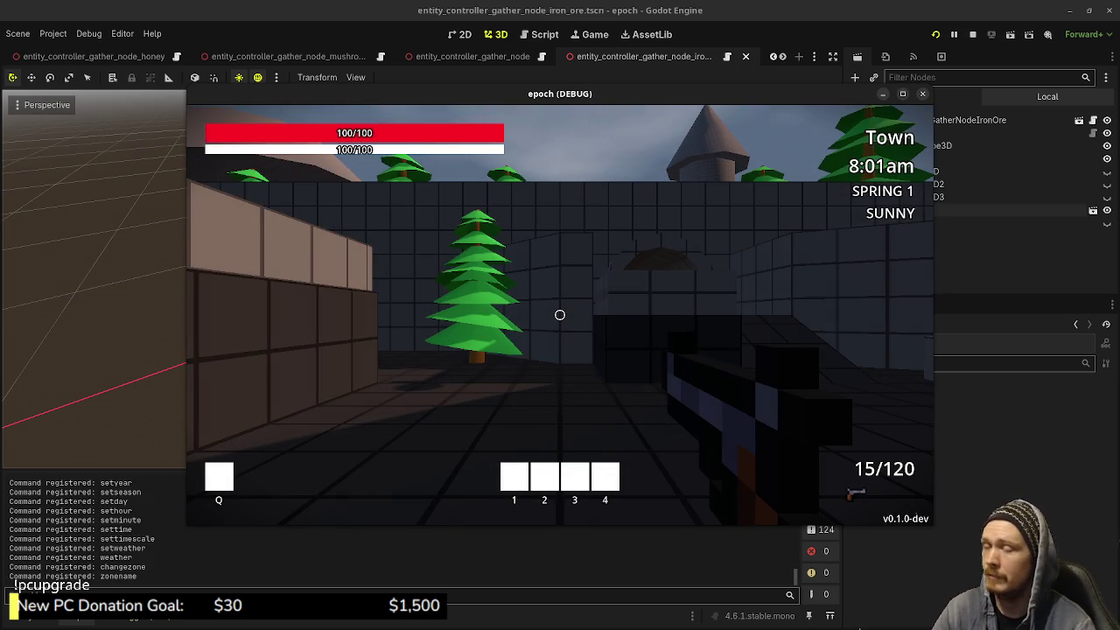
pyautogui.press('F8')
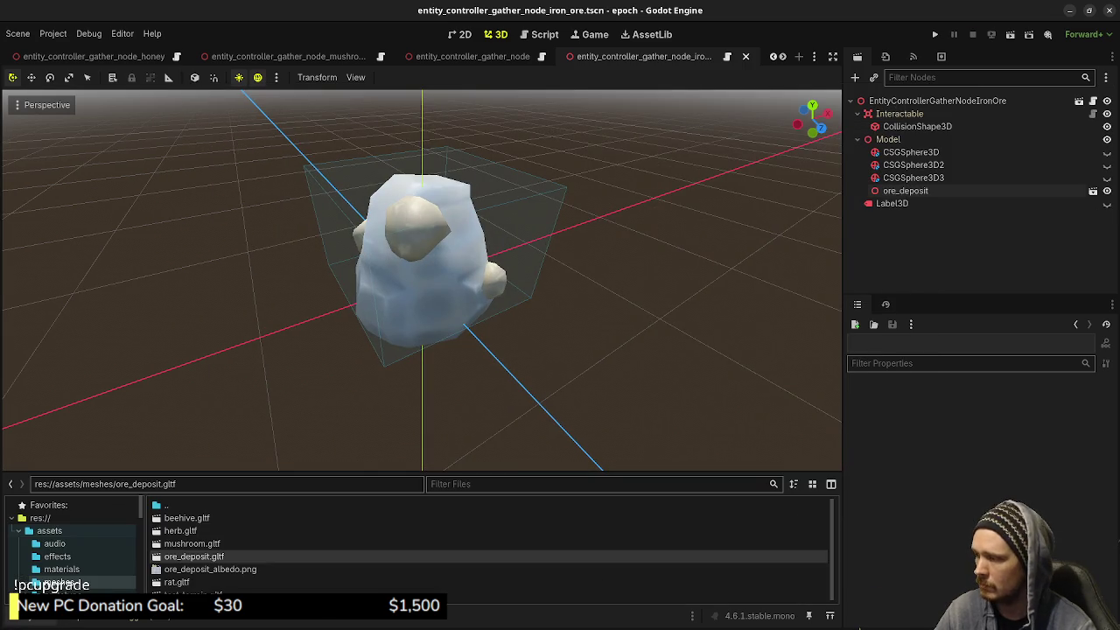
# Extract the ore deposit model's material to its own file via the import settings
pyautogui.doubleClick(194, 556)
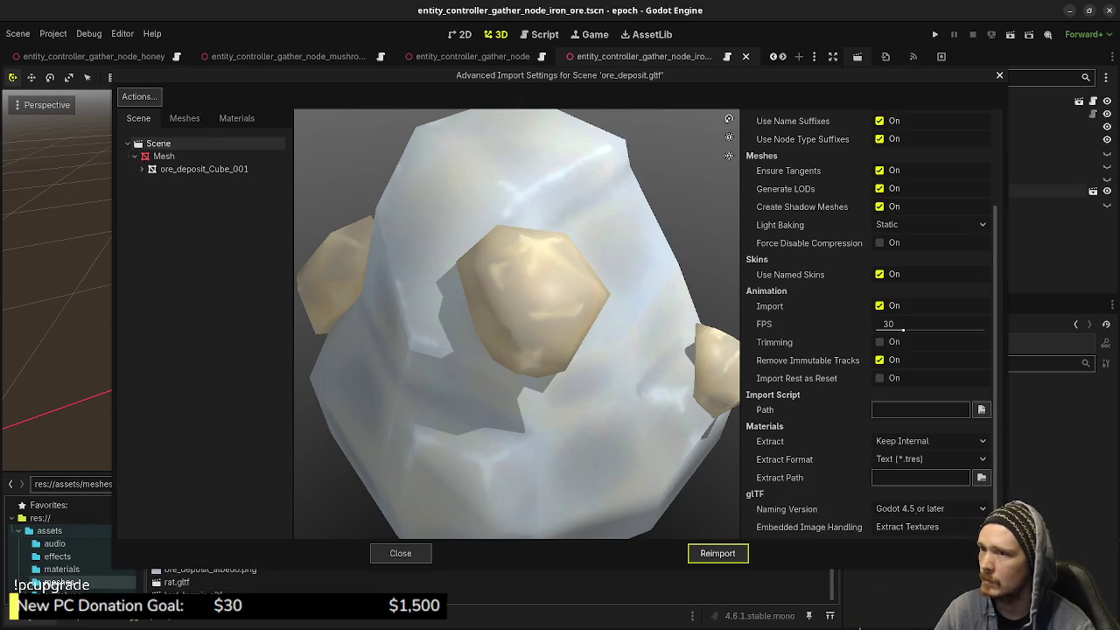
pyautogui.click(139, 96)
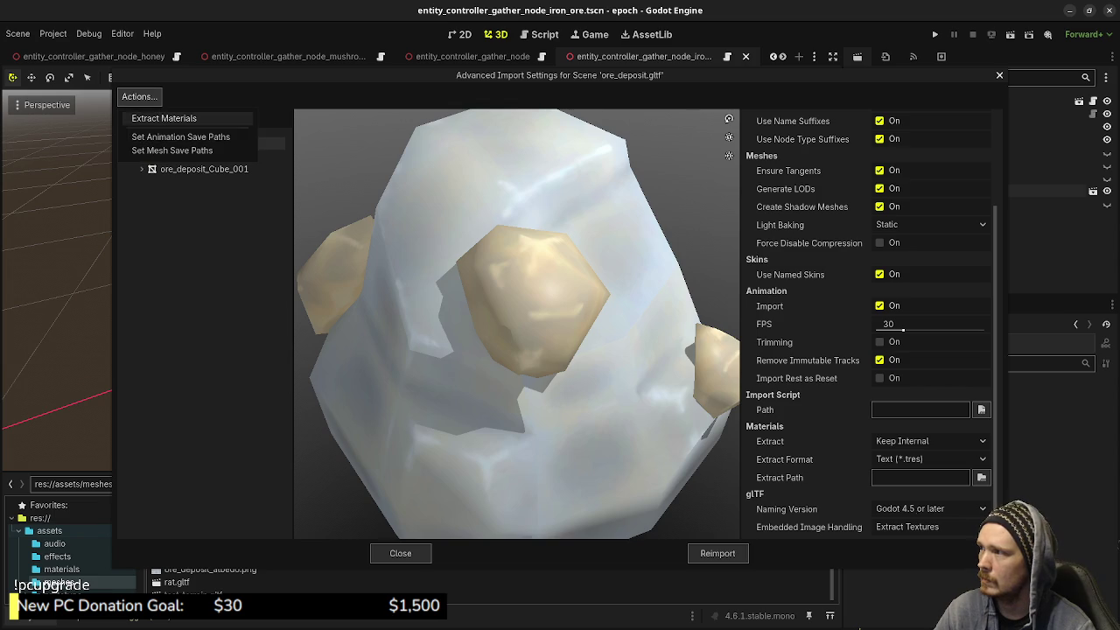
pyautogui.click(163, 112)
pyautogui.press('Return')
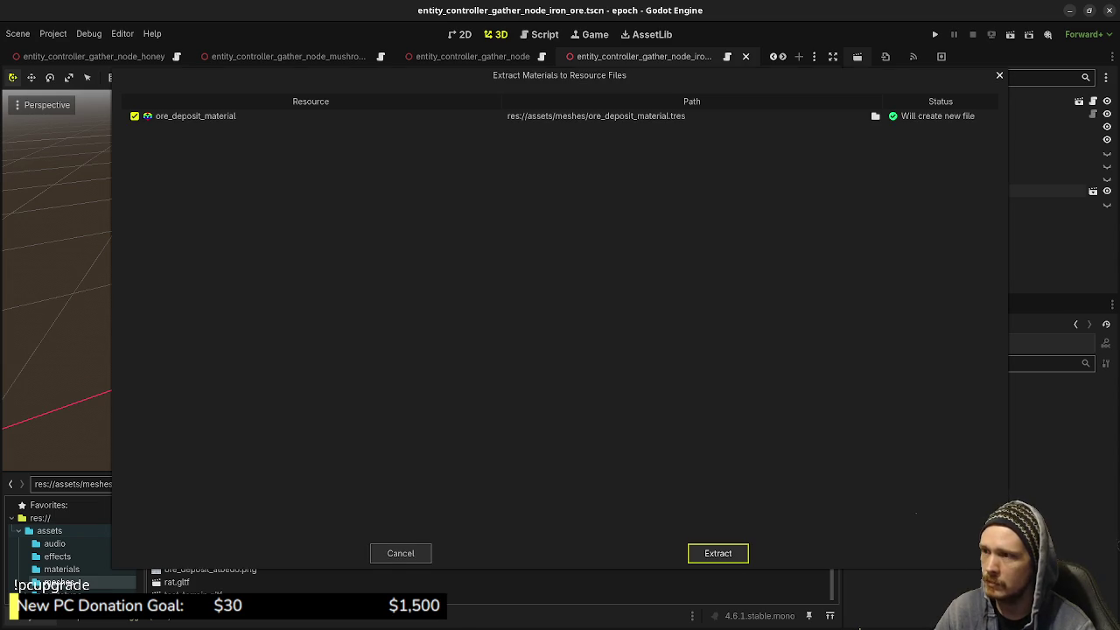
pyautogui.press('Return')
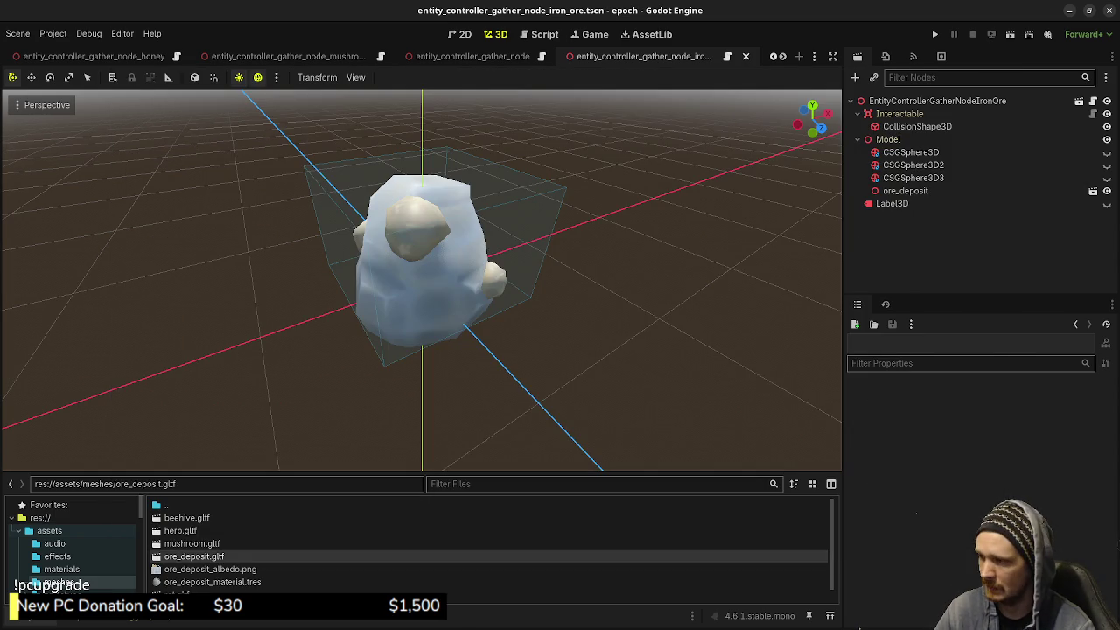
# Move ore_deposit_albedo.png into textures and ore_deposit_material.tres into materials, then relaunch the project
pyautogui.moveTo(422, 471); pyautogui.dragTo(422, 325)
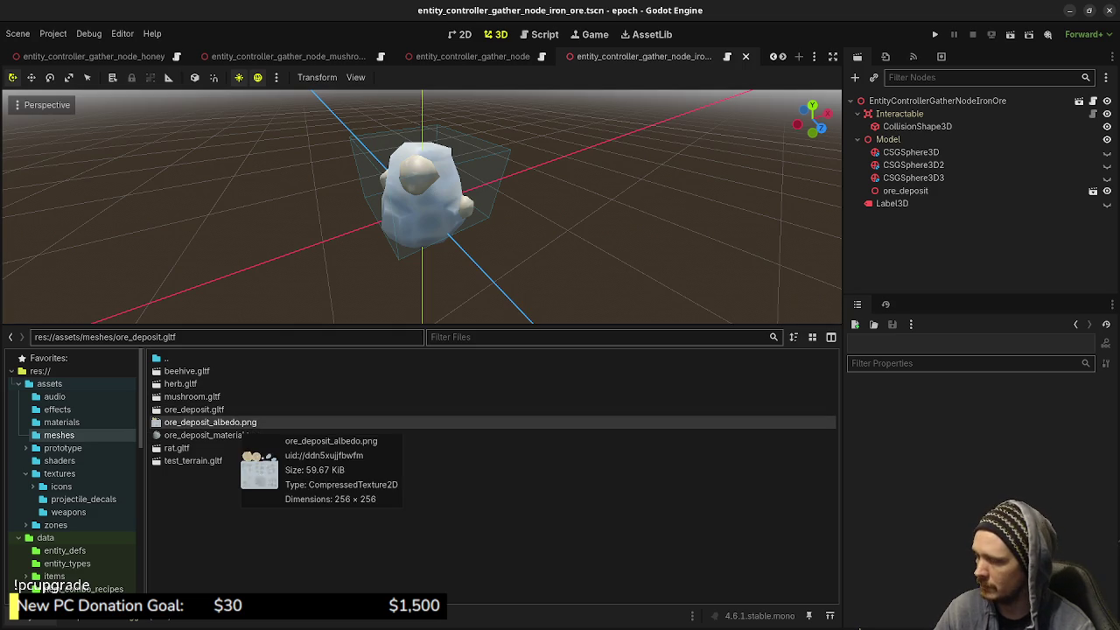
pyautogui.moveTo(210, 421)
pyautogui.mouseDown()
pyautogui.moveTo(52, 486)
pyautogui.moveTo(54, 473)
pyautogui.mouseUp()
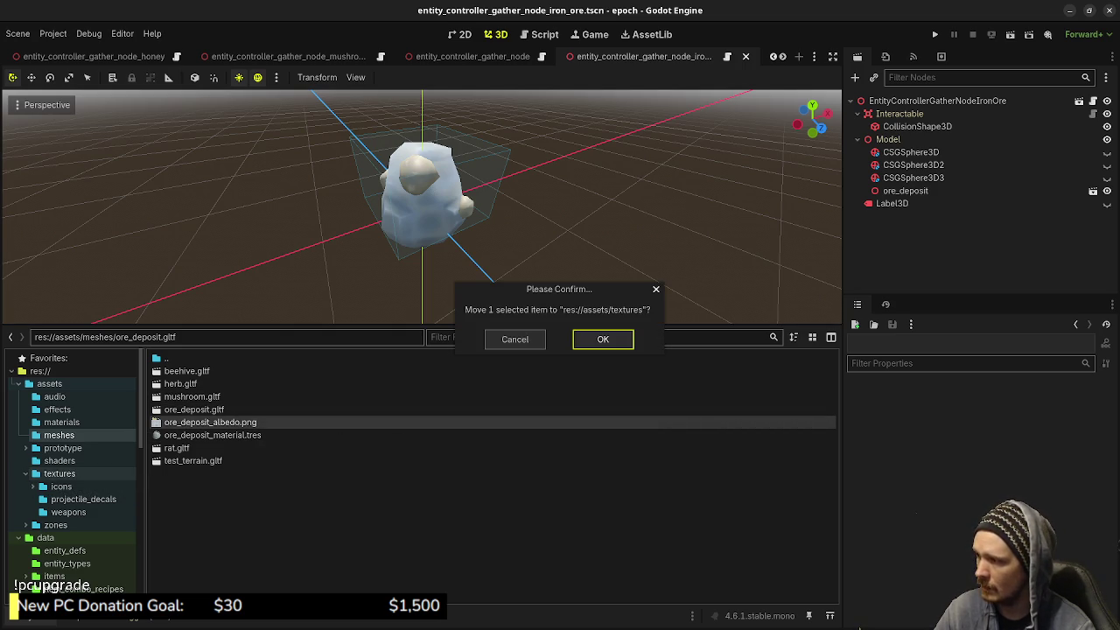
pyautogui.press('Return')
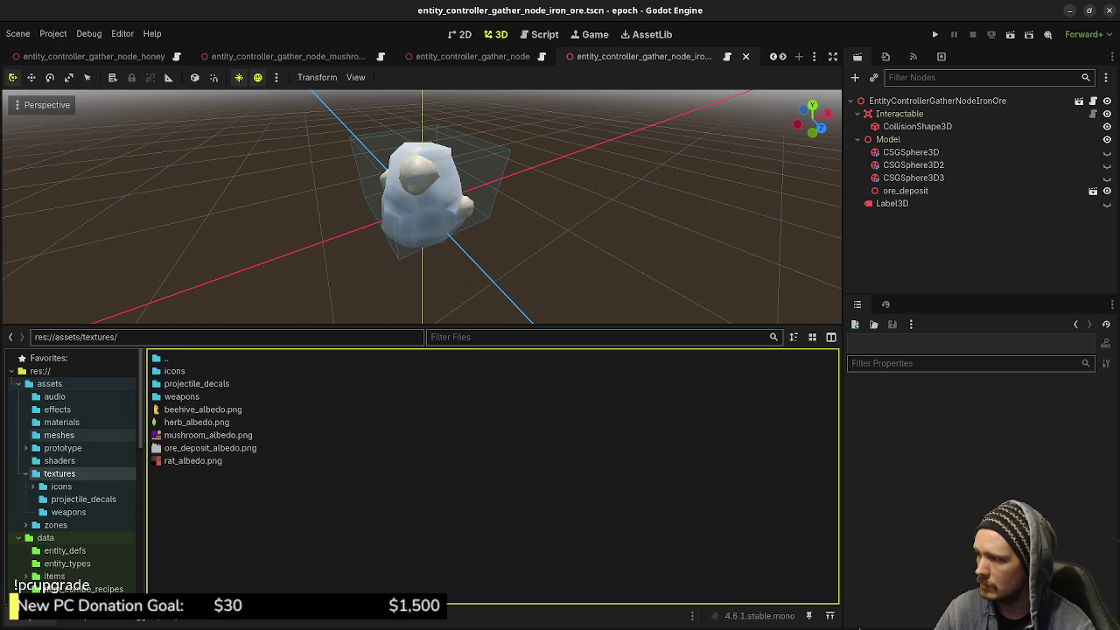
pyautogui.click(58, 435)
pyautogui.moveTo(201, 423)
pyautogui.mouseDown()
pyautogui.moveTo(79, 432)
pyautogui.moveTo(61, 422)
pyautogui.mouseUp()
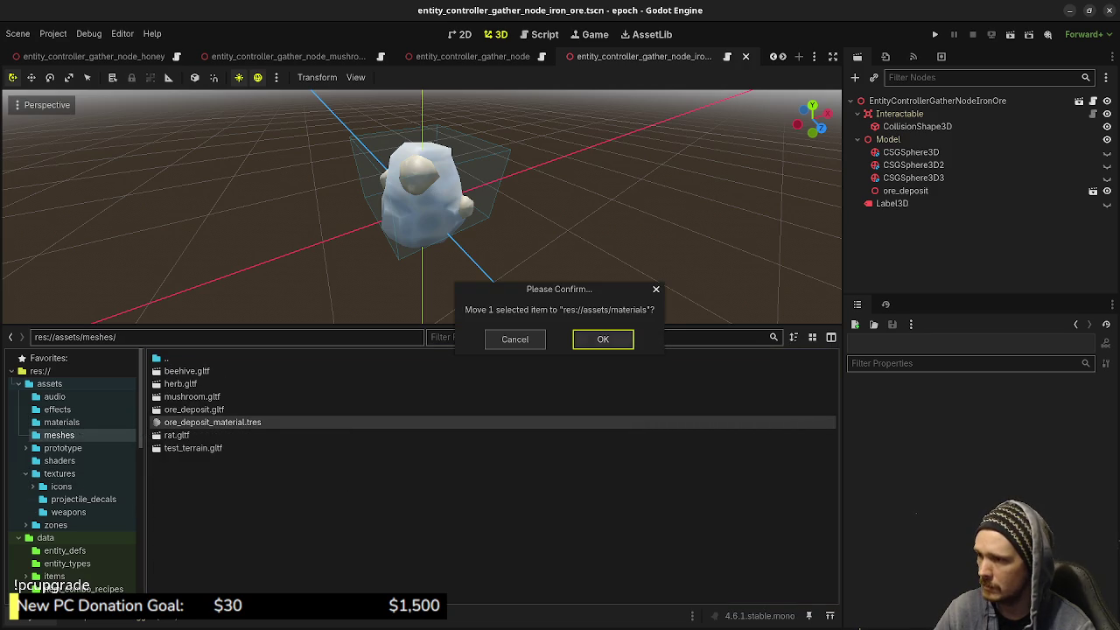
pyautogui.press('Return')
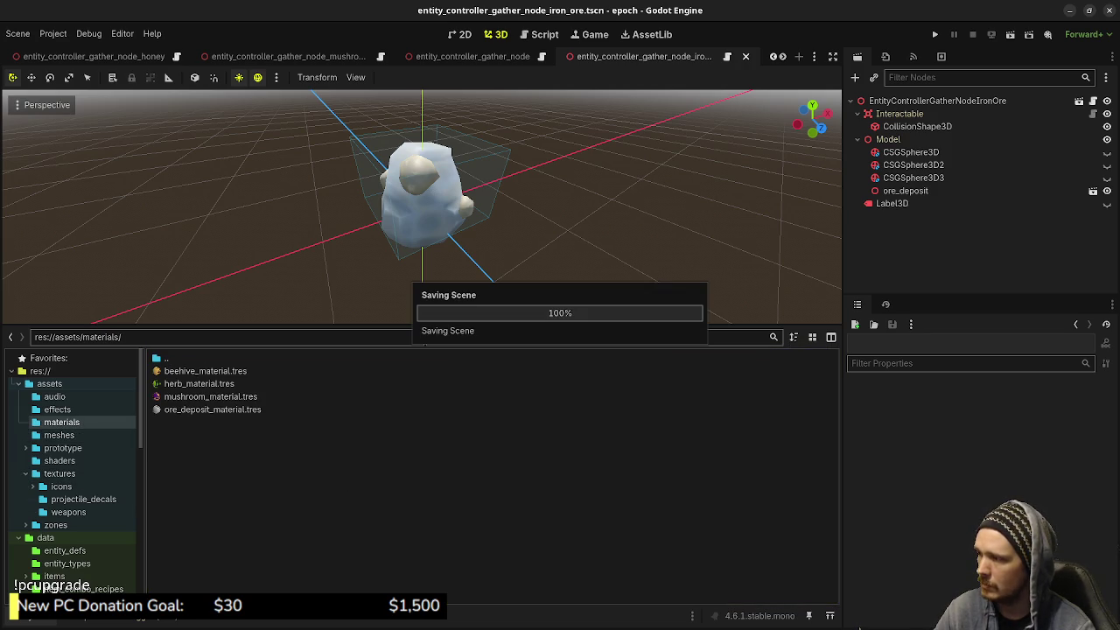
pyautogui.press('F5')
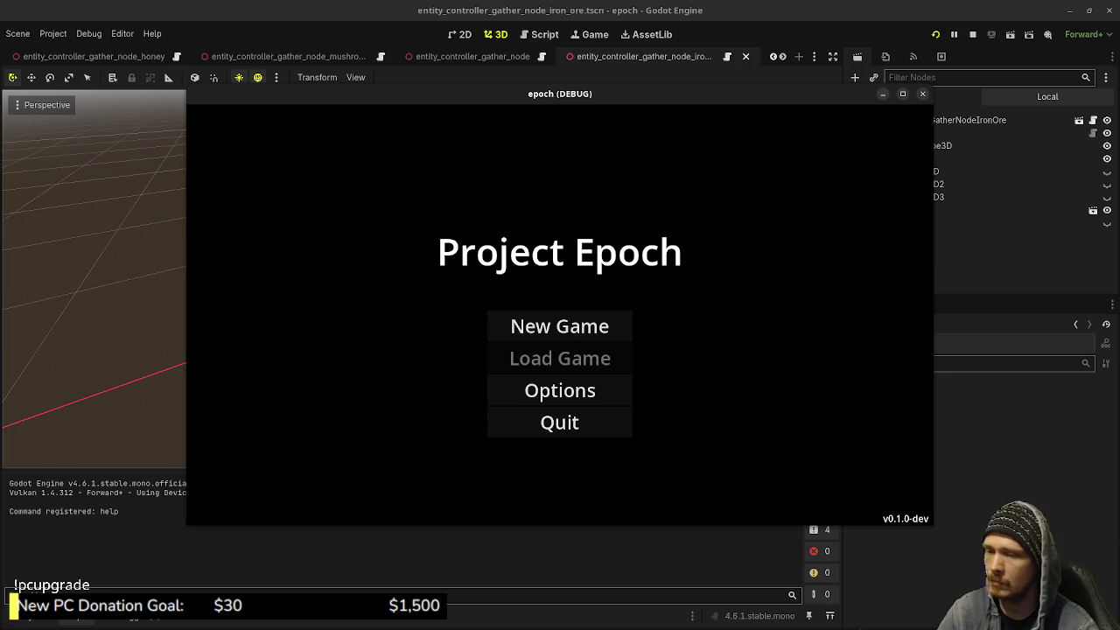
# Choose New Game on the Project Epoch title menu to load into Town
pyautogui.click(559, 325)
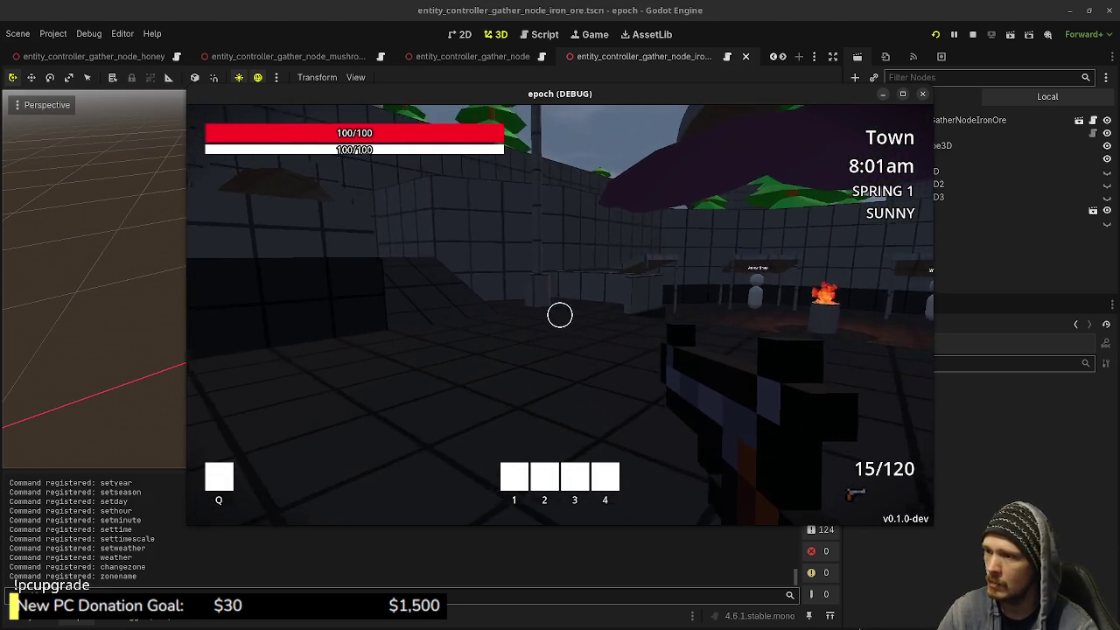
# Sprint through the tunnel and enter the blue portal into the Wilderness
pyautogui.hotkey('shift', 'w')
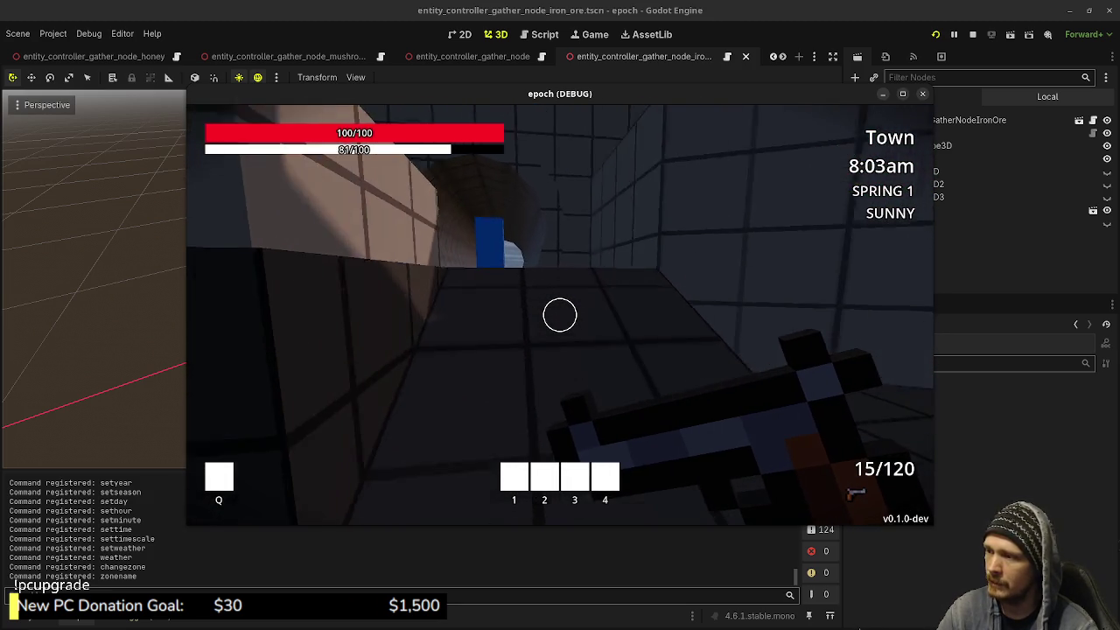
pyautogui.hotkey('shift', 'w')
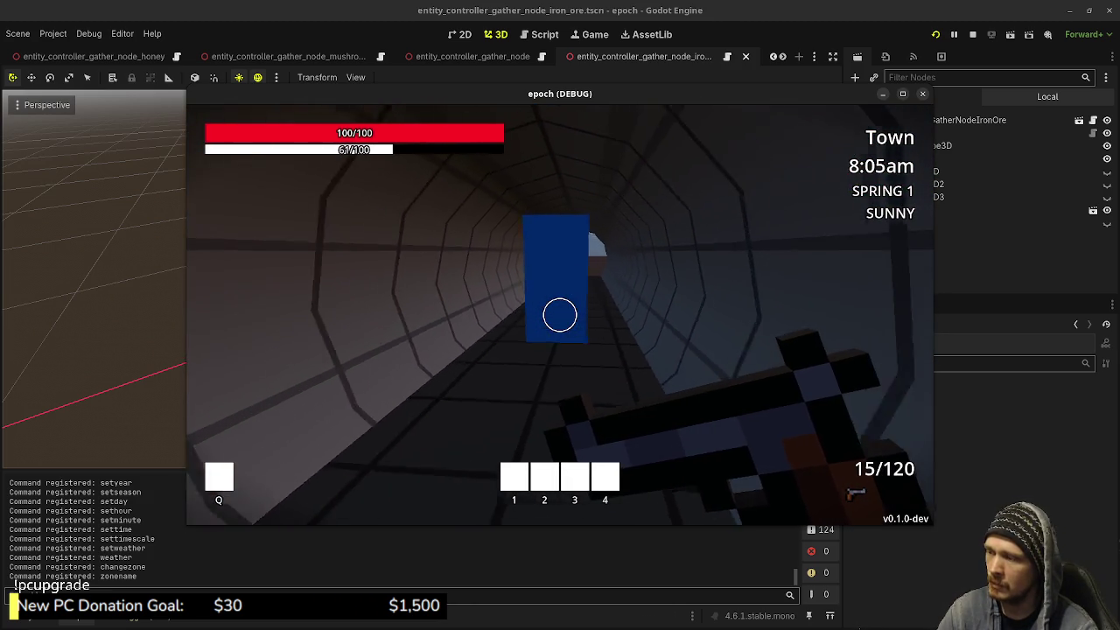
pyautogui.press('w')
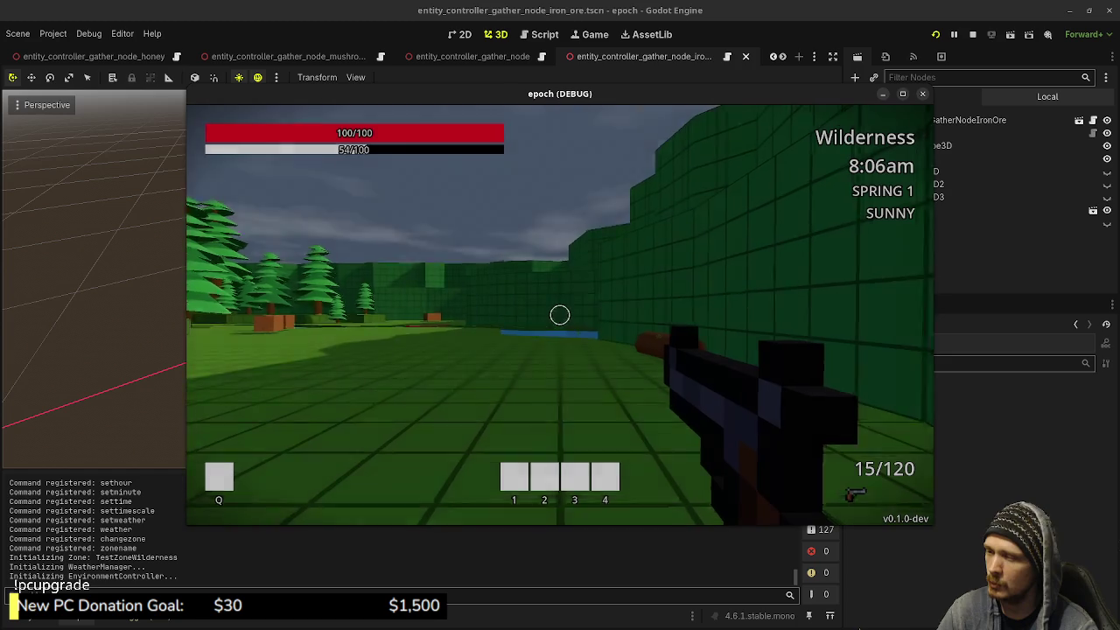
# Go past the log toward the pond, gather the herbs and an insect, then sprint across the field
pyautogui.hotkey('shift', 'w')
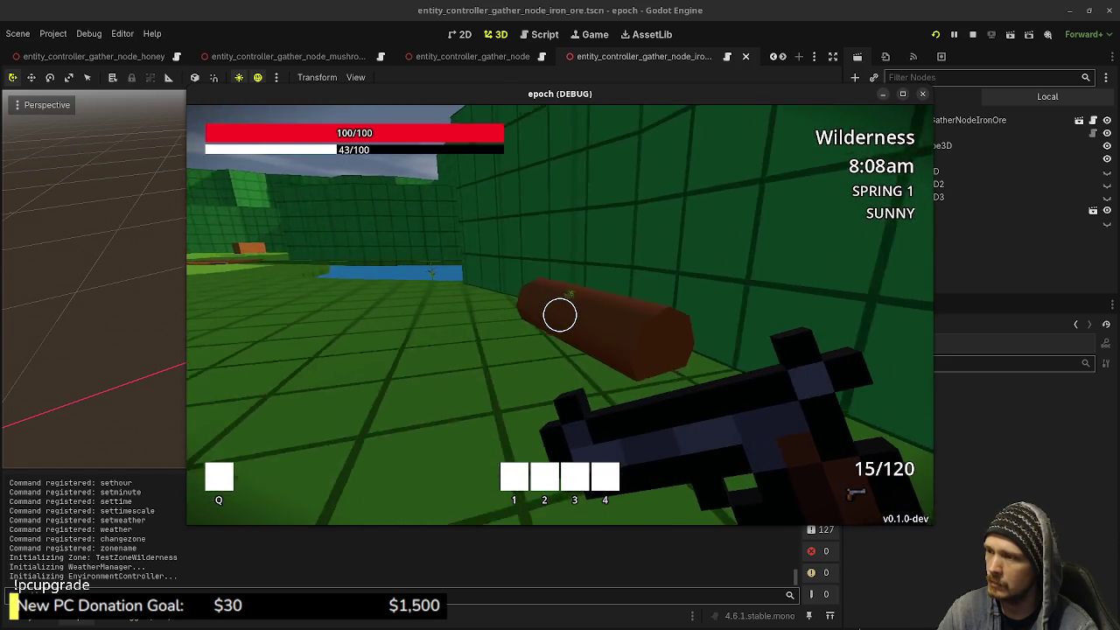
pyautogui.press('w')
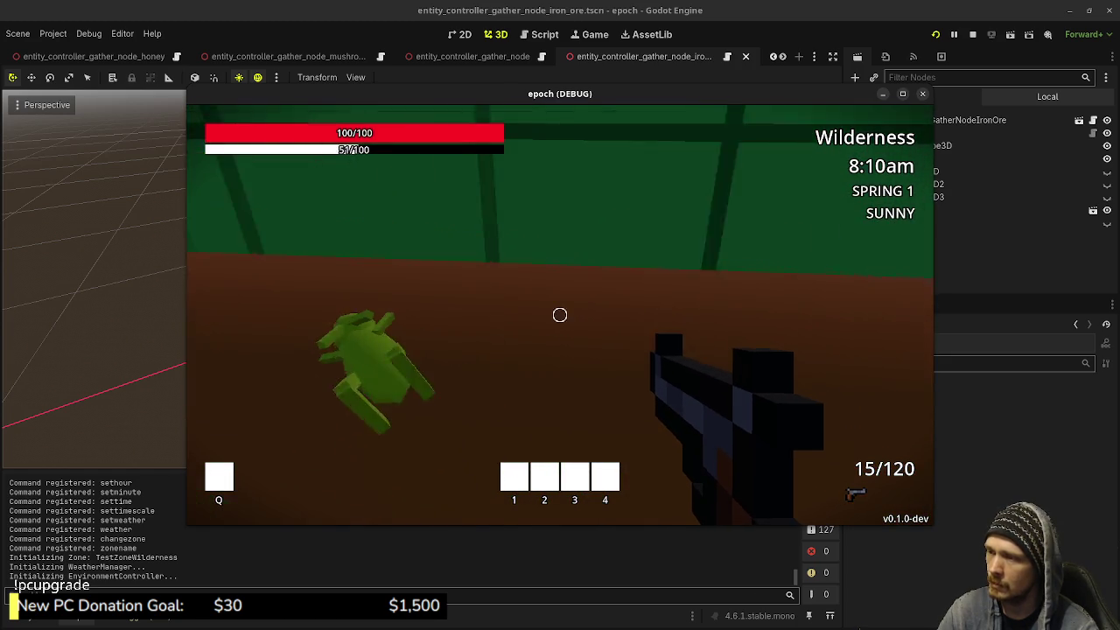
pyautogui.press('s')
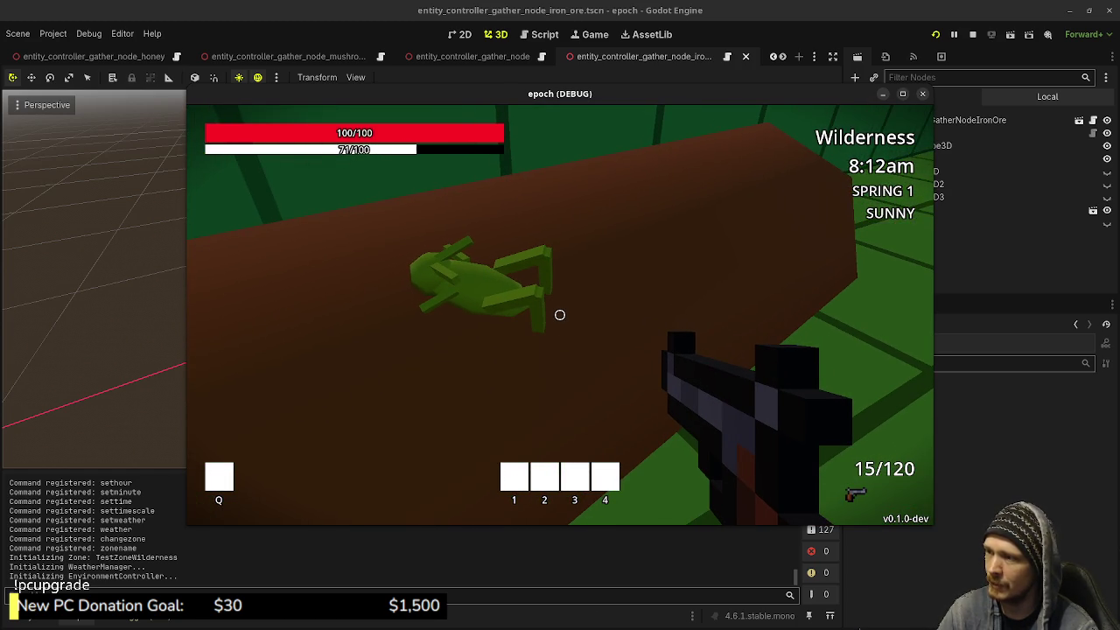
pyautogui.press('s')
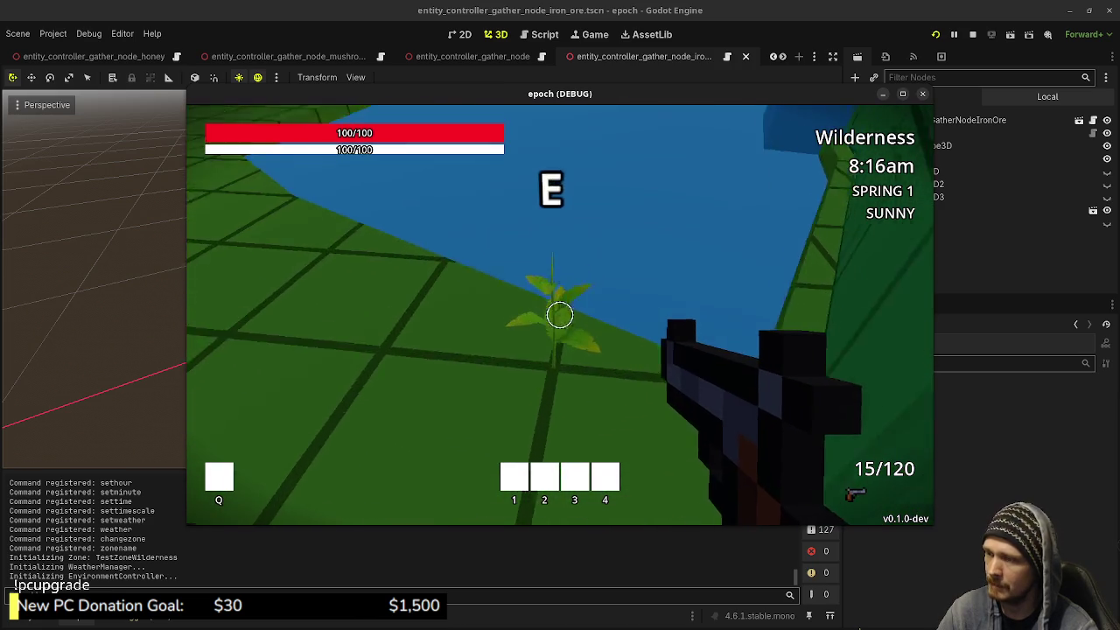
pyautogui.press('e')
pyautogui.press('e')
pyautogui.press('e')
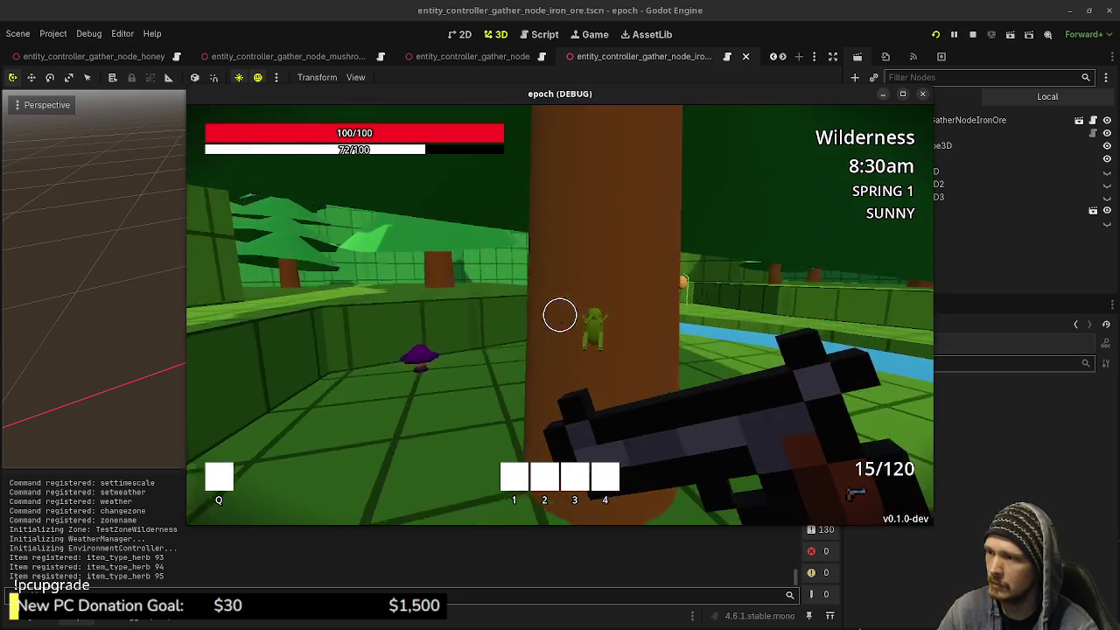
pyautogui.press('e')
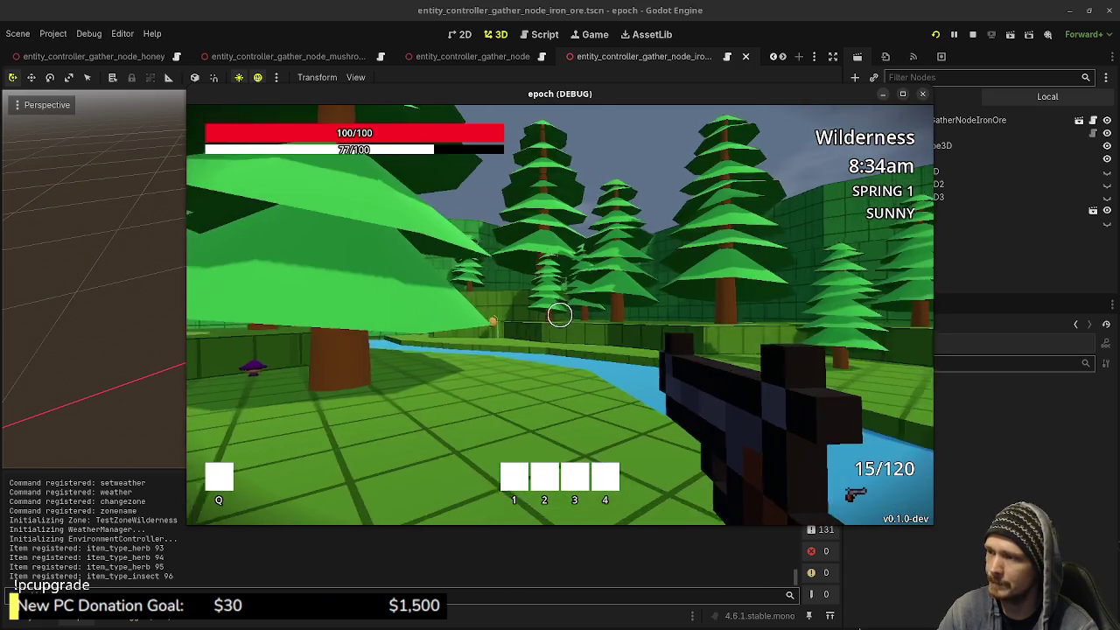
pyautogui.hotkey('shift', 'w')
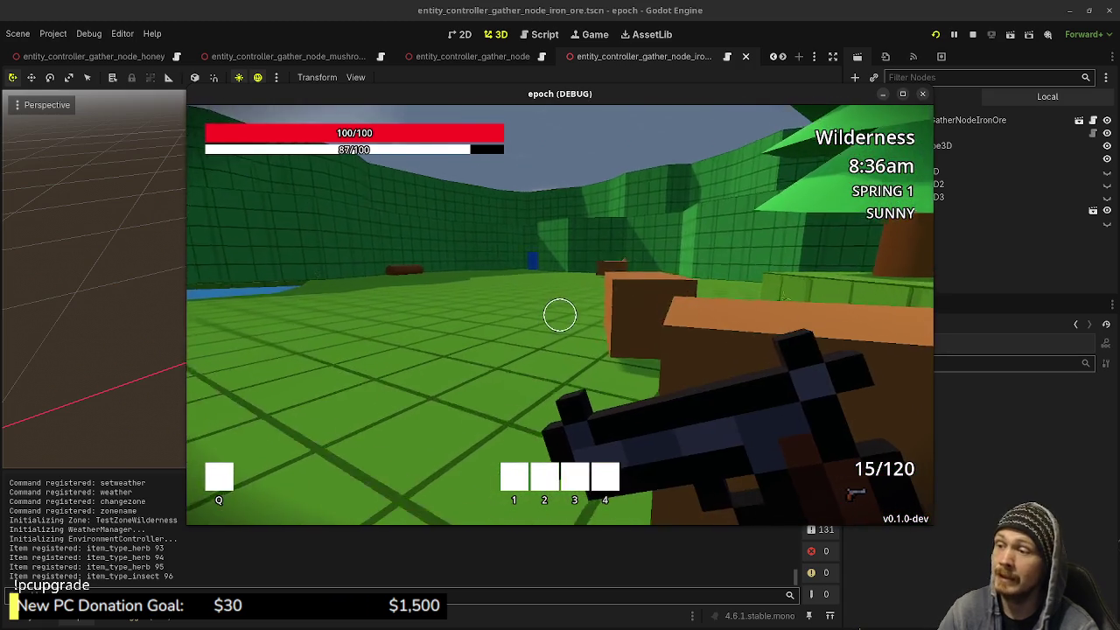
pyautogui.hotkey('shift', 'w')
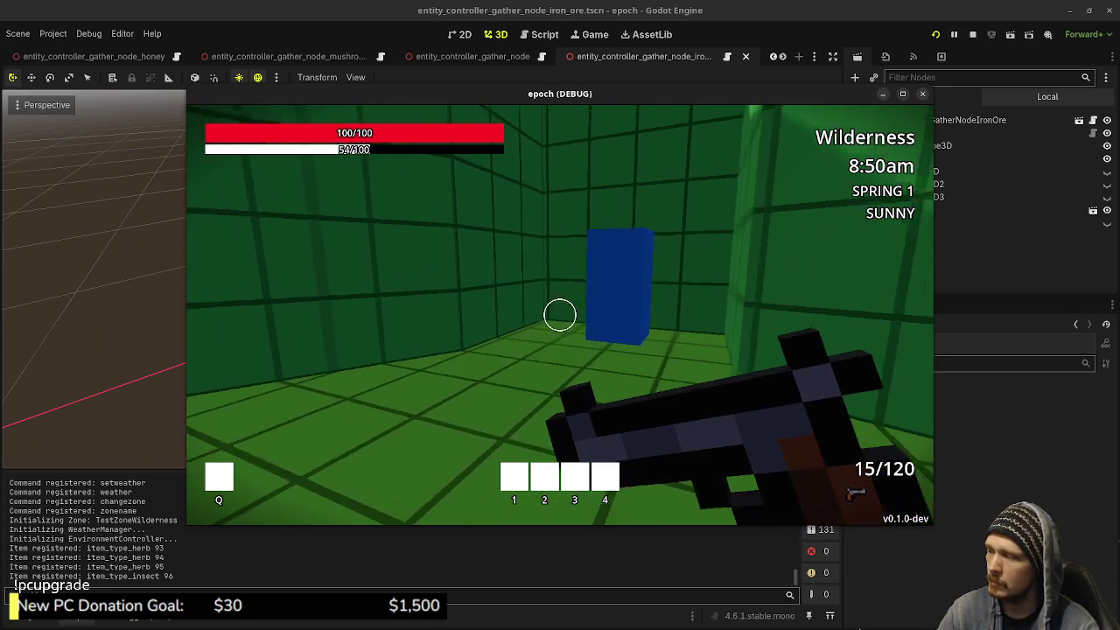
# Walk back through the blue portal into the Town plaza, then stop the game with F8
pyautogui.press('w')
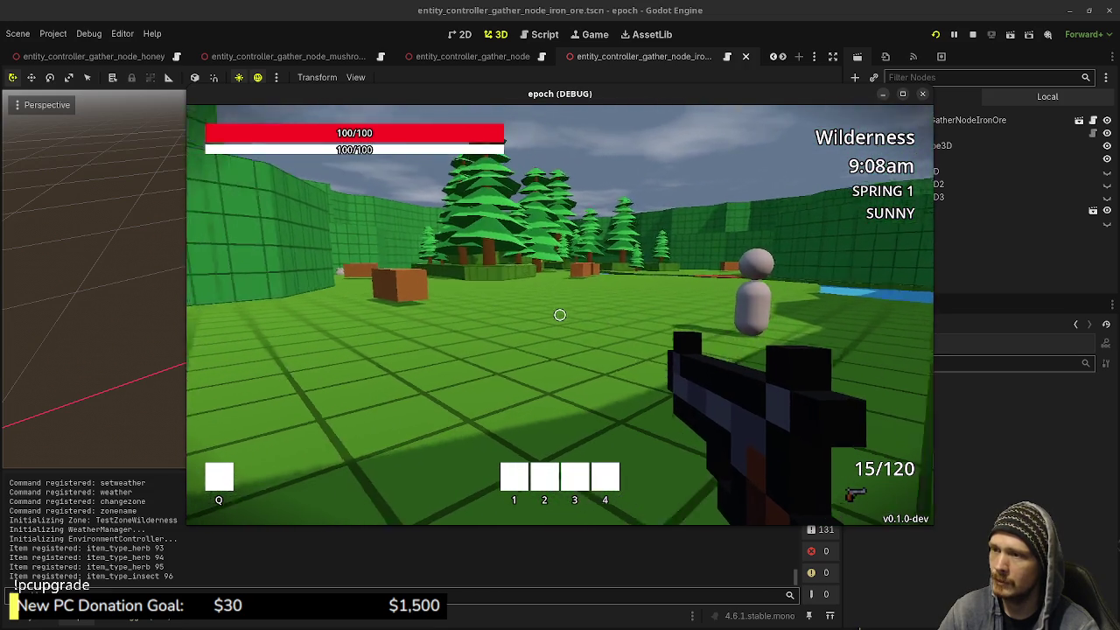
pyautogui.press('w')
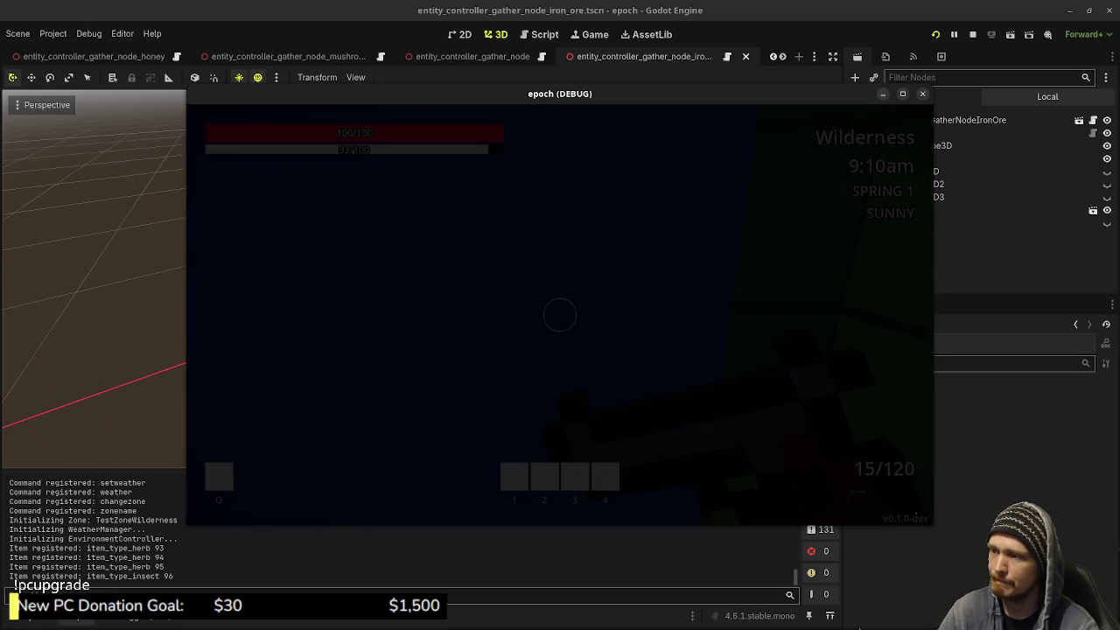
pyautogui.hotkey('shift', 'w')
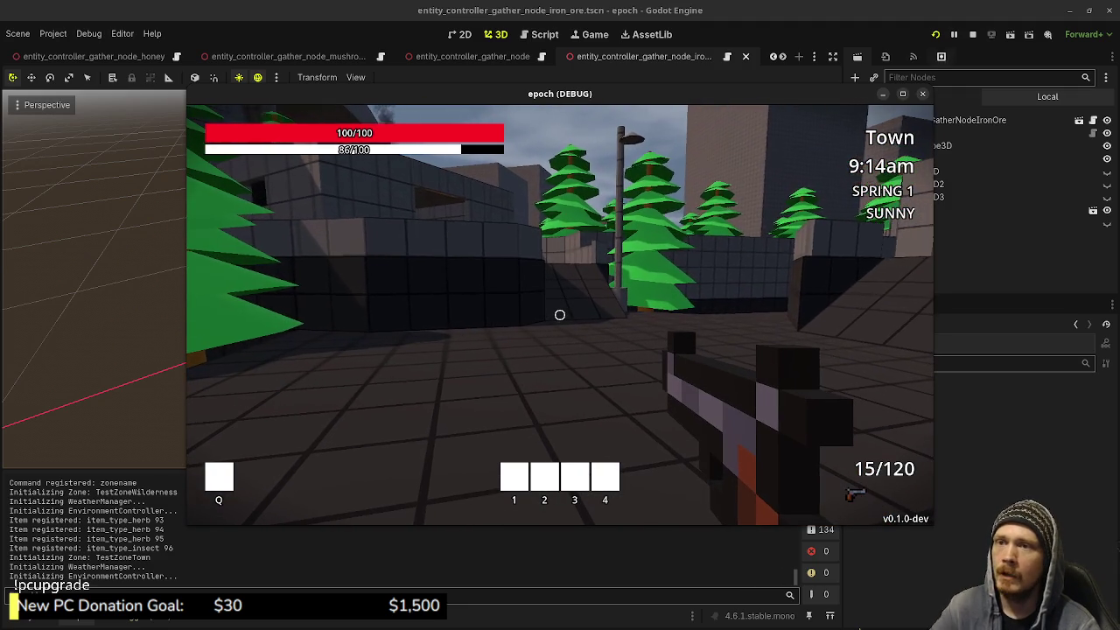
pyautogui.press('F8')
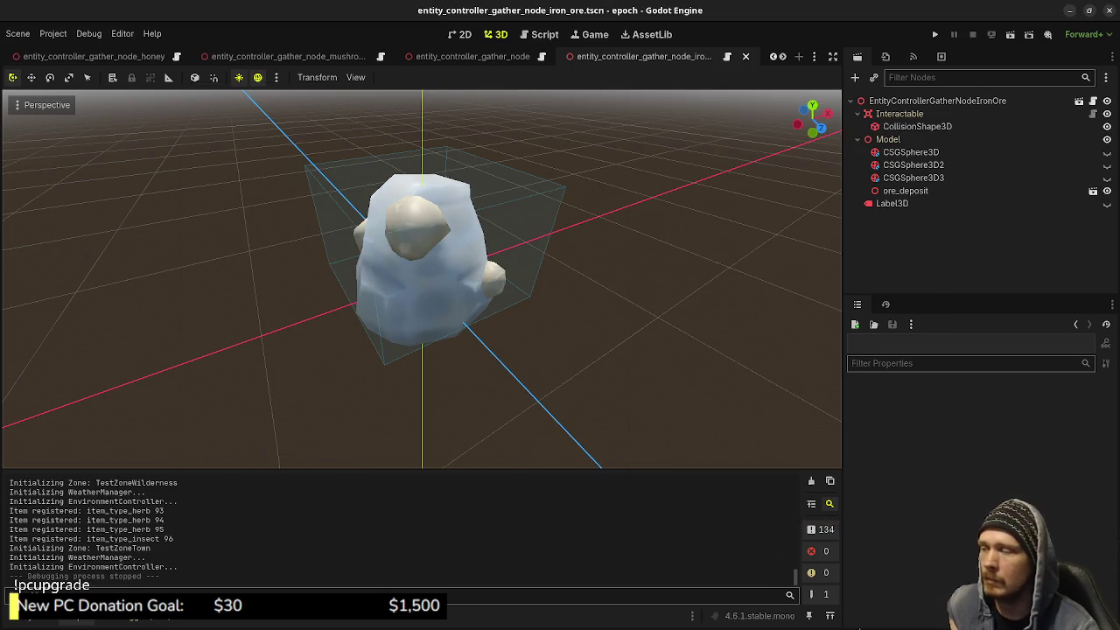
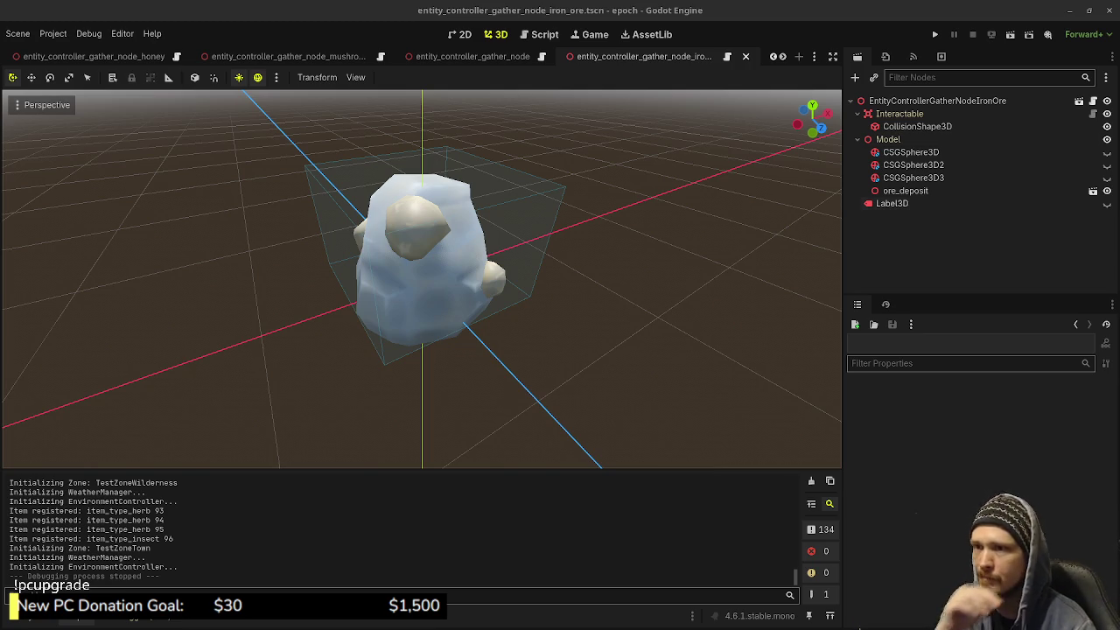
# Delete the three CSG sphere nodes so the Model holds only ore_deposit
pyautogui.click(914, 177)
pyautogui.keyDown('shift'); pyautogui.click(911, 152); pyautogui.keyUp('shift')
pyautogui.rightClick(910, 173)
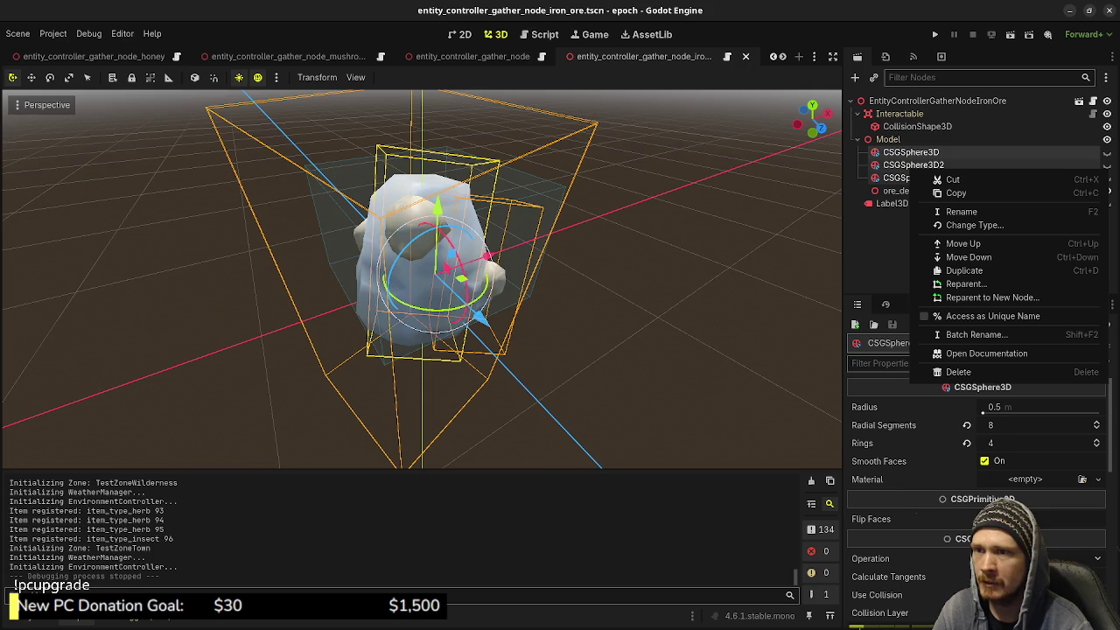
pyautogui.click(959, 372)
pyautogui.click(593, 336)
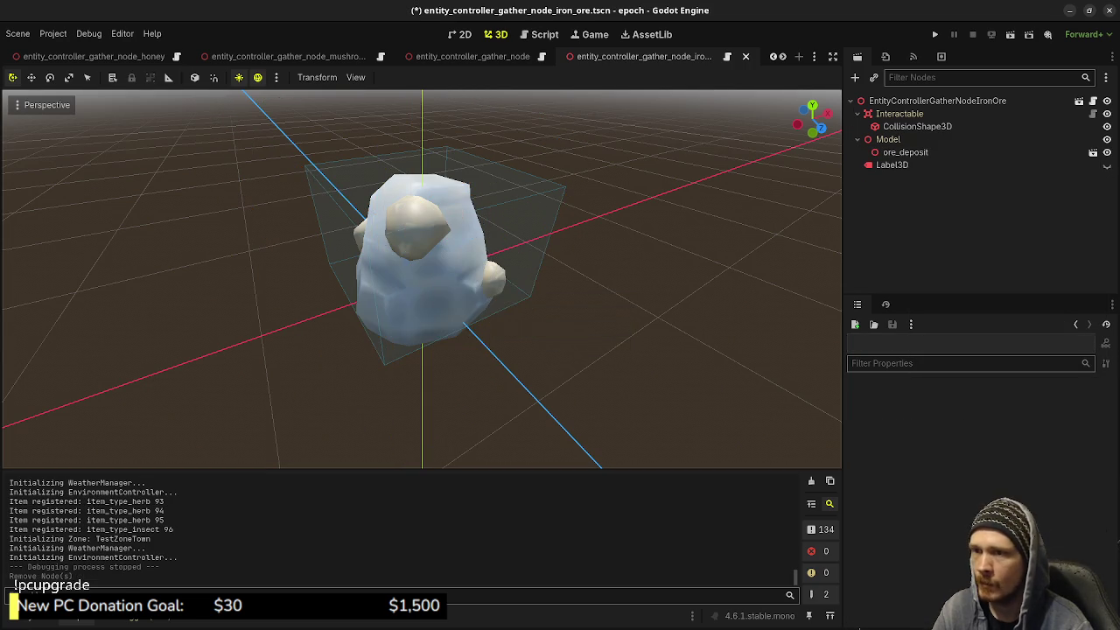
# Save the iron ore scene, show the FileSystem dock, and switch to Obsidian
pyautogui.hotkey('ctrl', 's')
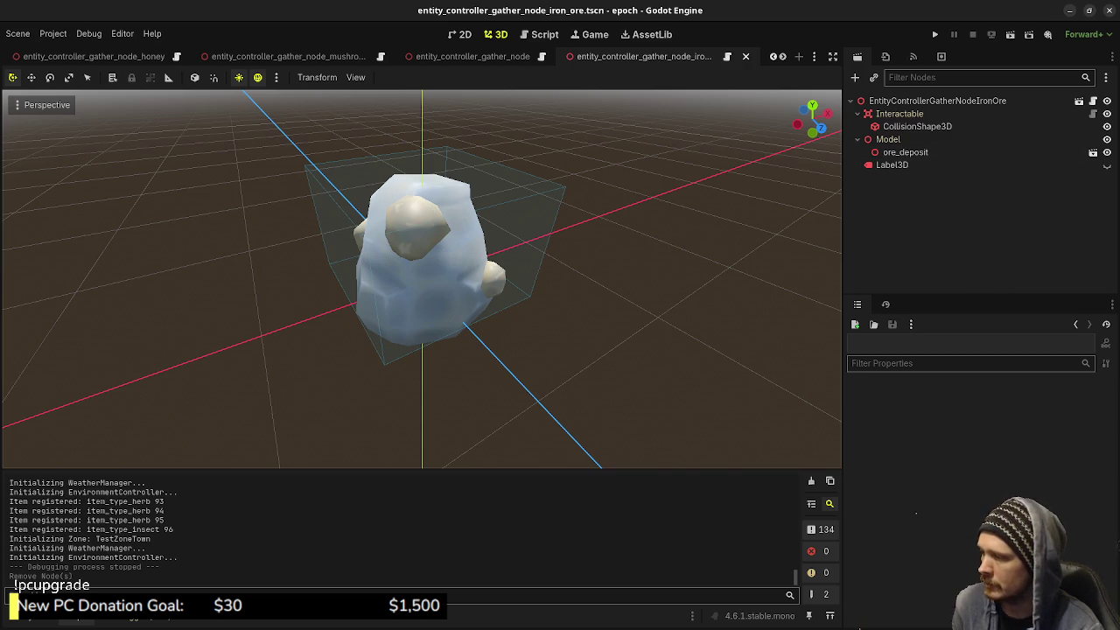
pyautogui.hotkey('alt', 'f')
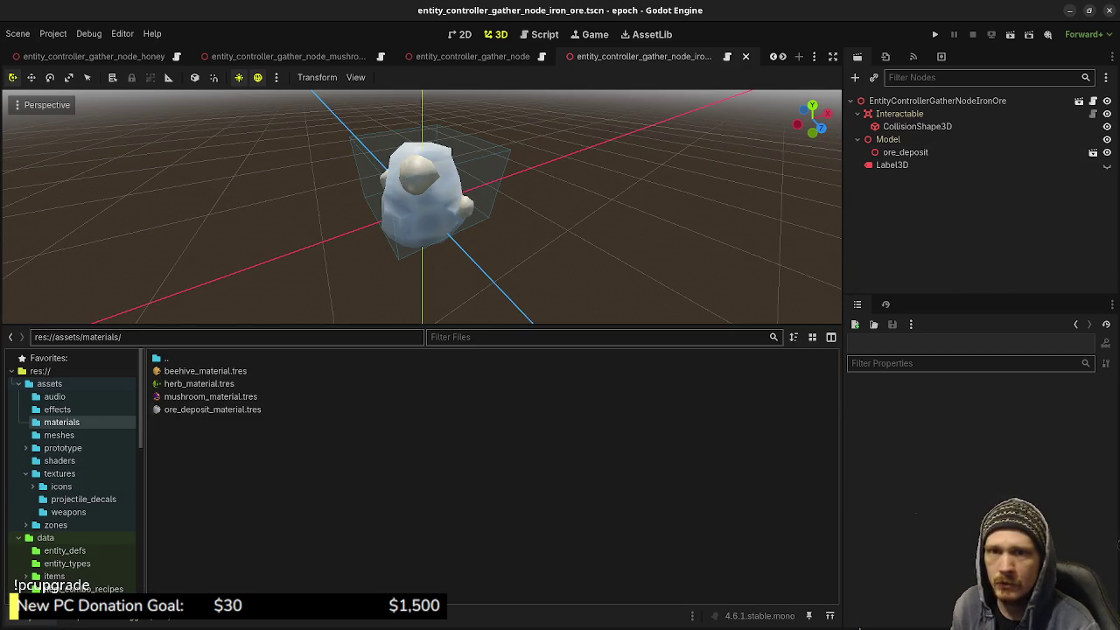
pyautogui.hotkey('alt', 'Tab')
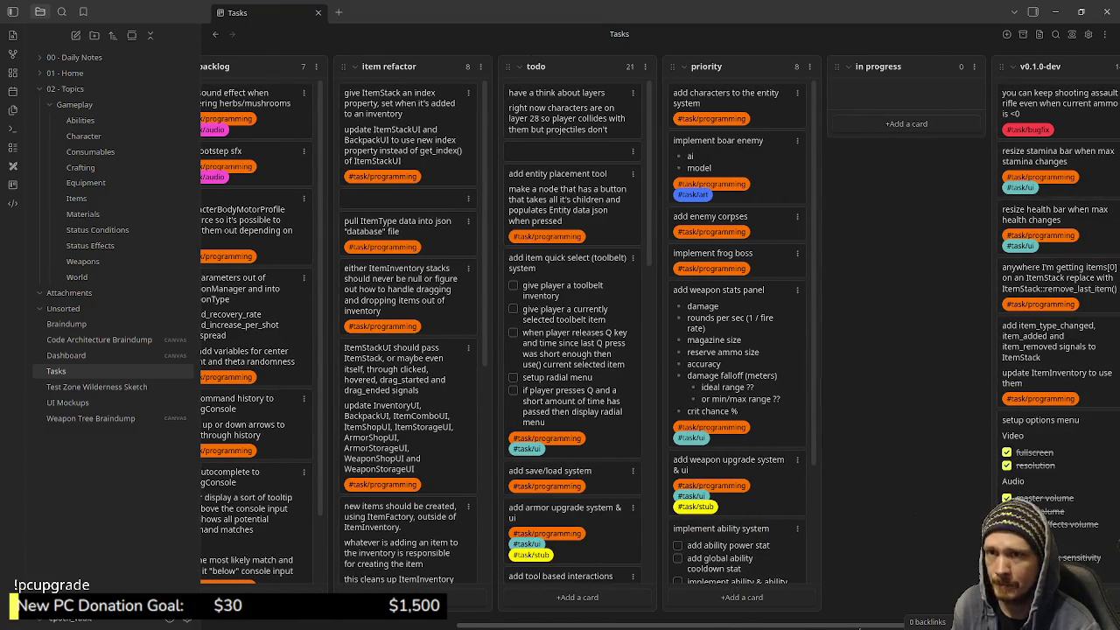
# Scroll sideways across the Tasks kanban board, then switch to VS Code
pyautogui.hscroll(1, 859, 626)
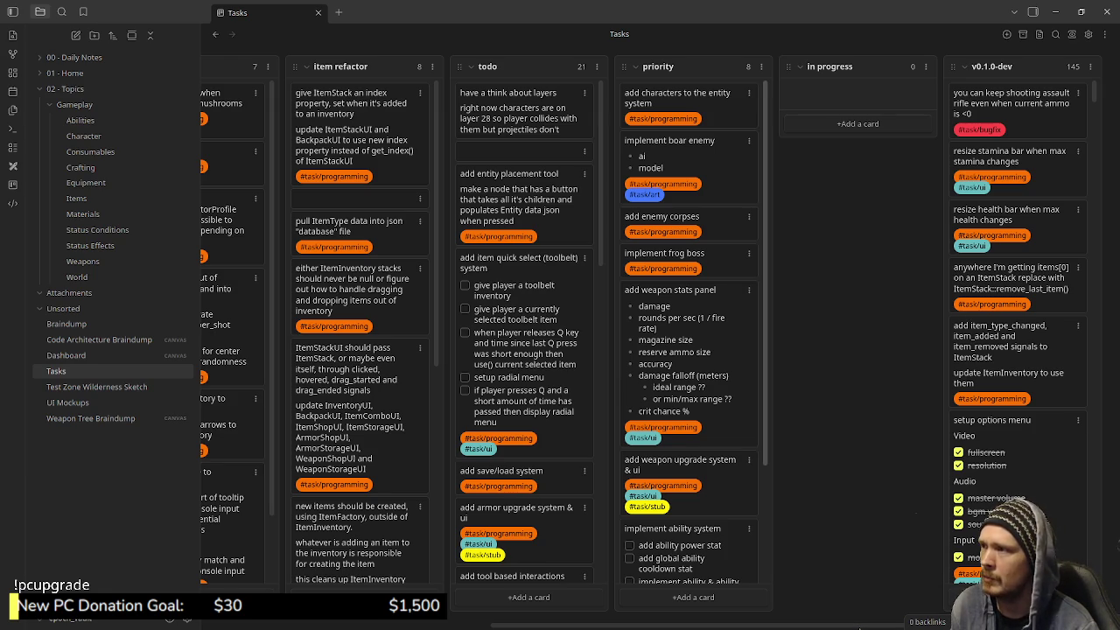
pyautogui.hotkey('alt', 'Tab')
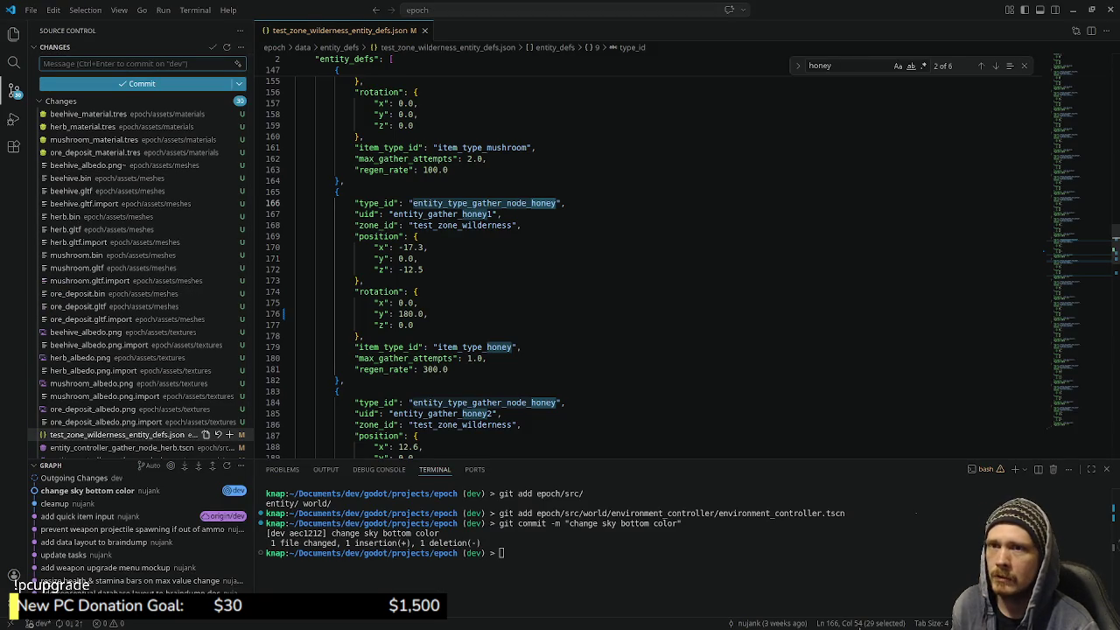
# Close the 'honey' search, check Obsidian briefly, then minimize VS Code
pyautogui.click(1024, 66)
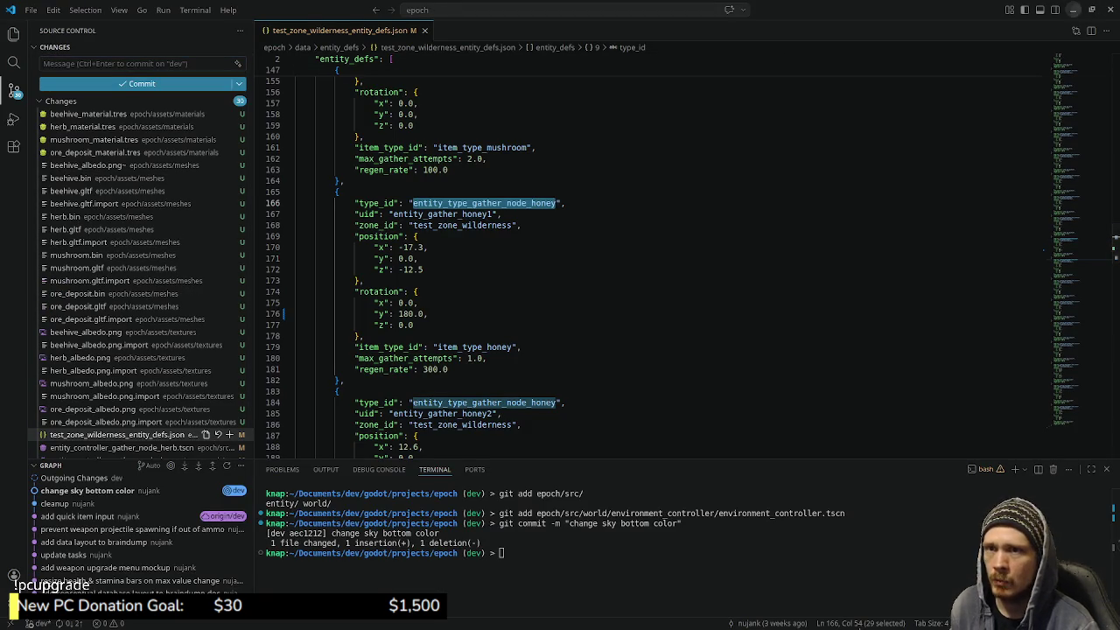
pyautogui.hotkey('alt', 'Tab')
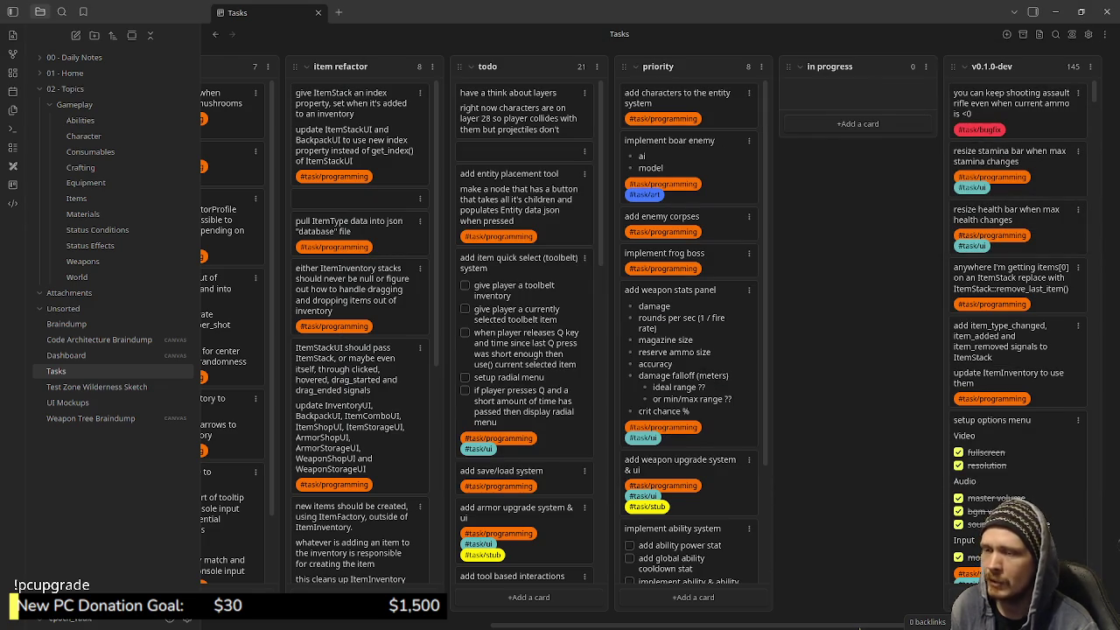
pyautogui.hotkey('alt', 'Tab')
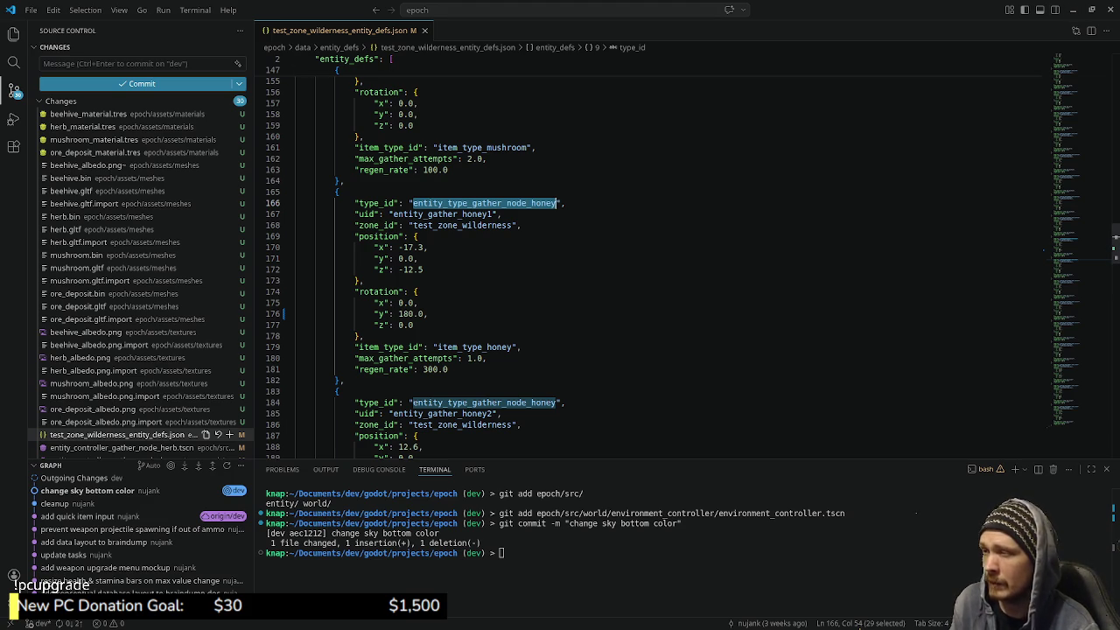
pyautogui.click(1073, 10)
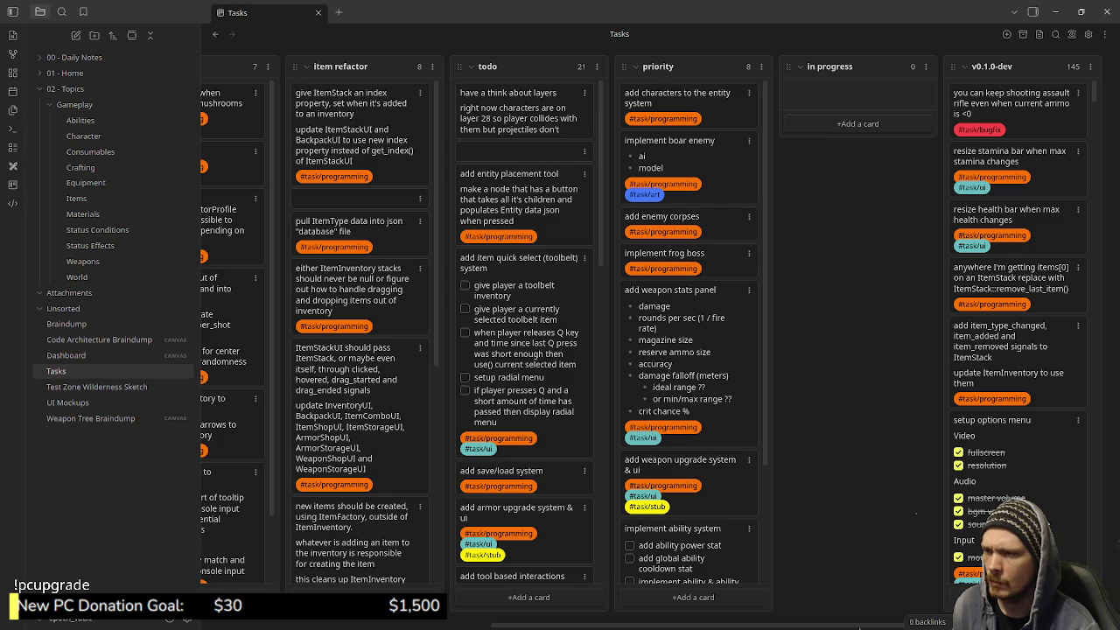
# Review the todo and priority cards, then return to VS Code at honey1's zone_id line
pyautogui.scroll(-3, 691, 332)
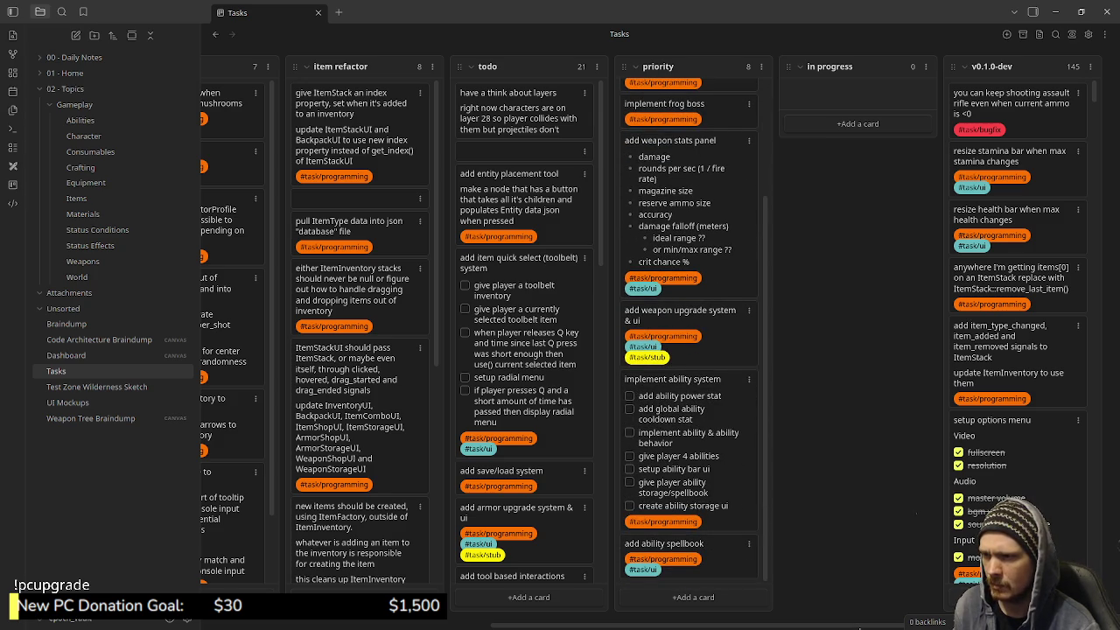
pyautogui.scroll(3, 691, 333)
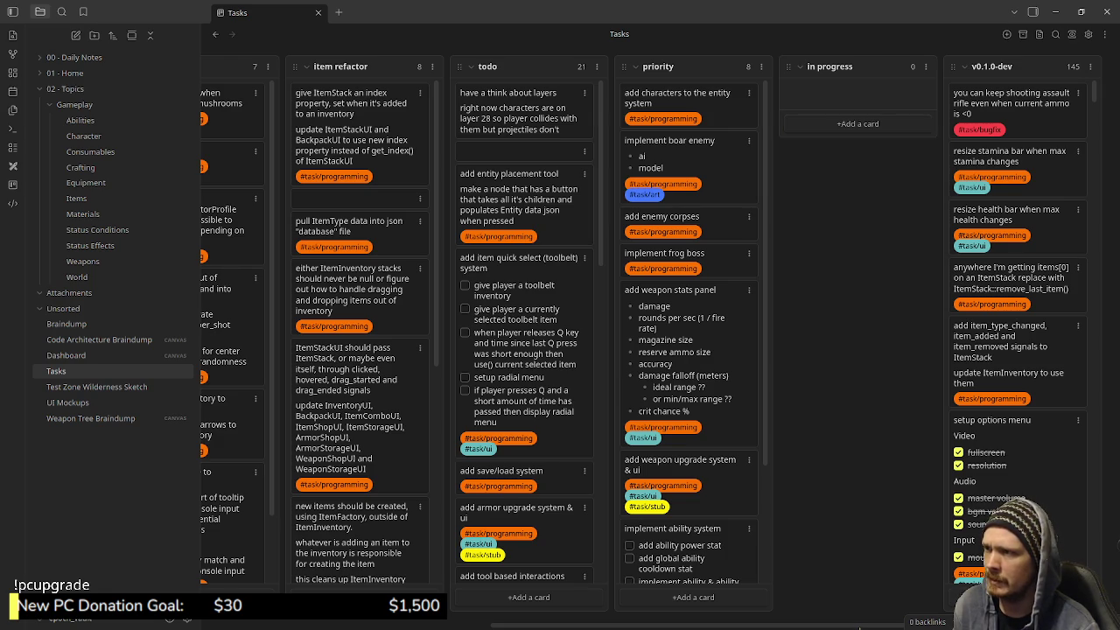
pyautogui.scroll(-4, 525, 333)
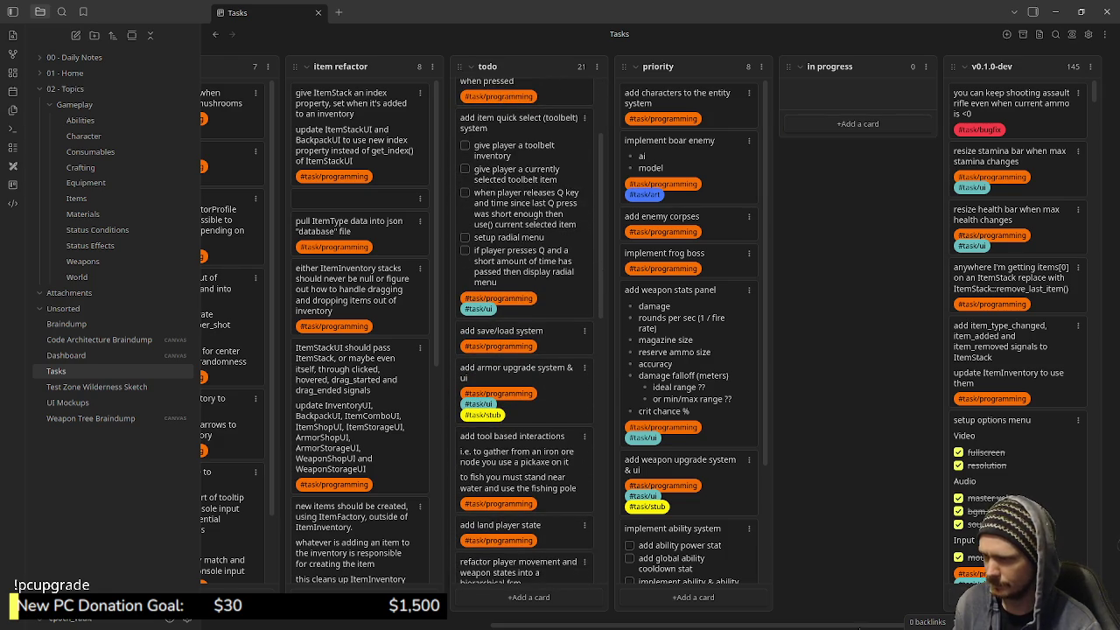
pyautogui.scroll(-4, 537, 80)
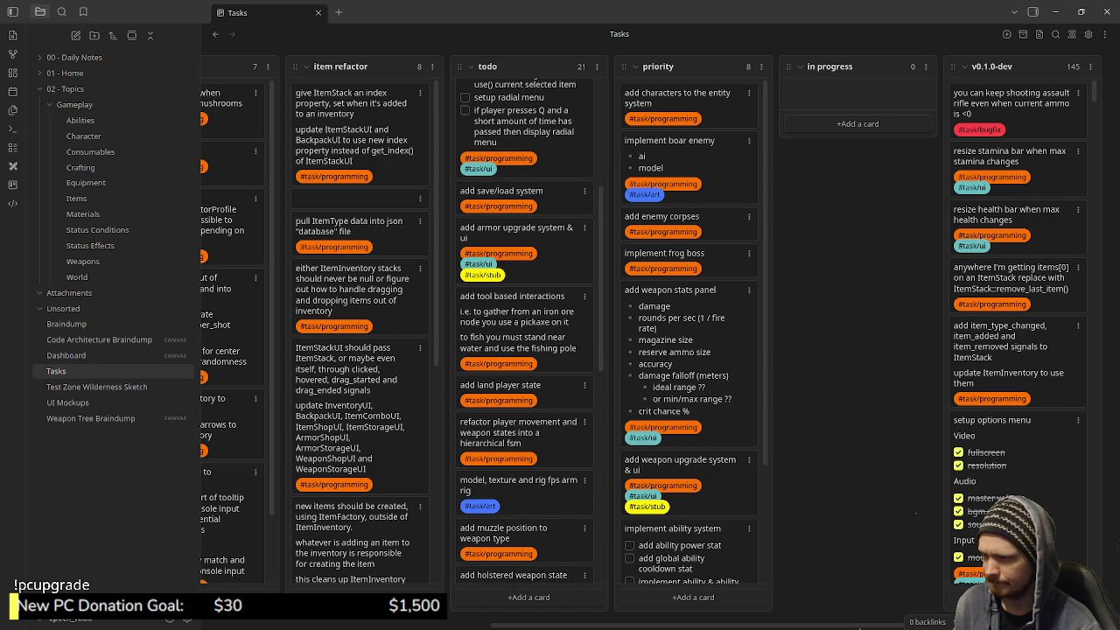
pyautogui.scroll(-15, 537, 81)
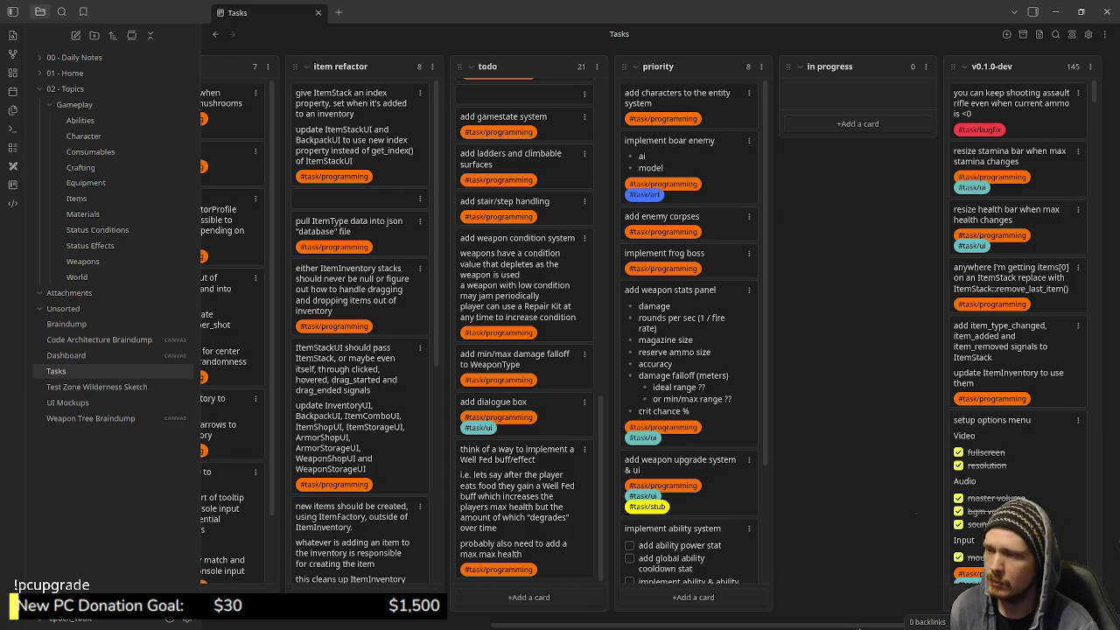
pyautogui.scroll(2, 525, 332)
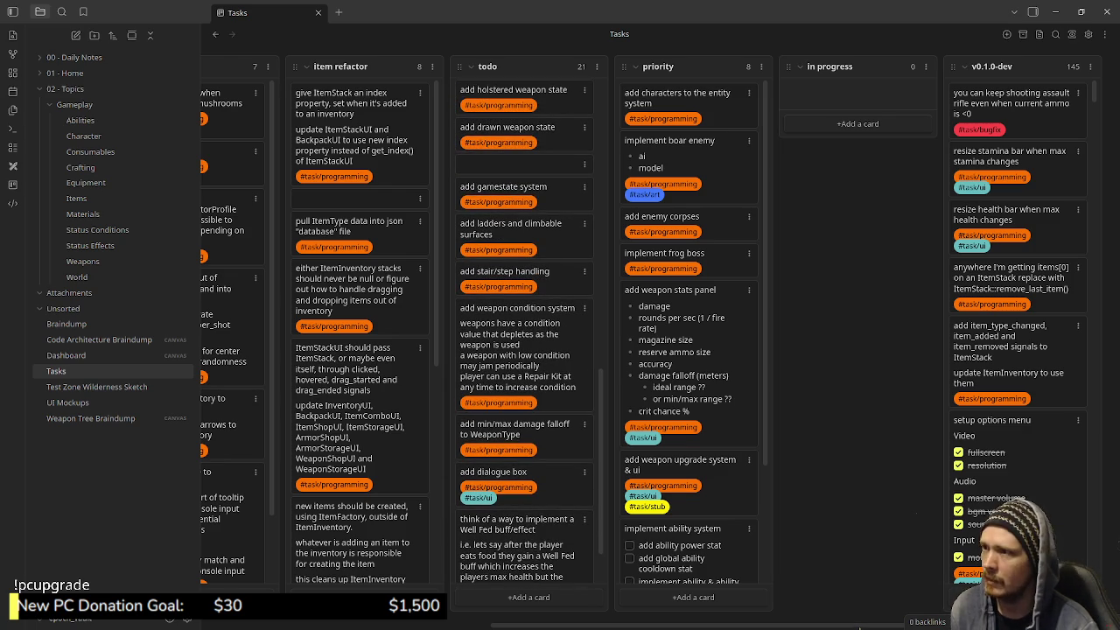
pyautogui.scroll(-3, 692, 333)
pyautogui.scroll(5, 526, 333)
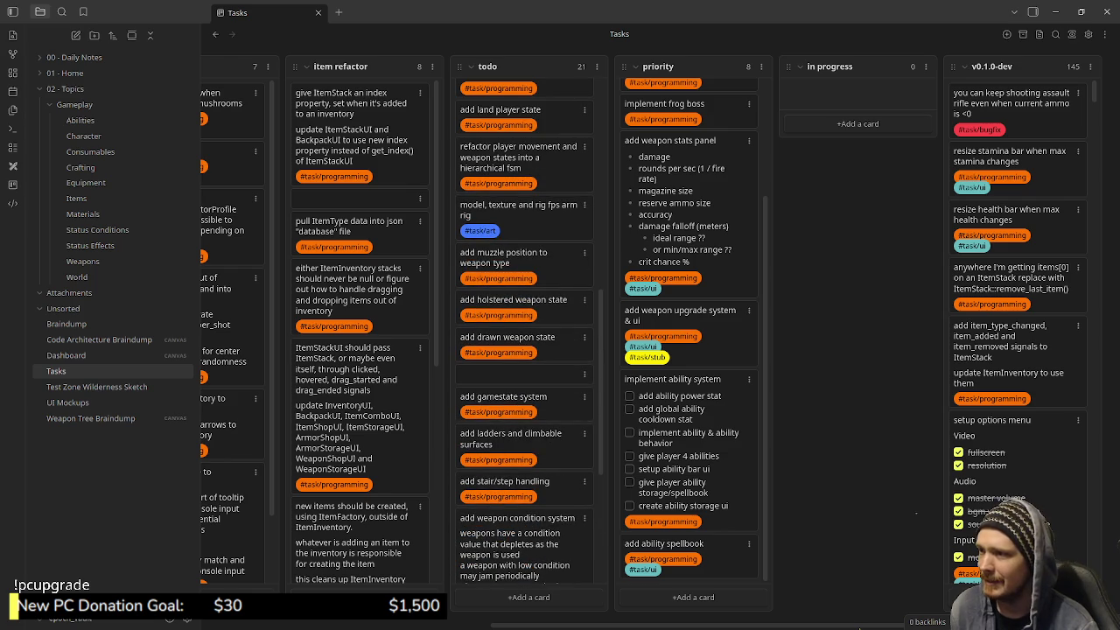
pyautogui.scroll(5, 525, 333)
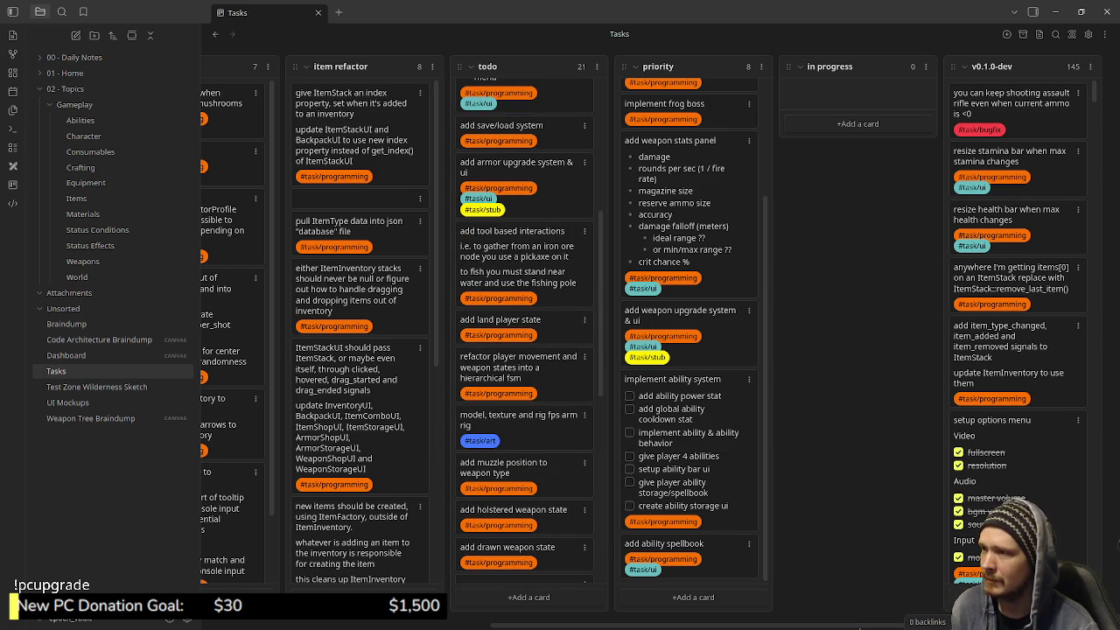
pyautogui.scroll(3, 525, 333)
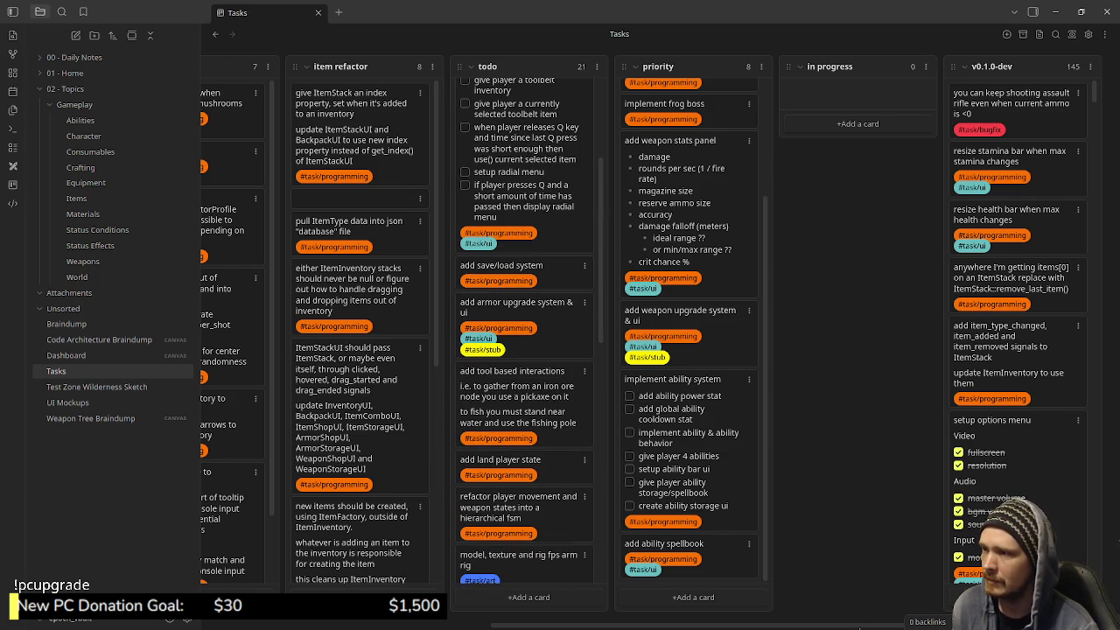
pyautogui.scroll(5, 525, 333)
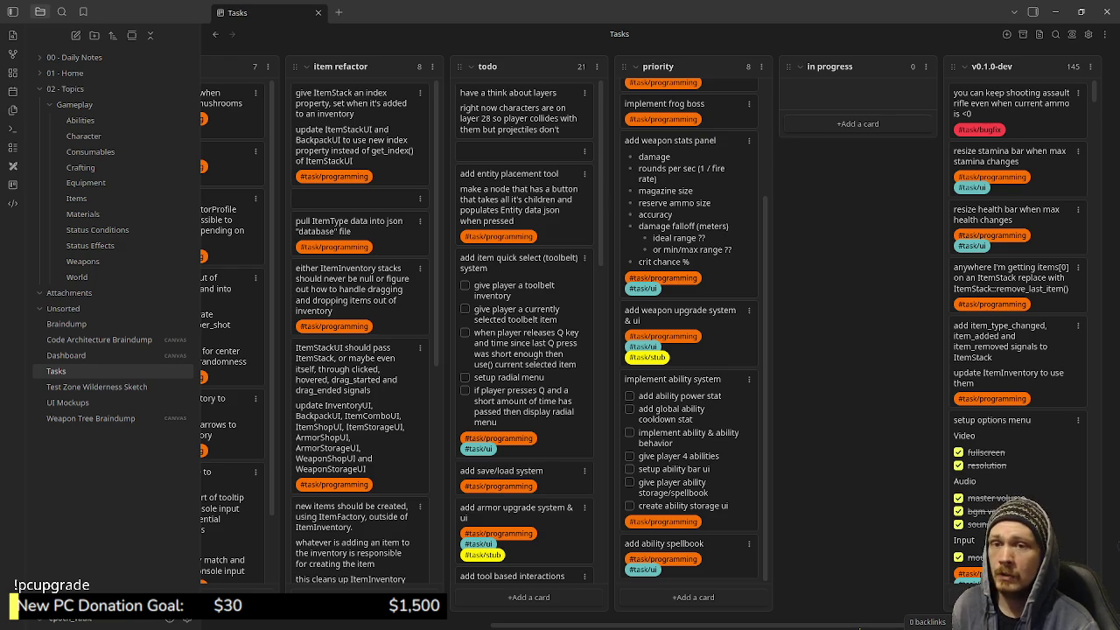
pyautogui.hotkey('alt', 'Tab')
pyautogui.click(521, 224)
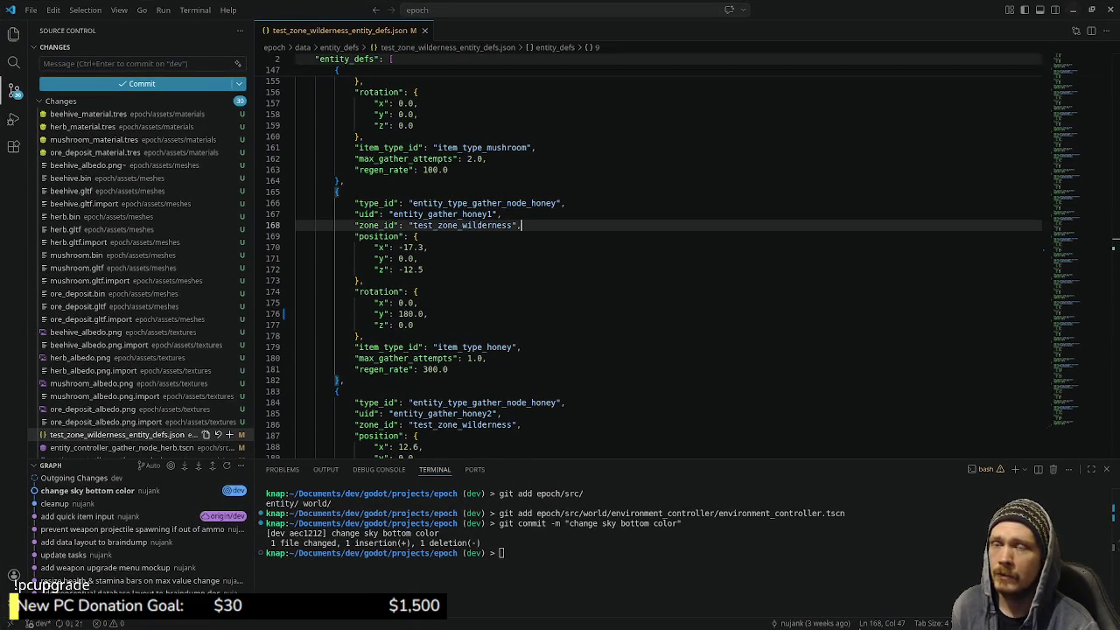
# Inspect the entity_gather_honey1 and entity_gather_mushroom3 entries without editing them
pyautogui.moveTo(399, 203); pyautogui.dragTo(336, 380)
pyautogui.click(398, 203)
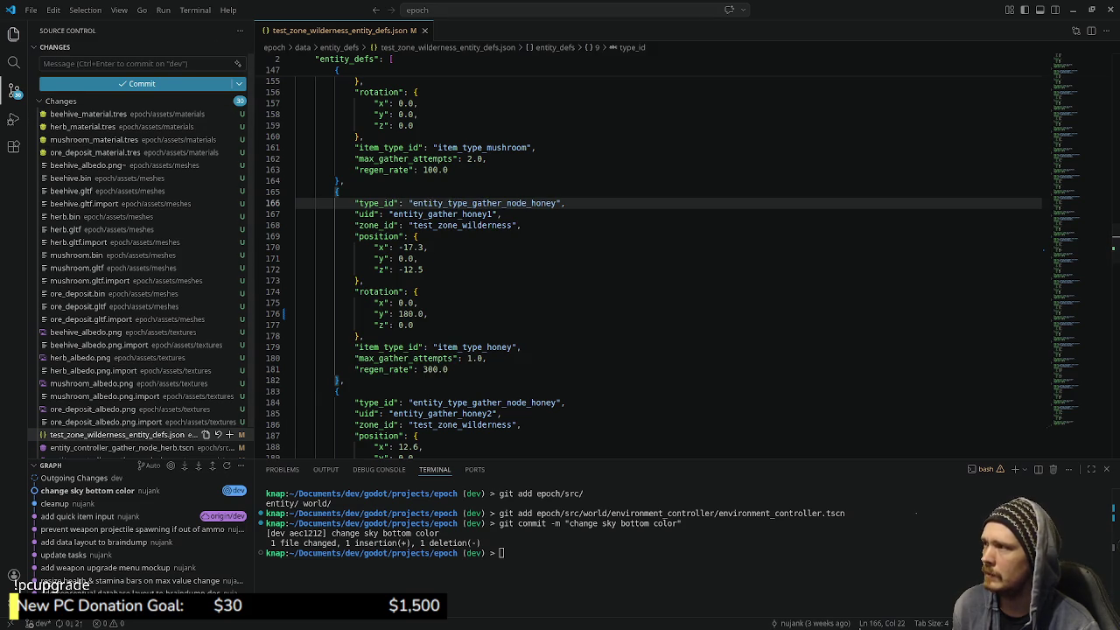
pyautogui.click(13, 33)
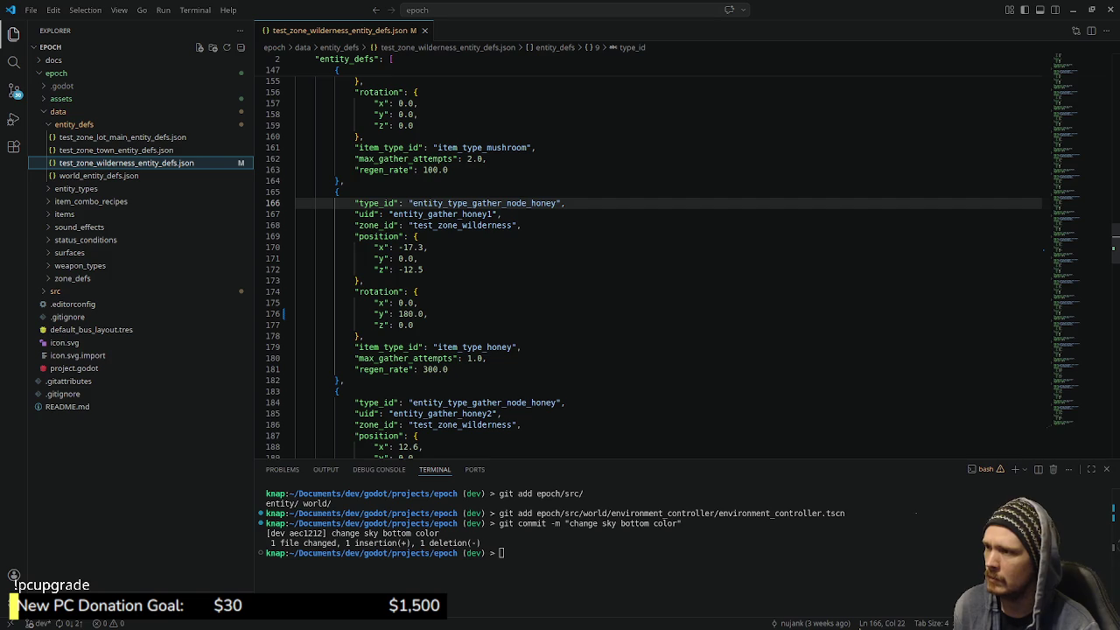
pyautogui.scroll(10, 647, 262)
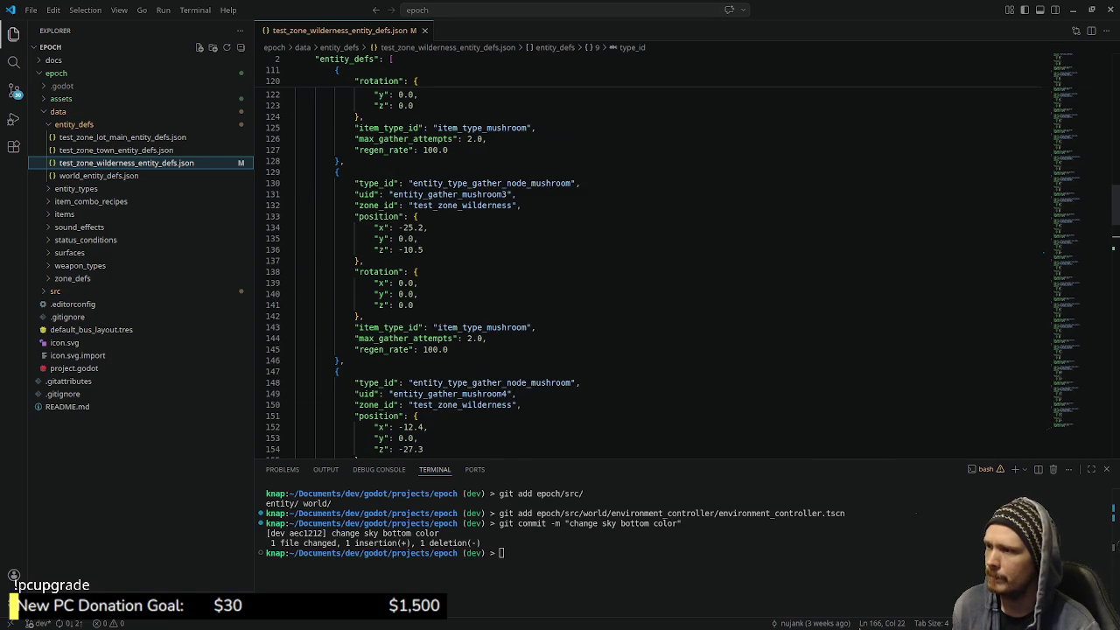
pyautogui.moveTo(295, 372); pyautogui.dragTo(296, 173)
pyautogui.click(418, 238)
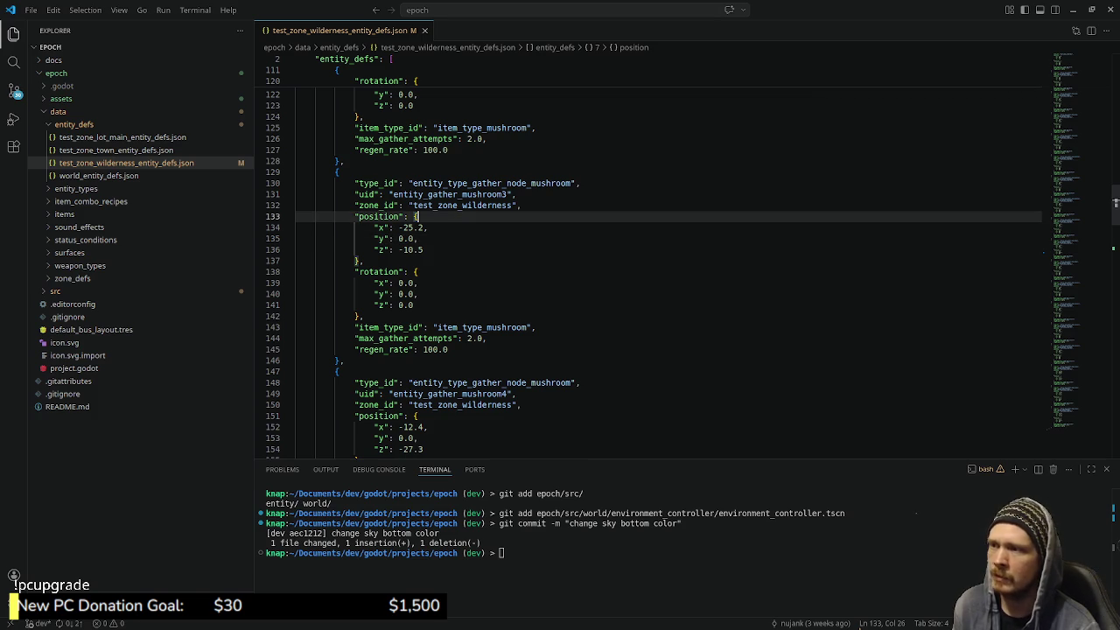
# Highlight entity_type_gather_node_mushroom occurrences, then switch back to the Godot editor
pyautogui.click(521, 205)
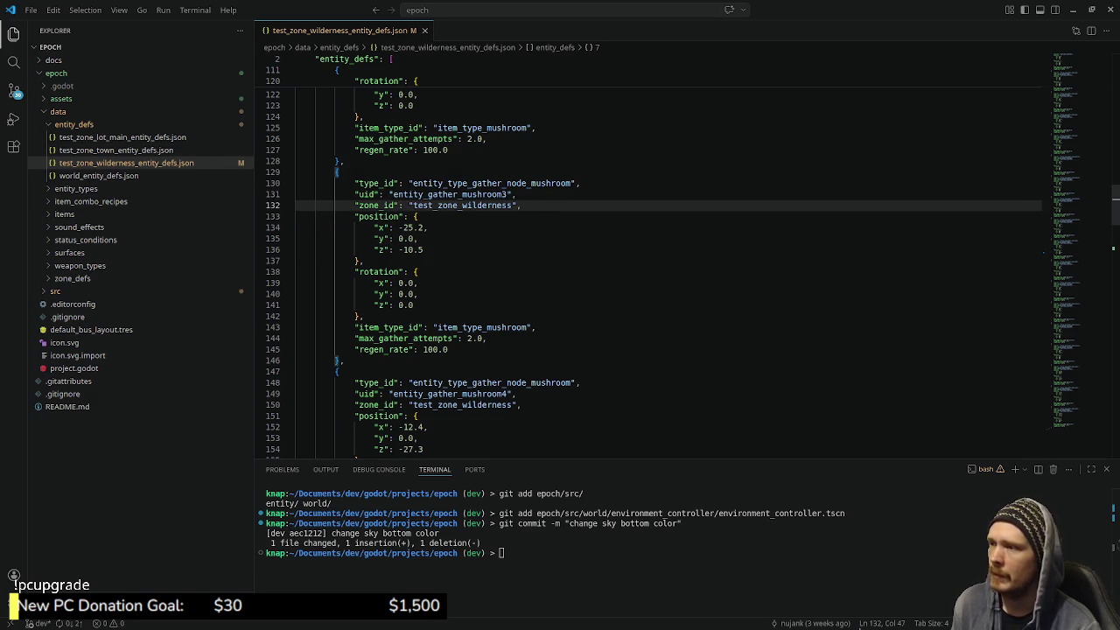
pyautogui.doubleClick(492, 183)
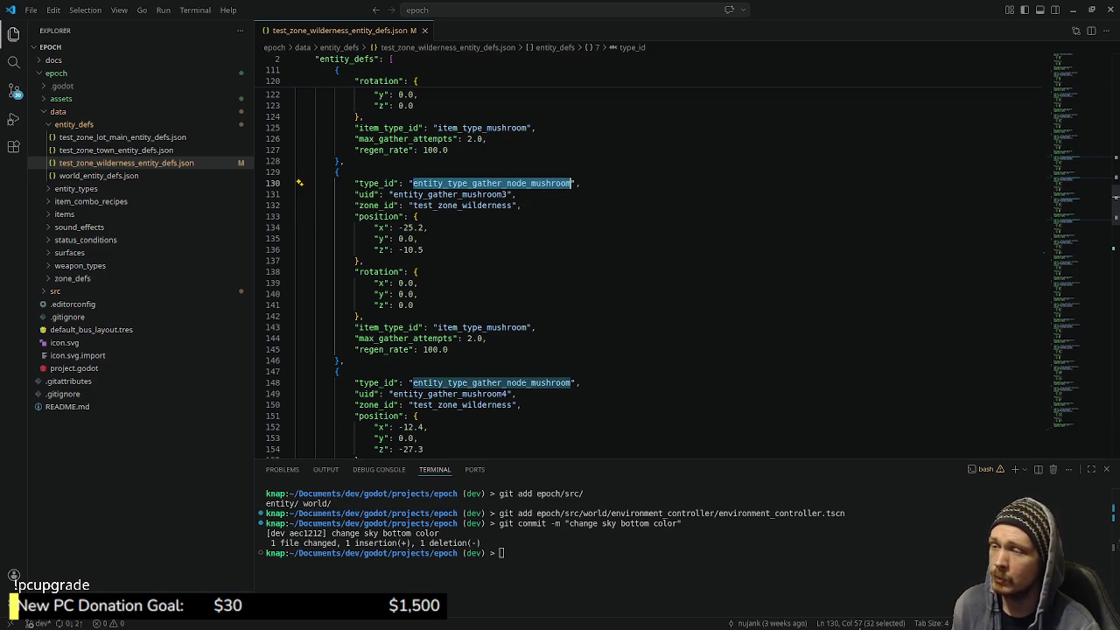
pyautogui.hotkey('alt', 'Tab')
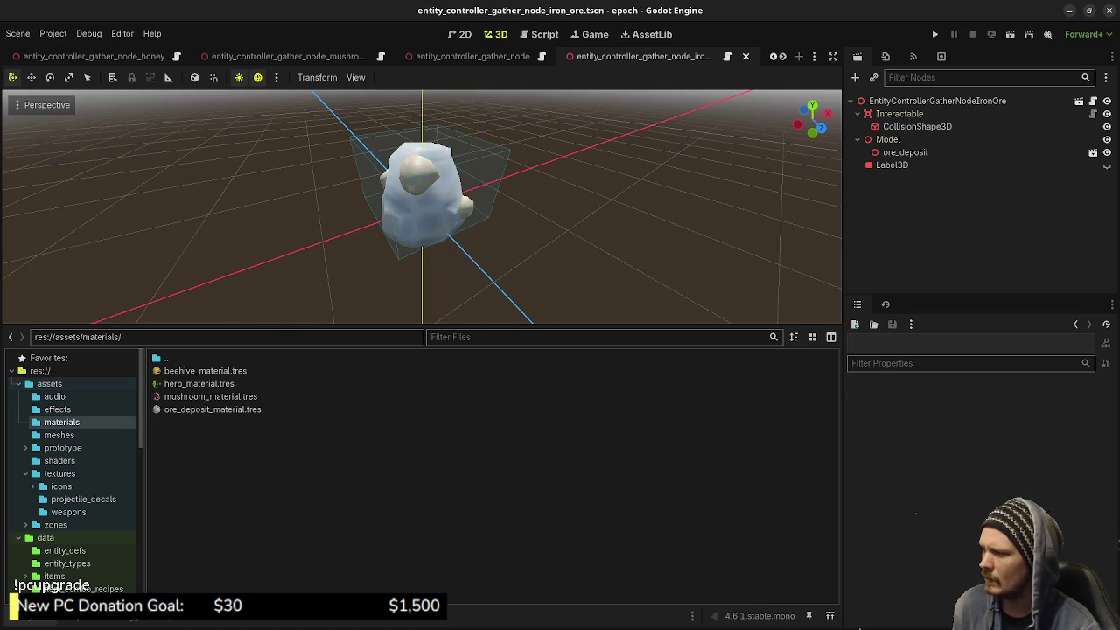
# Open the herb gather node scene via entity_type_gather_node_herb.tres in data/entity_types
pyautogui.scroll(-3, 70, 464)
pyautogui.click(67, 469)
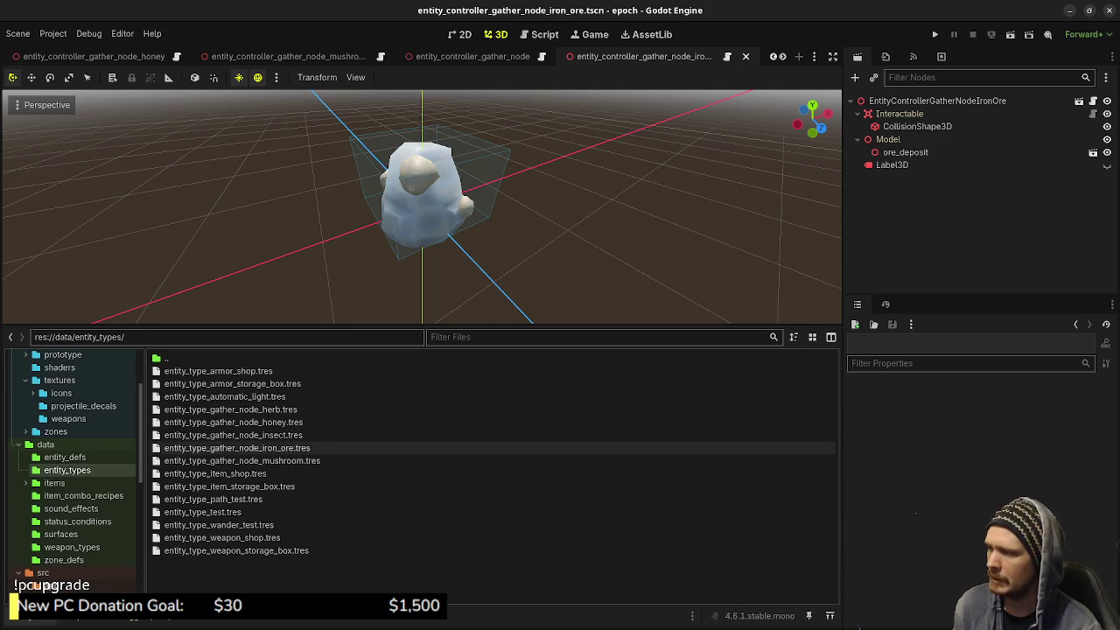
pyautogui.click(230, 410)
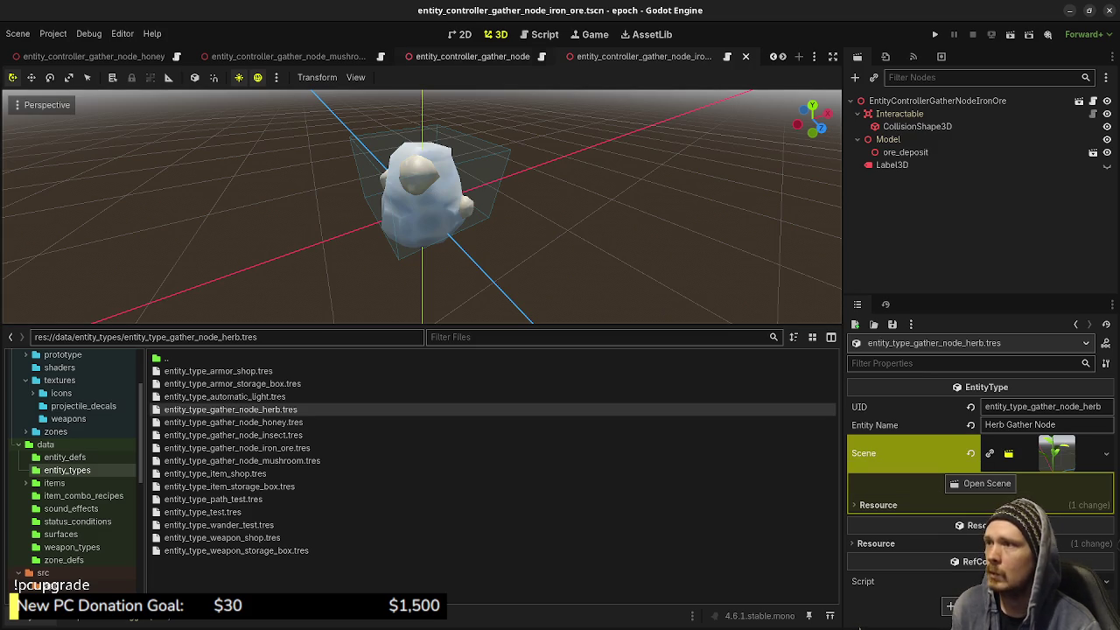
pyautogui.scroll(2, 184, 56)
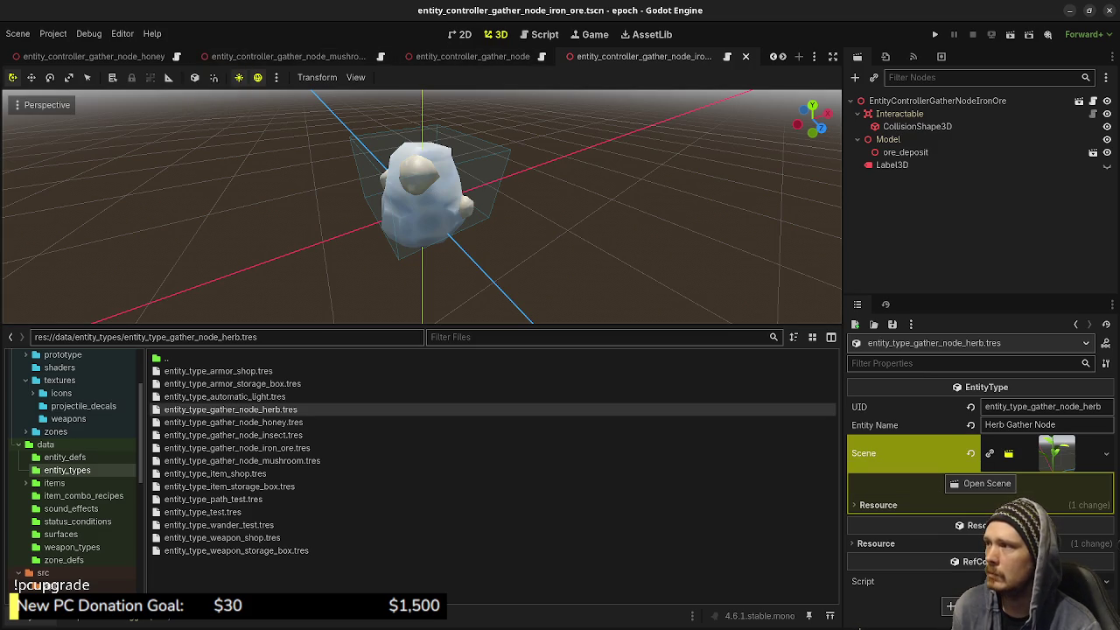
pyautogui.scroll(1, 183, 56)
pyautogui.click(183, 56)
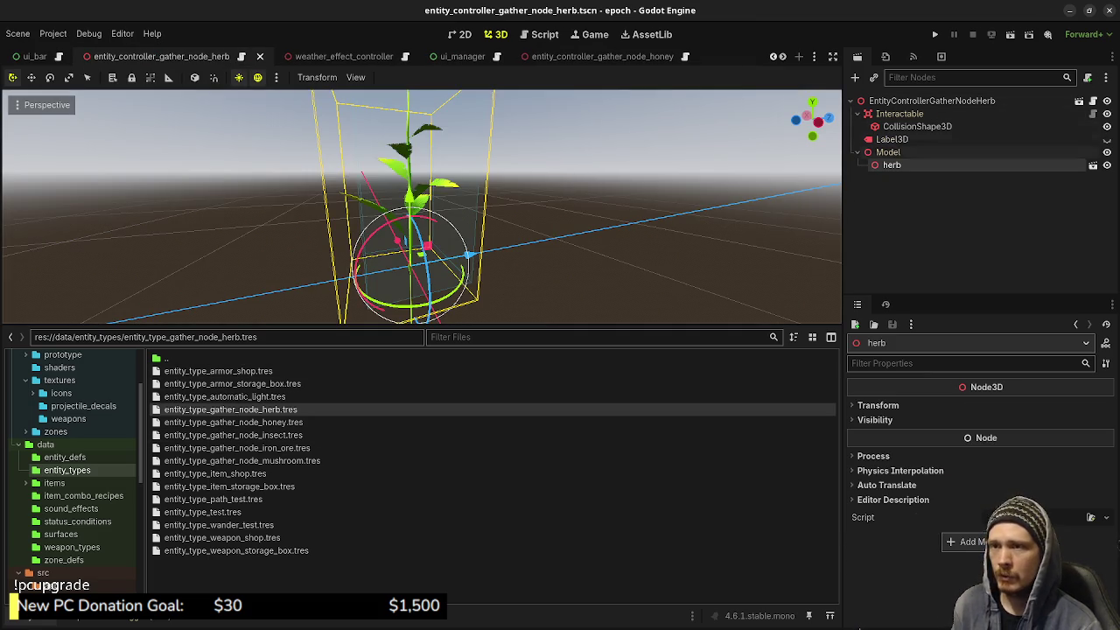
# Browse the src/entity/entities/entity_gather_node folder in the FileSystem dock
pyautogui.scroll(-5, 52, 461)
pyautogui.scroll(-3, 70, 464)
pyautogui.click(65, 471)
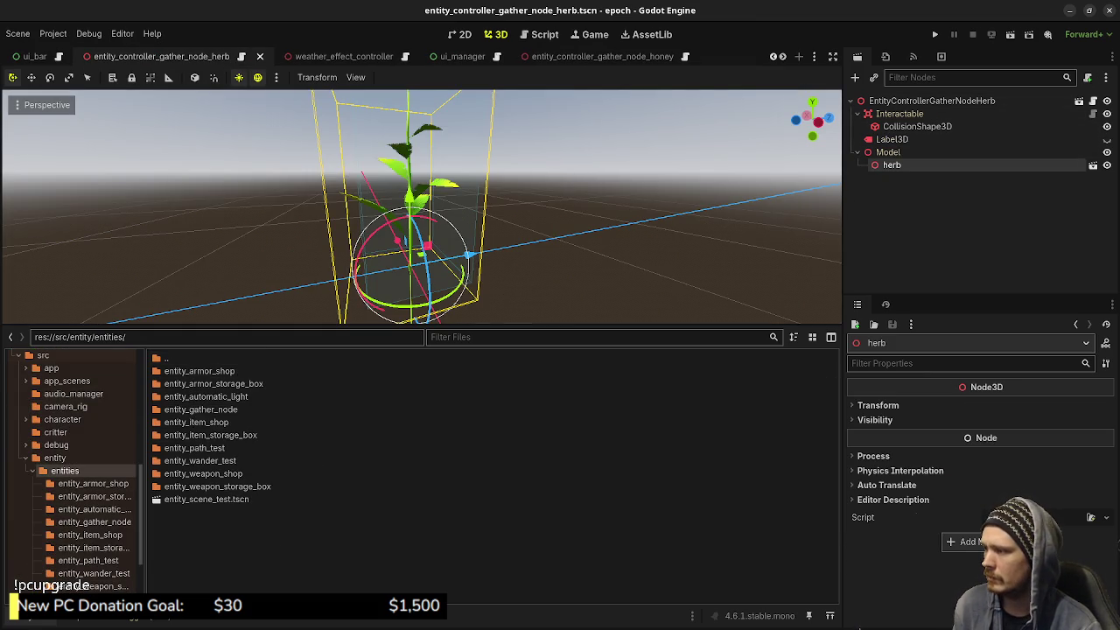
pyautogui.doubleClick(200, 409)
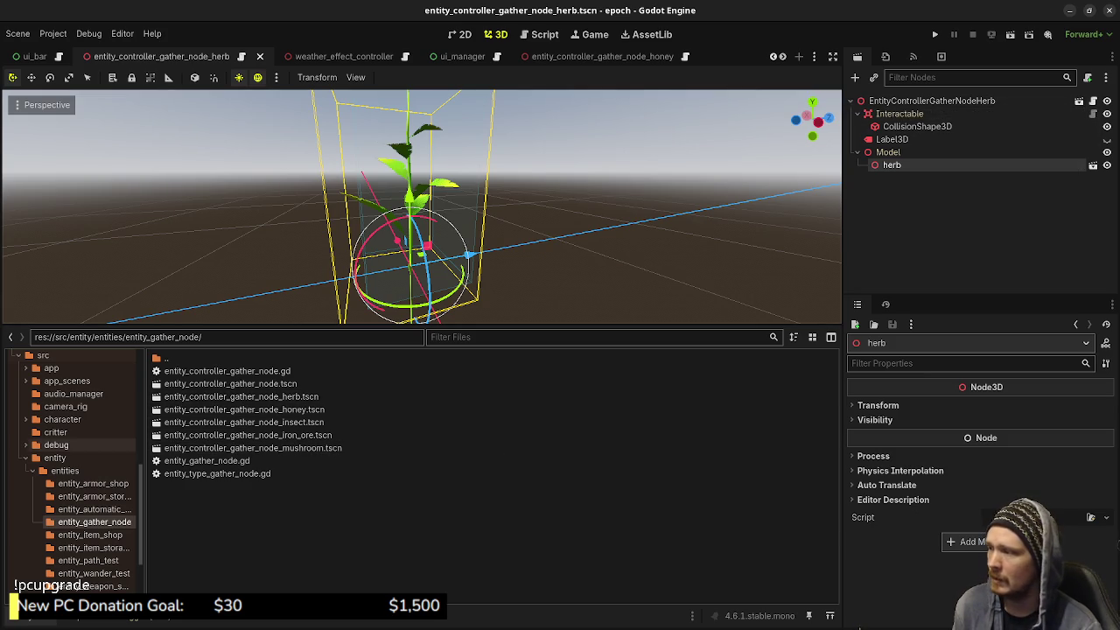
# Re-inspect entity_type_gather_node_herb.tres in data/entity_types, then return to VS Code
pyautogui.scroll(5, 78, 438)
pyautogui.click(67, 408)
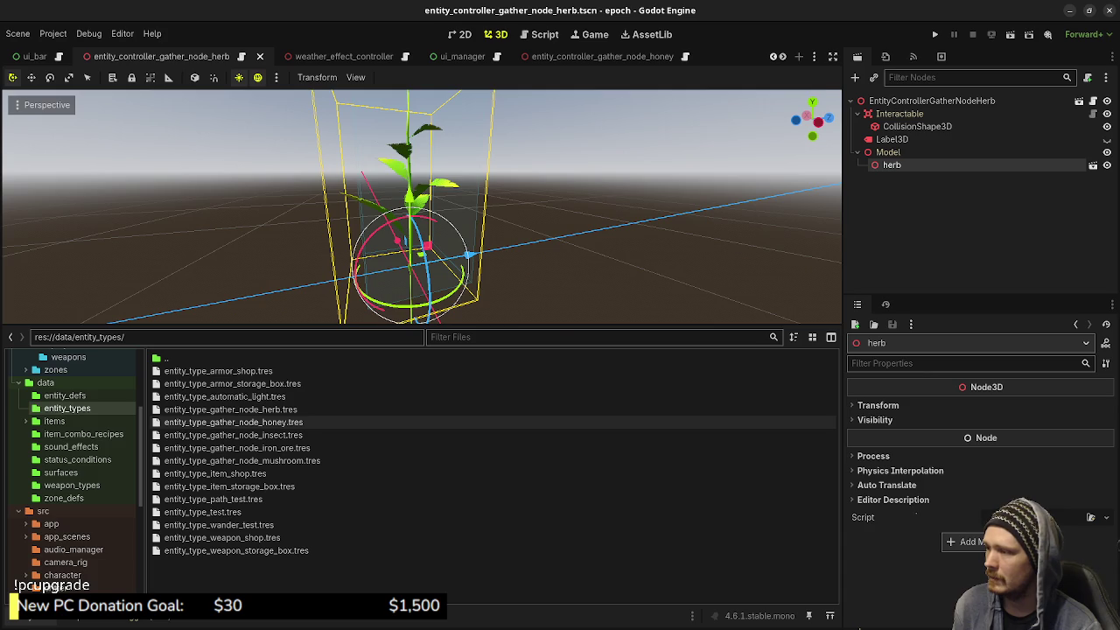
pyautogui.click(230, 409)
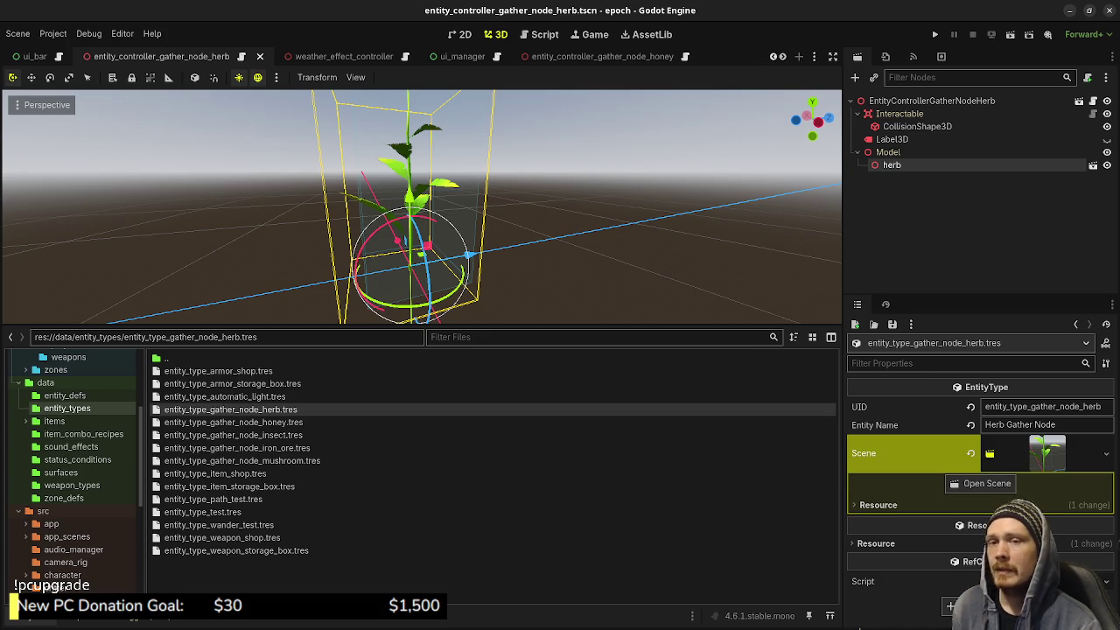
pyautogui.hotkey('alt', 'Tab')
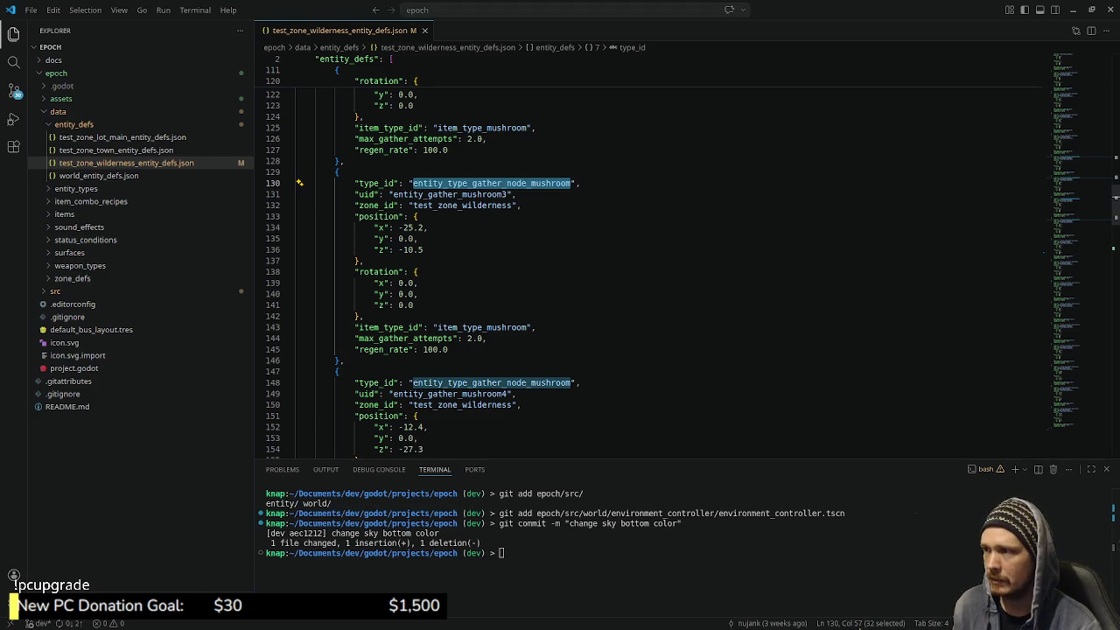
pyautogui.press('End')
pyautogui.hotkey('shift', 'Down')
pyautogui.hotkey('shift', 'Home')
pyautogui.hotkey('shift', 'Up')
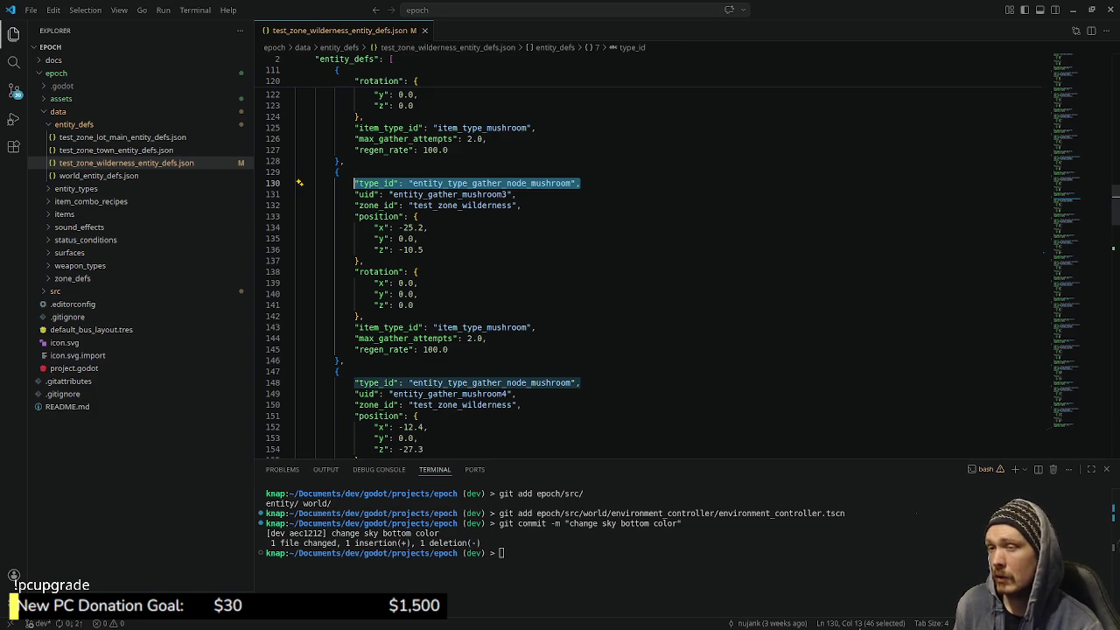
pyautogui.moveTo(364, 316); pyautogui.dragTo(355, 207)
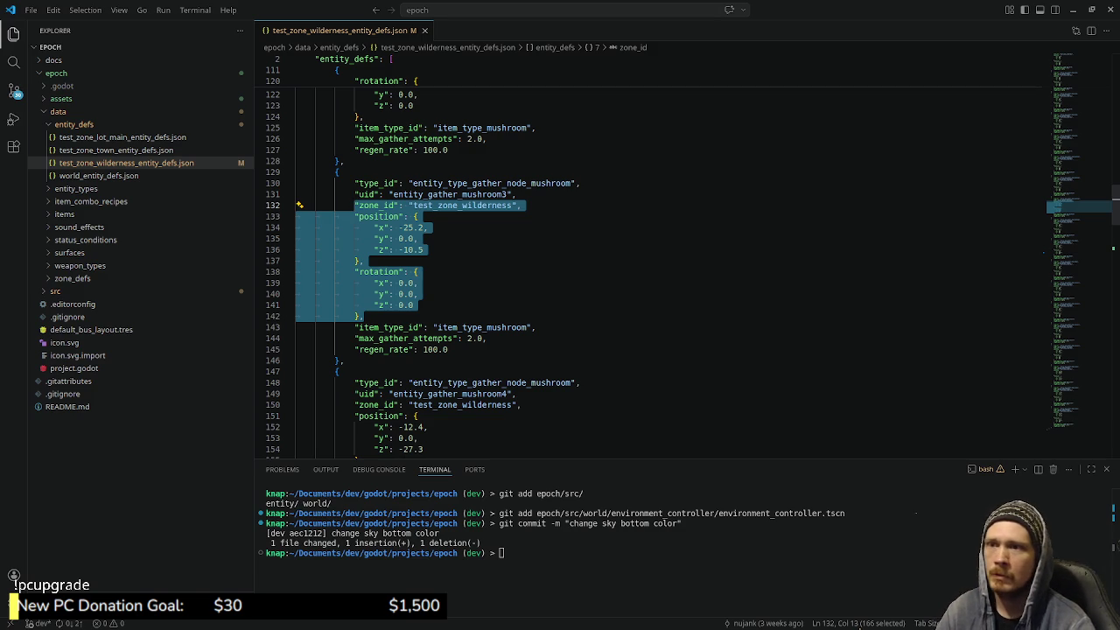
pyautogui.hotkey('alt', 'Tab')
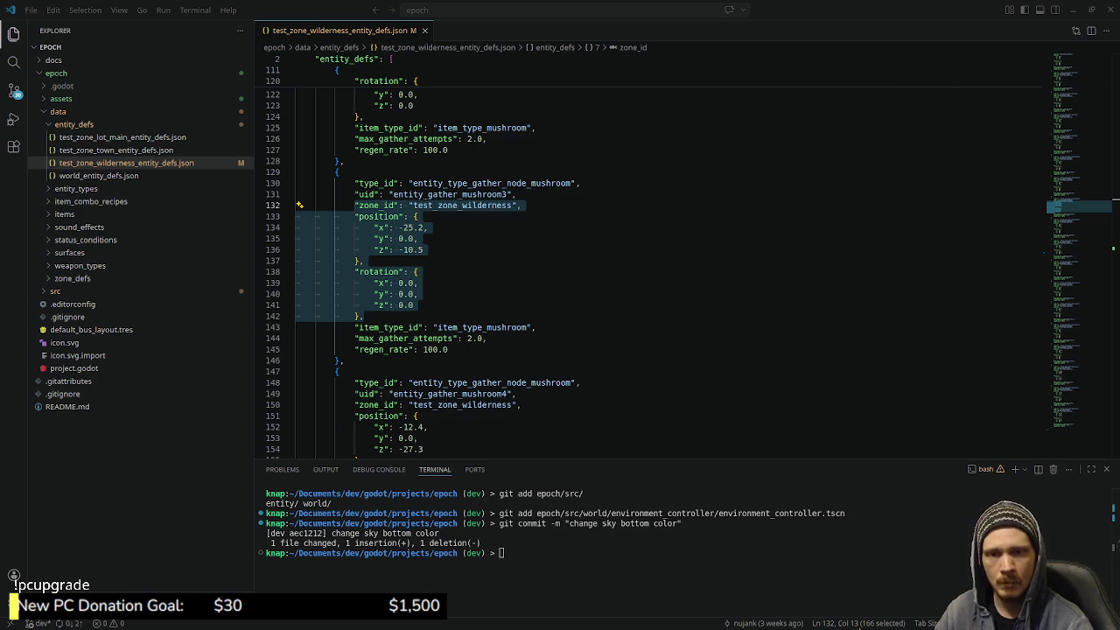
# Bring VS Code back and open the Source Control pending changes list
pyautogui.hotkey('alt', 'Tab')
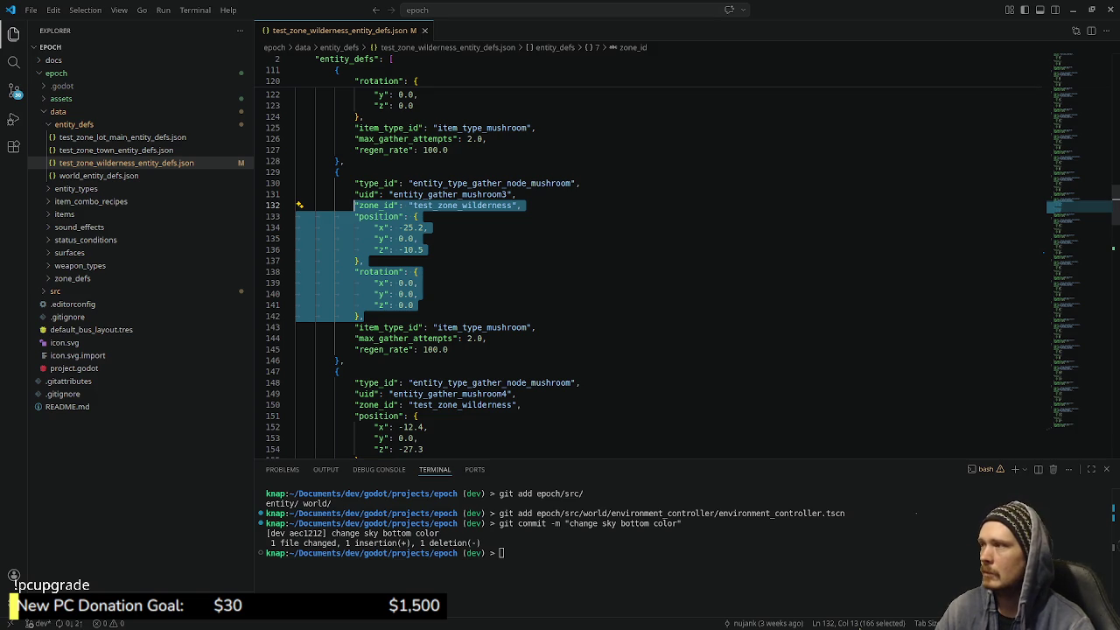
pyautogui.click(14, 91)
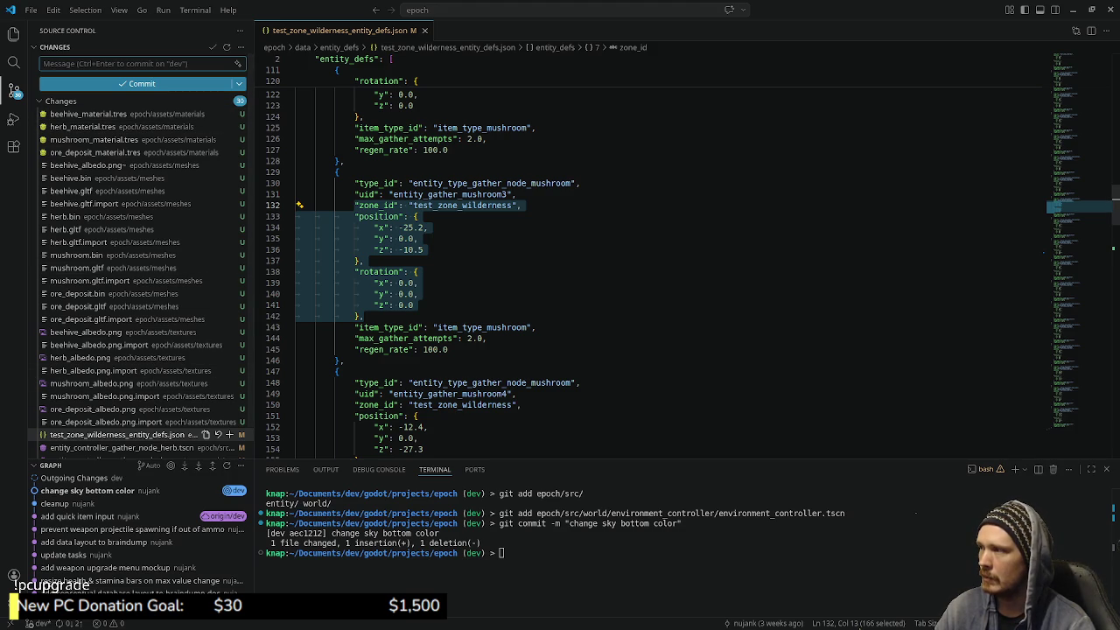
# Scroll through the pending Changes list, then switch to the Godot editor
pyautogui.scroll(-1, 167, 338)
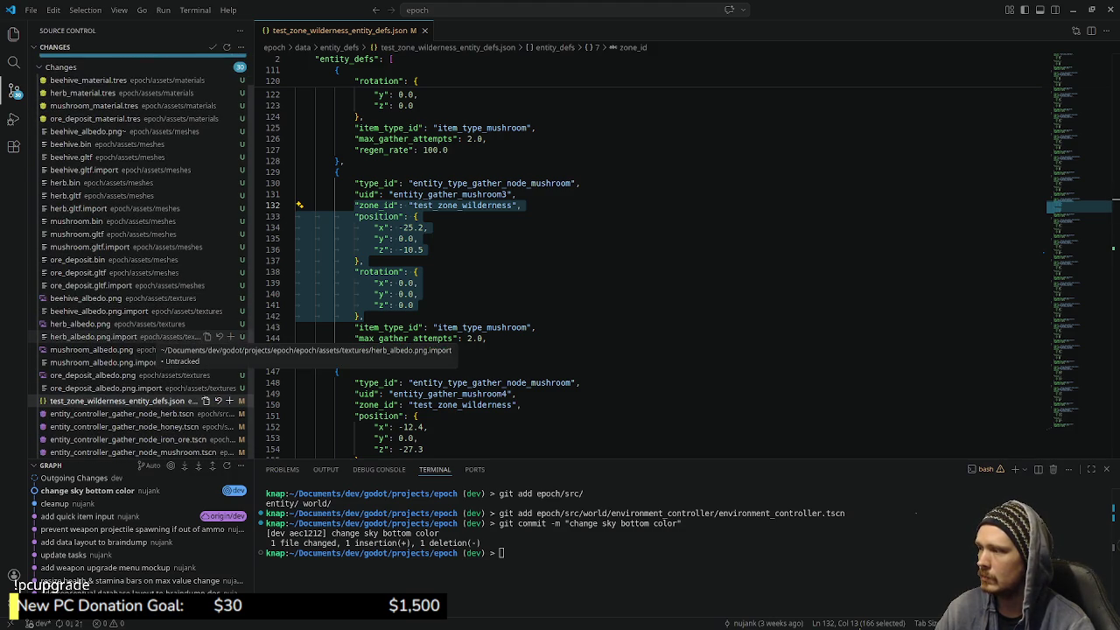
pyautogui.hotkey('alt', 'Tab')
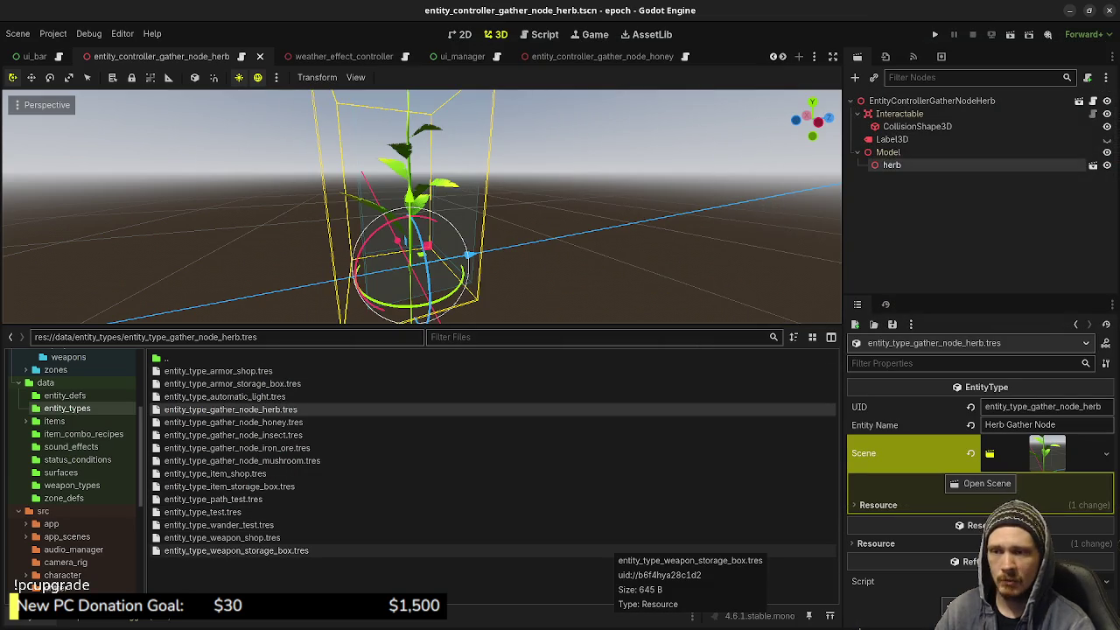
# Test-run a new game, sprint through the tunnel into town, stop it, and switch to Obsidian
pyautogui.press('F5')
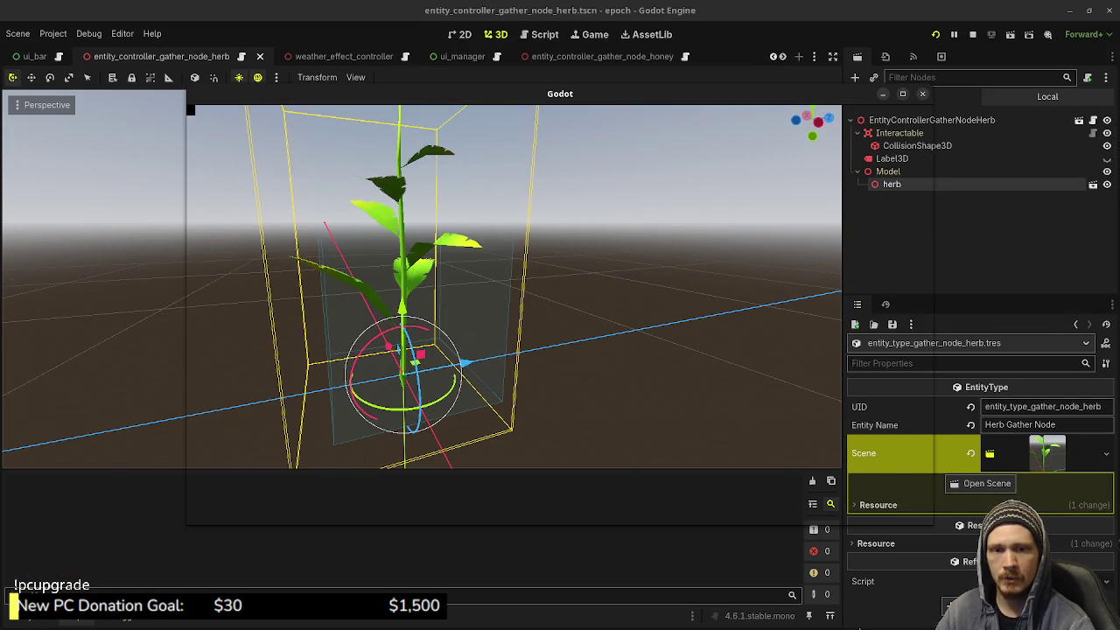
pyautogui.press('Return')
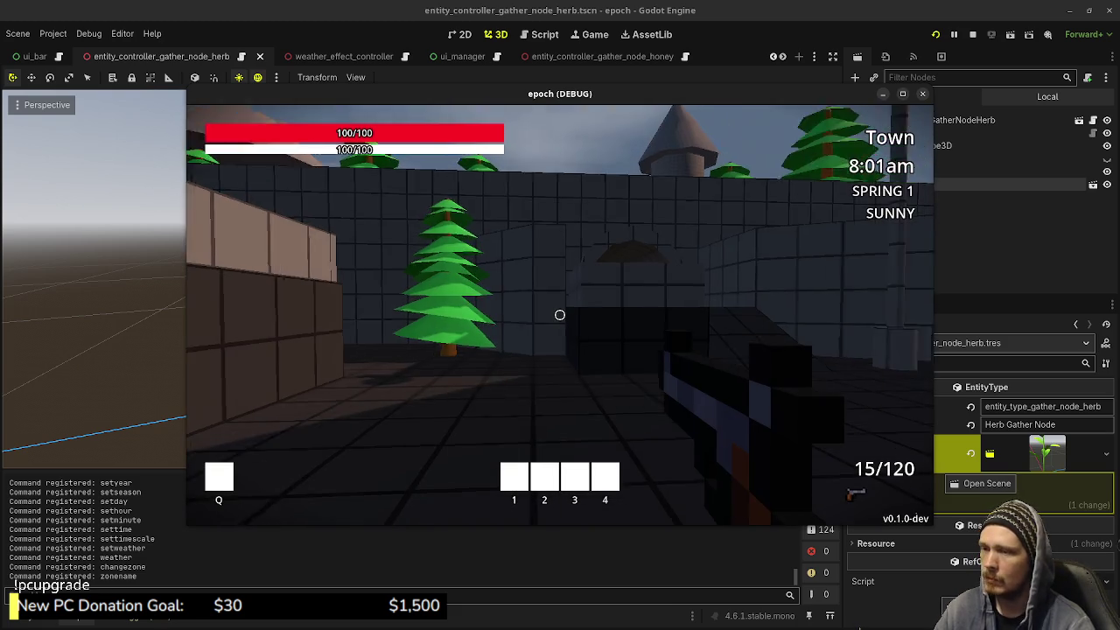
pyautogui.hotkey('shift', 'w')
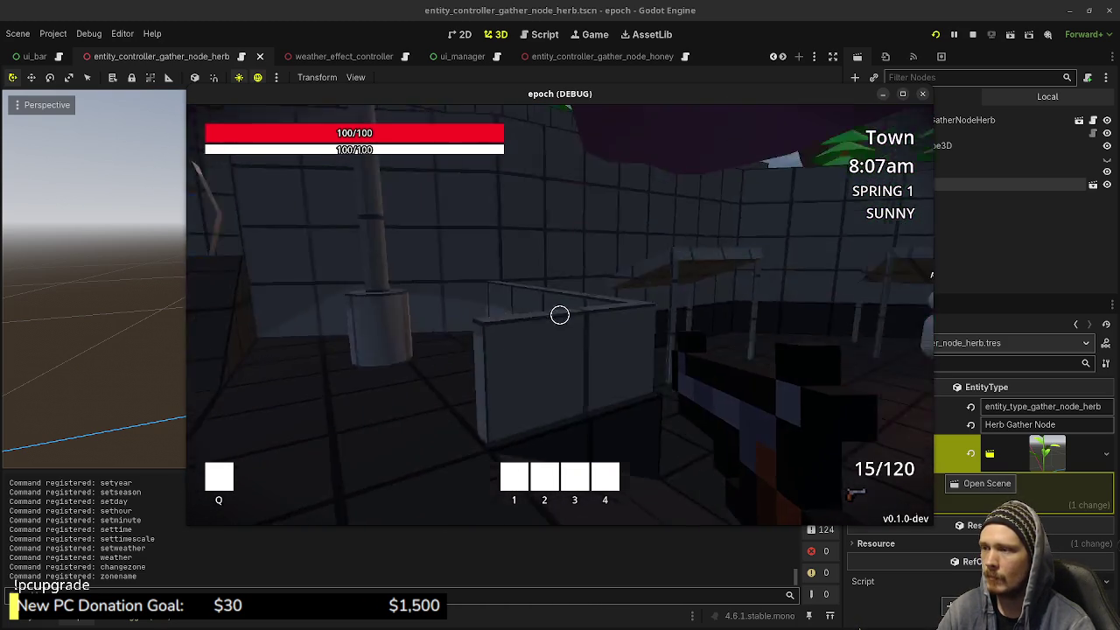
pyautogui.hotkey('shift', 'w')
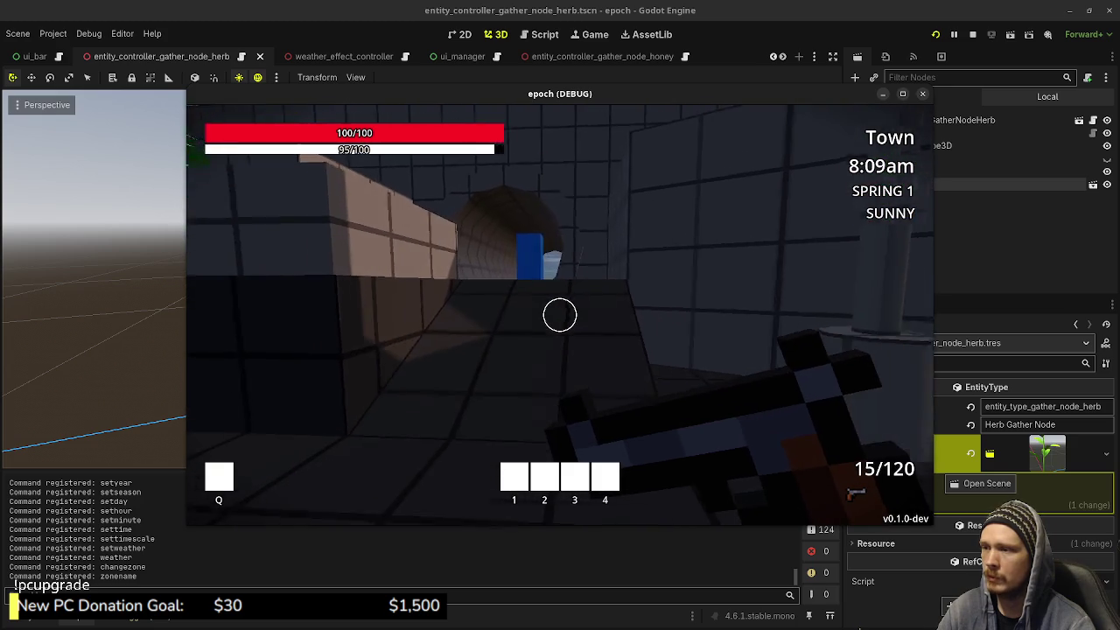
pyautogui.press('w')
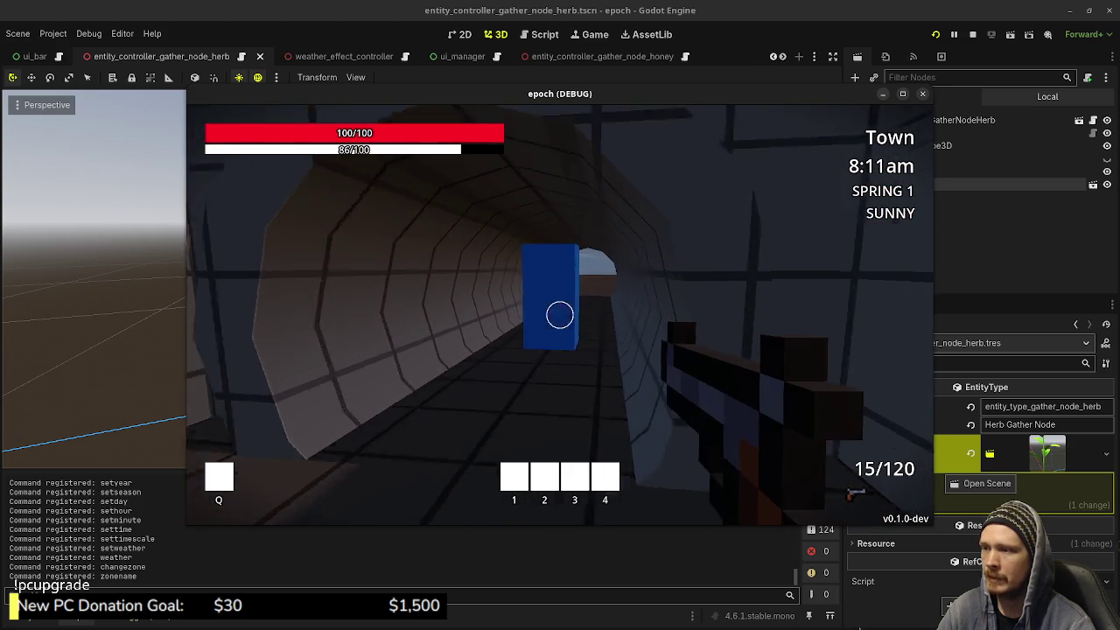
pyautogui.press('e')
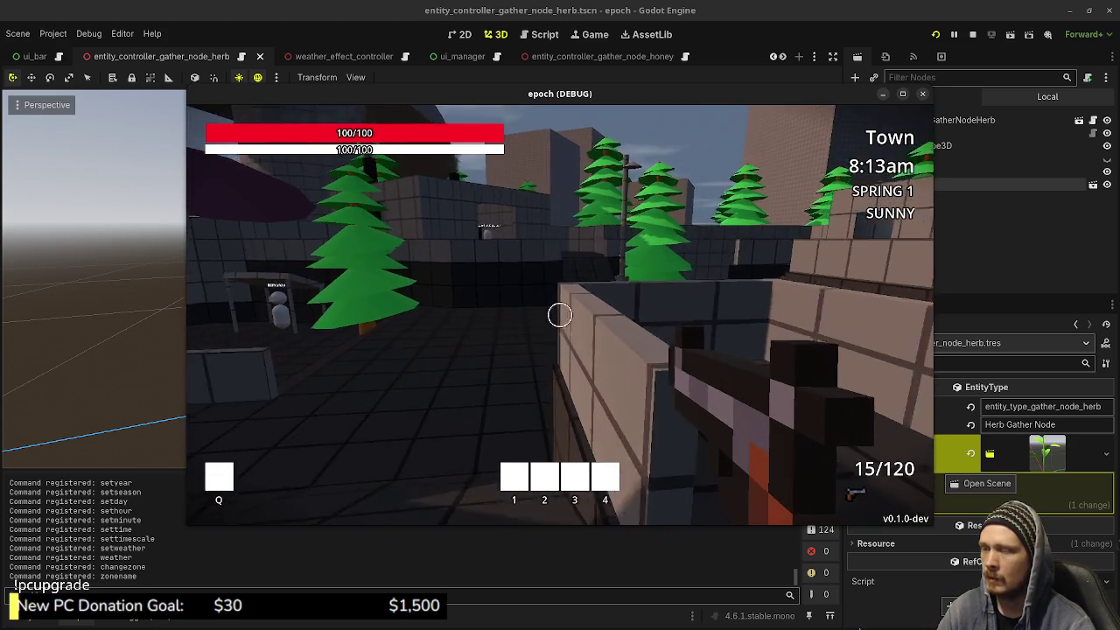
pyautogui.press('w')
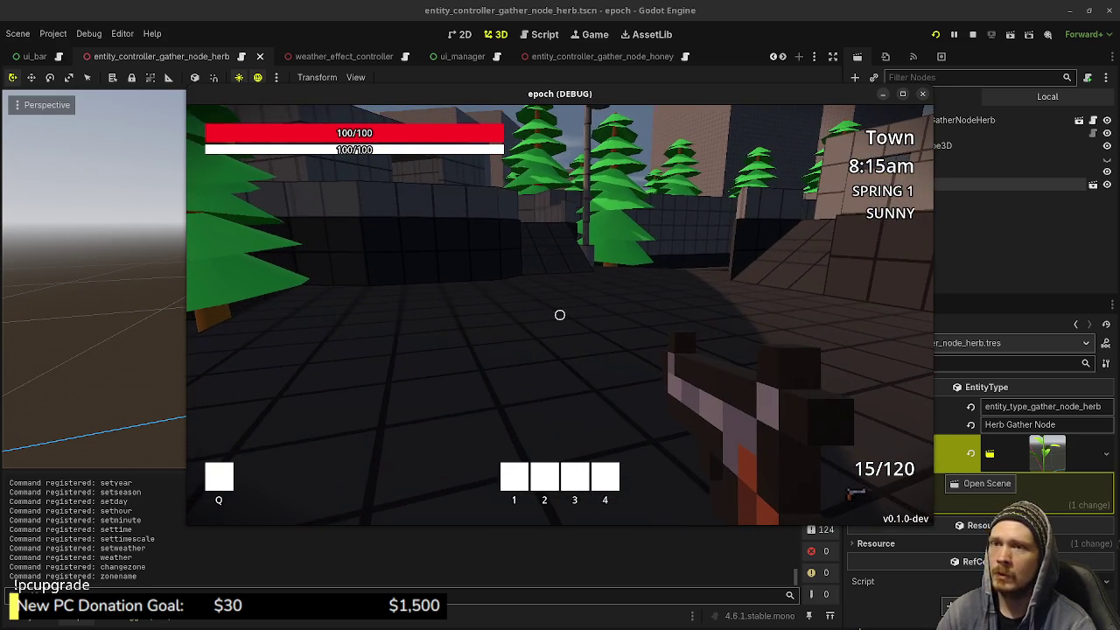
pyautogui.press('F8')
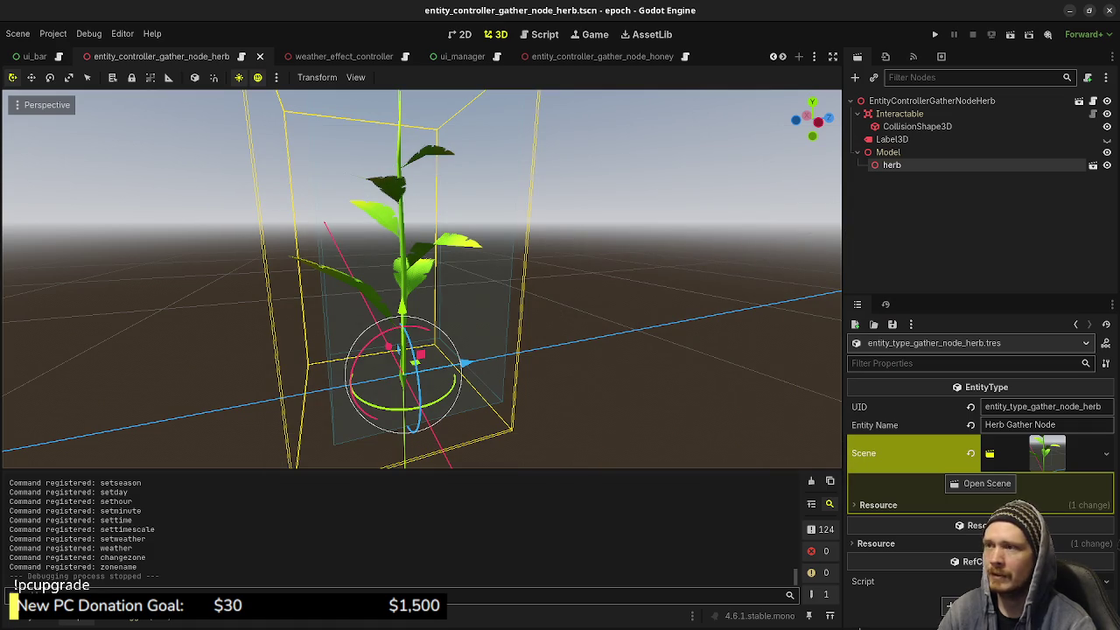
pyautogui.hotkey('alt', 'Tab')
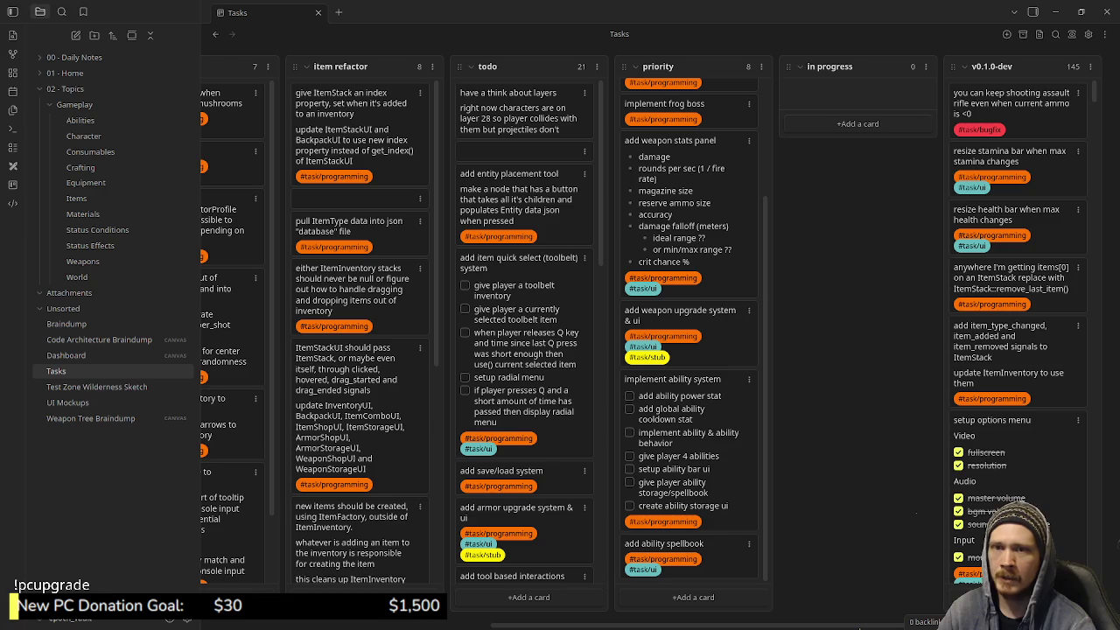
# Look over the Tasks board's priority column, then minimize Obsidian to bring up the entity definitions JSON
pyautogui.scroll(2, 687, 333)
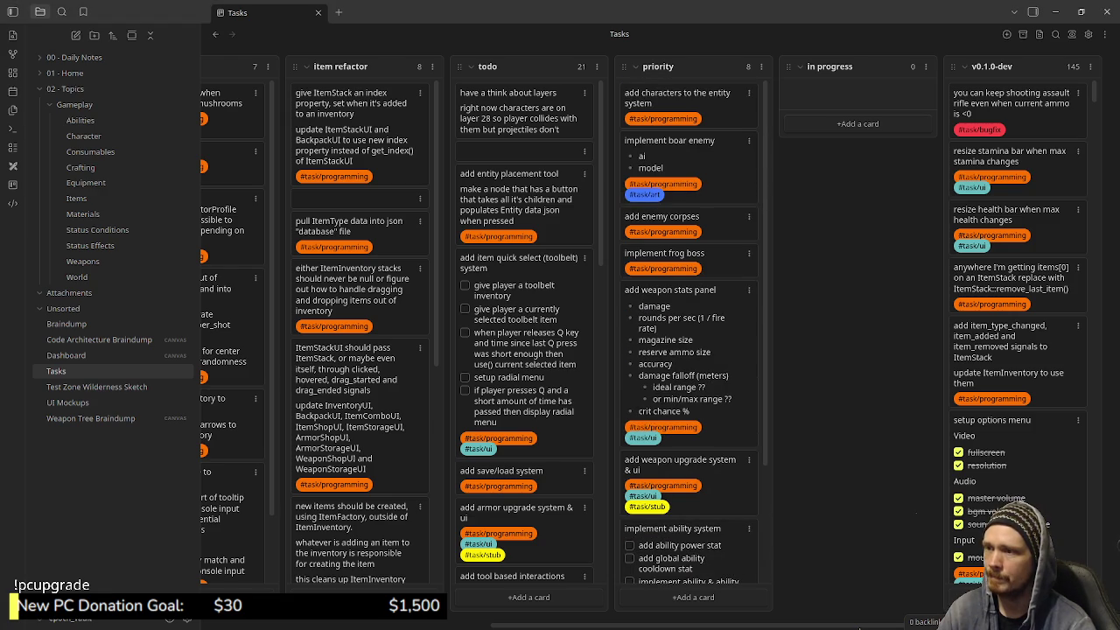
pyautogui.scroll(-3, 691, 332)
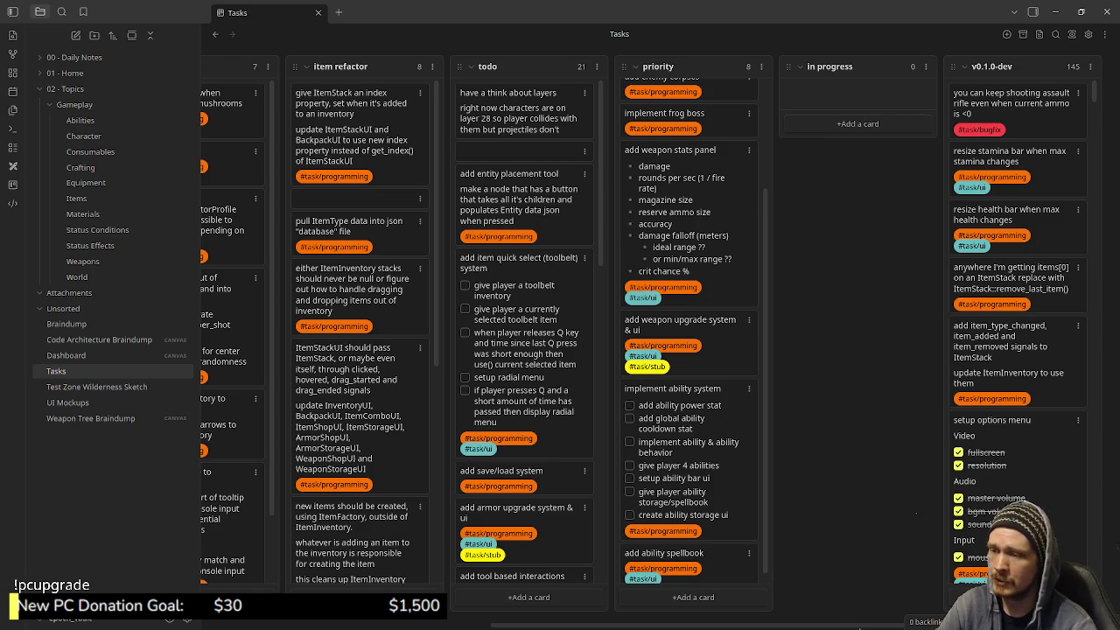
pyautogui.scroll(3, 690, 333)
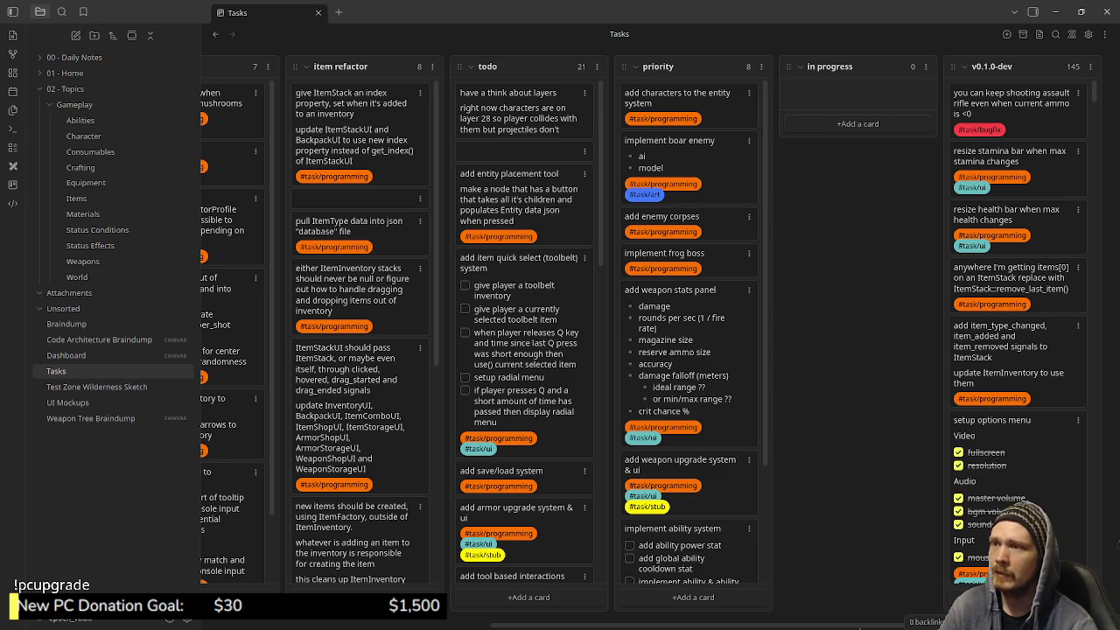
pyautogui.scroll(-3, 690, 350)
pyautogui.scroll(3, 689, 350)
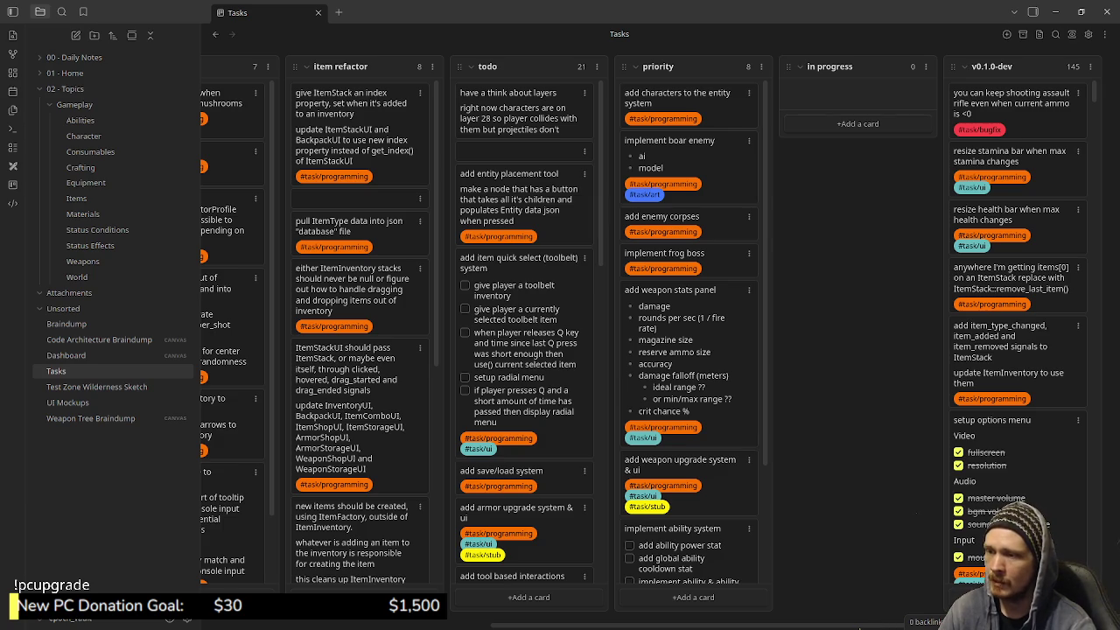
pyautogui.scroll(-3, 687, 332)
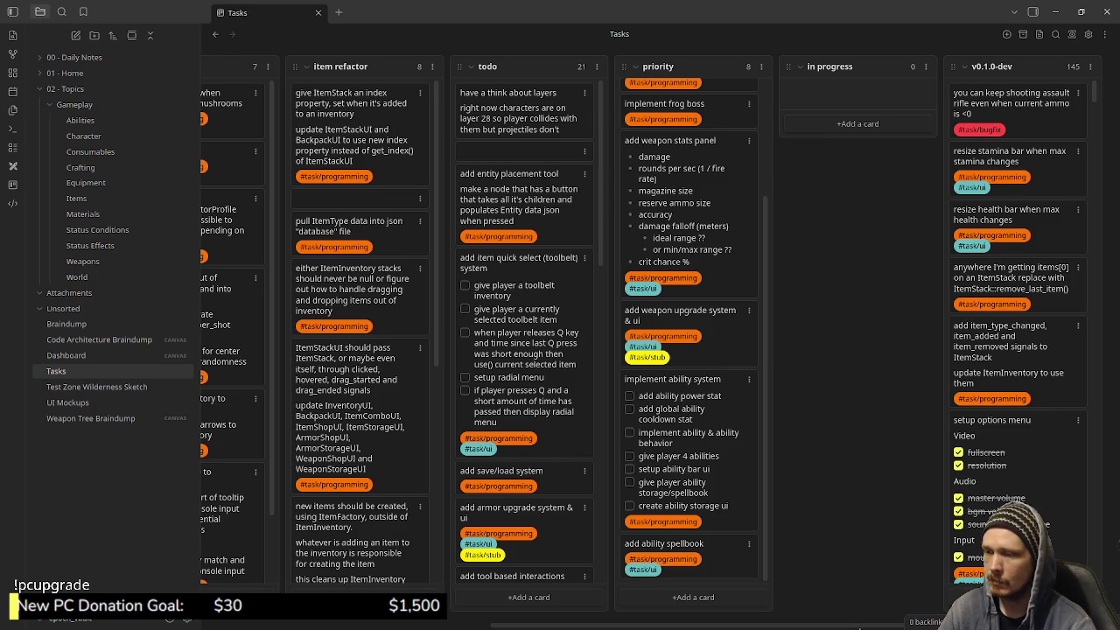
pyautogui.scroll(3, 692, 333)
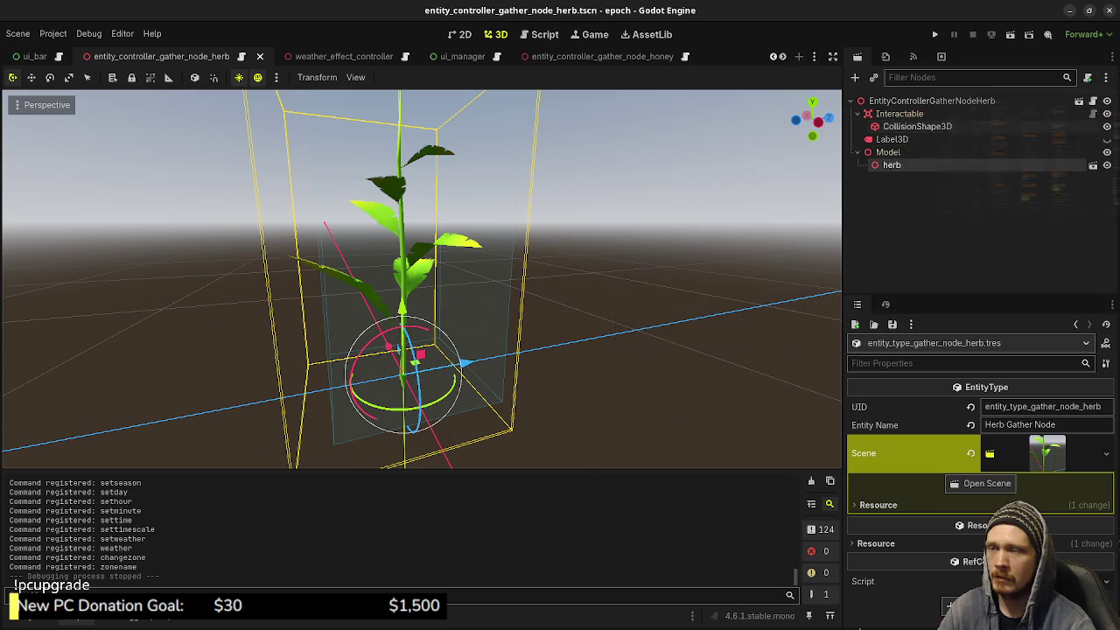
pyautogui.click(1056, 11)
pyautogui.hotkey('alt', 'Tab')
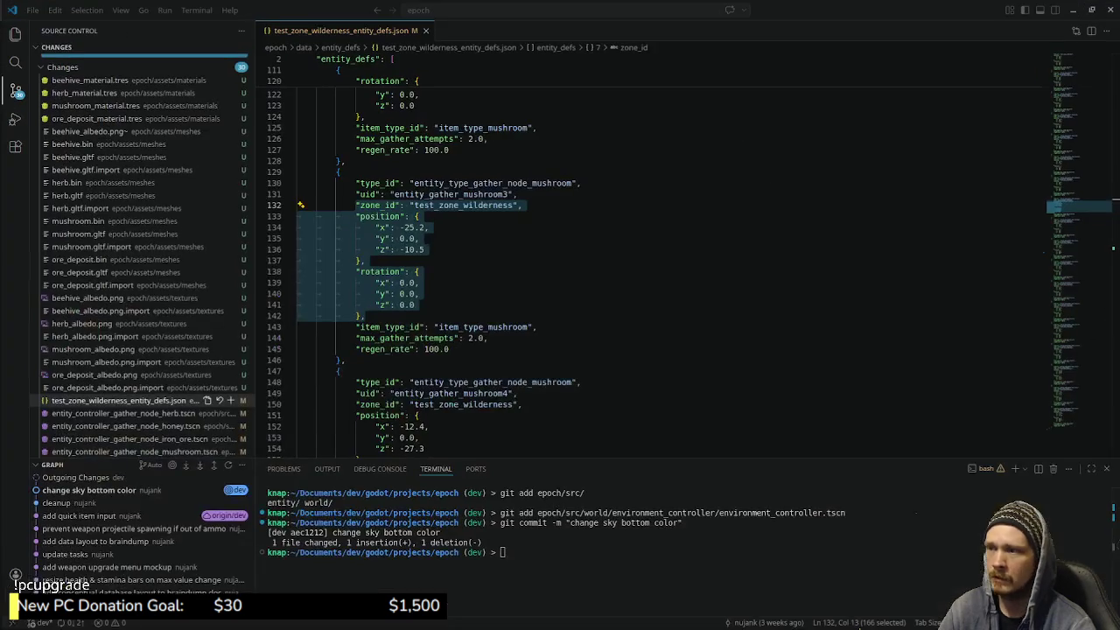
# Clear the selection in test_zone_wilderness_entity_defs.json and switch back to the Godot editor
pyautogui.click(363, 261)
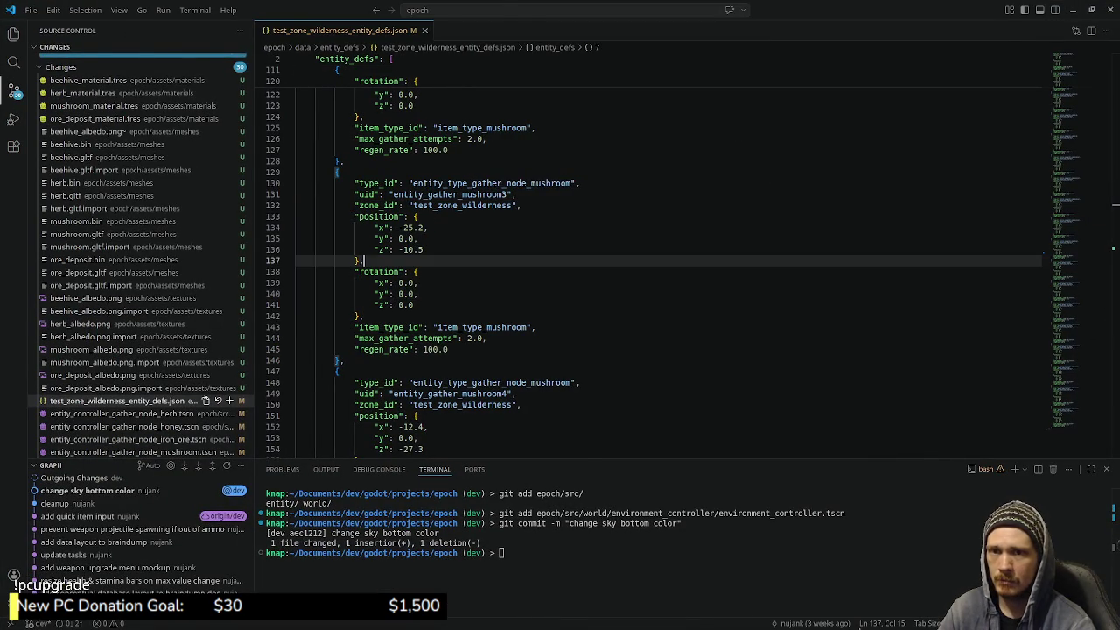
pyautogui.hotkey('alt', 'Tab')
pyautogui.hotkey('alt', 'Tab')
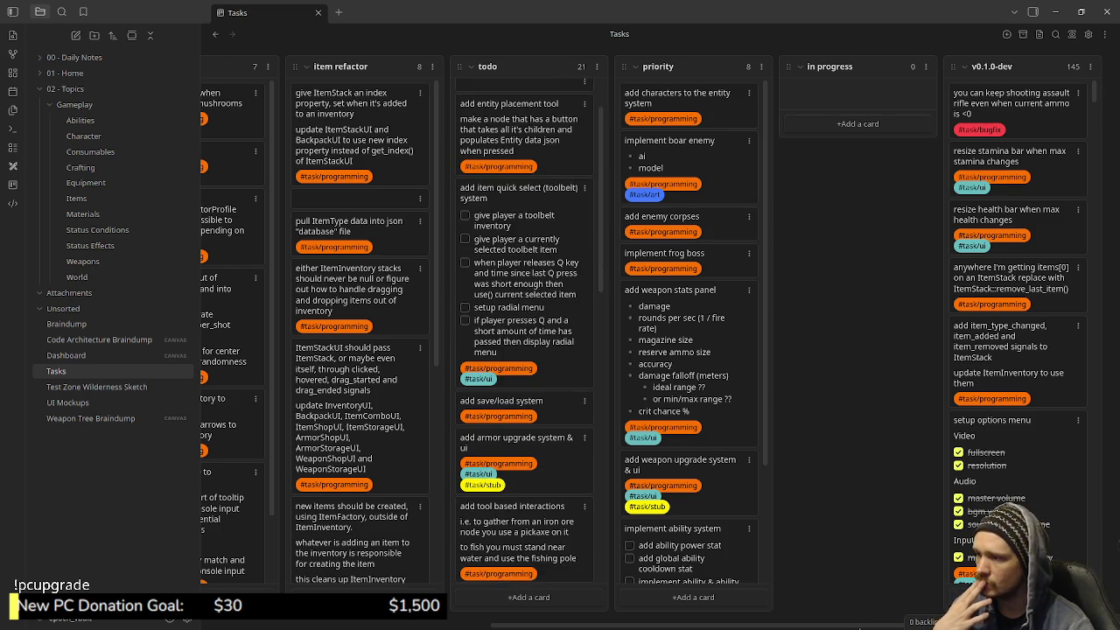
# Look through the Tasks board's todo cards, then minimize Obsidian to return to Godot
pyautogui.scroll(-3, 525, 329)
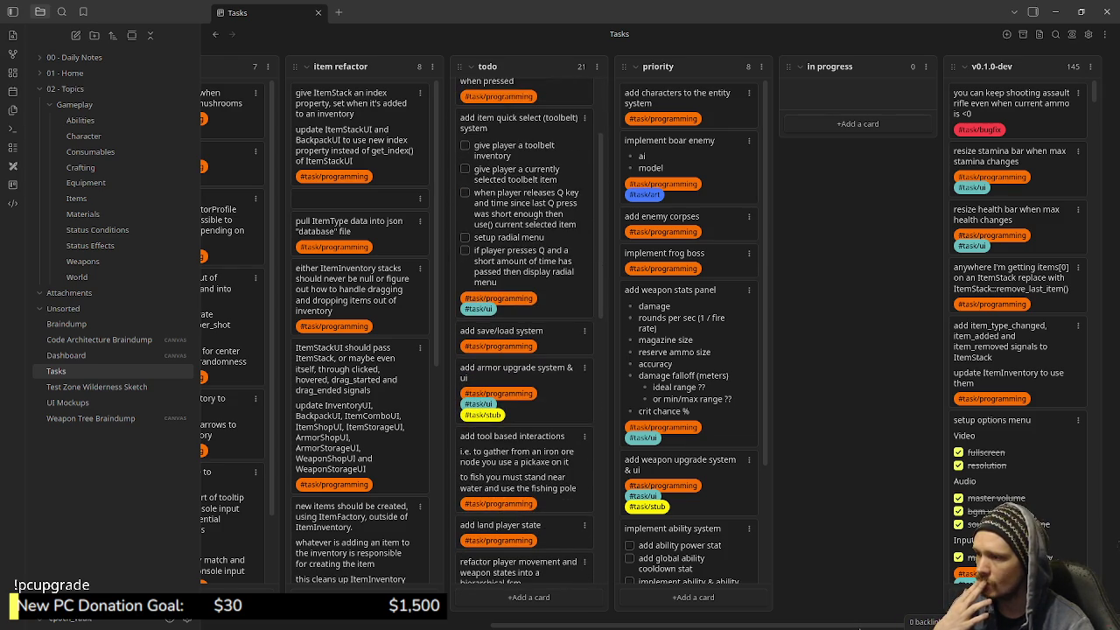
pyautogui.scroll(-3, 525, 329)
pyautogui.scroll(-2, 525, 333)
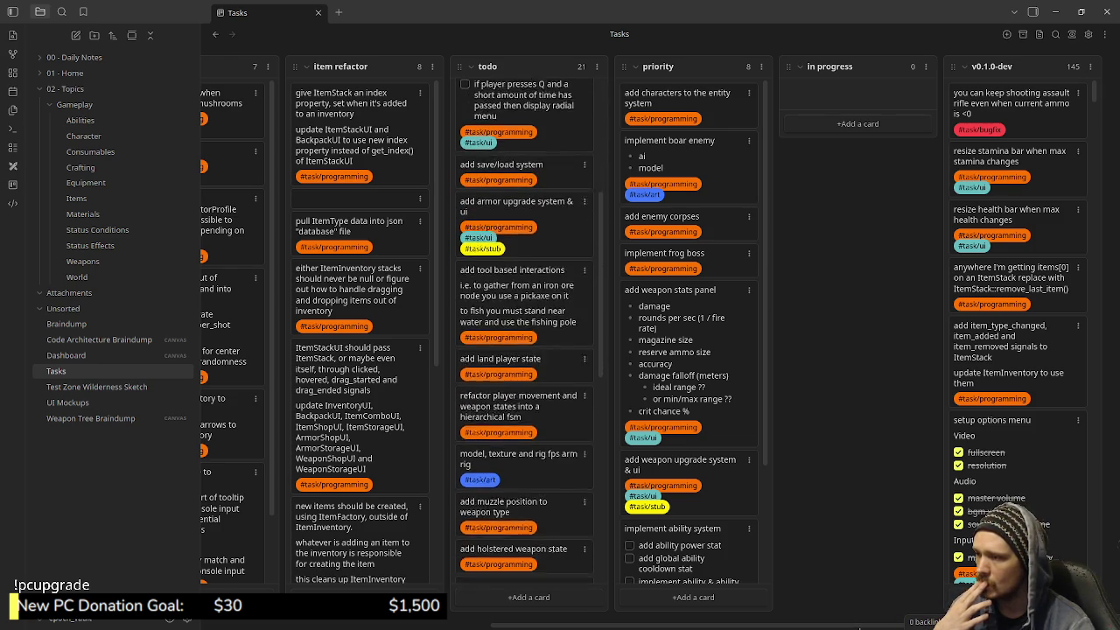
pyautogui.scroll(-2, 525, 332)
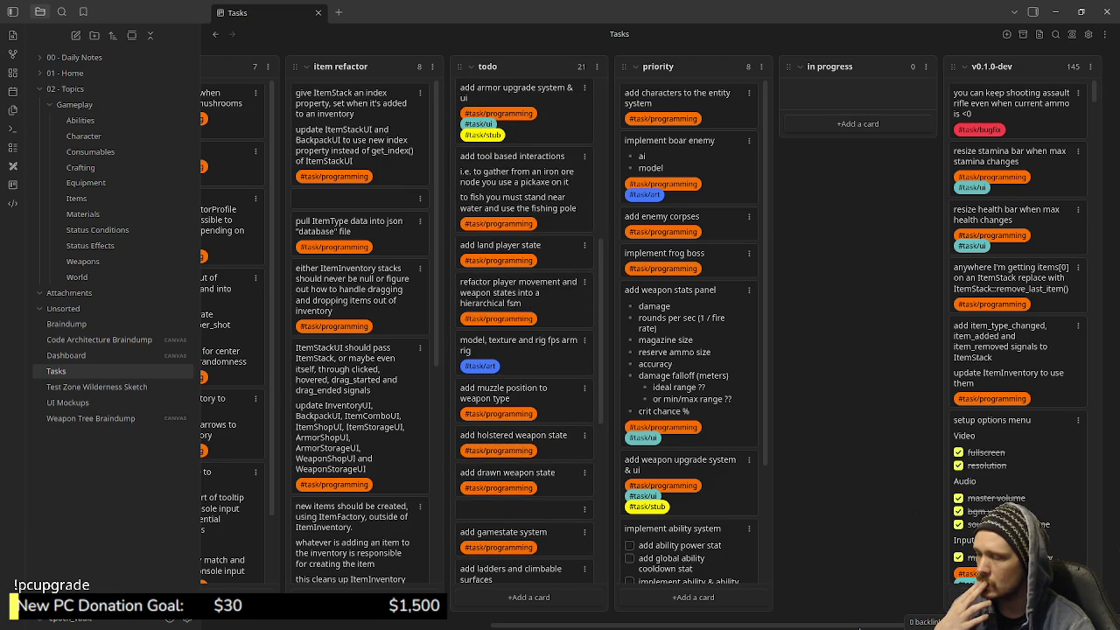
pyautogui.scroll(-2, 525, 333)
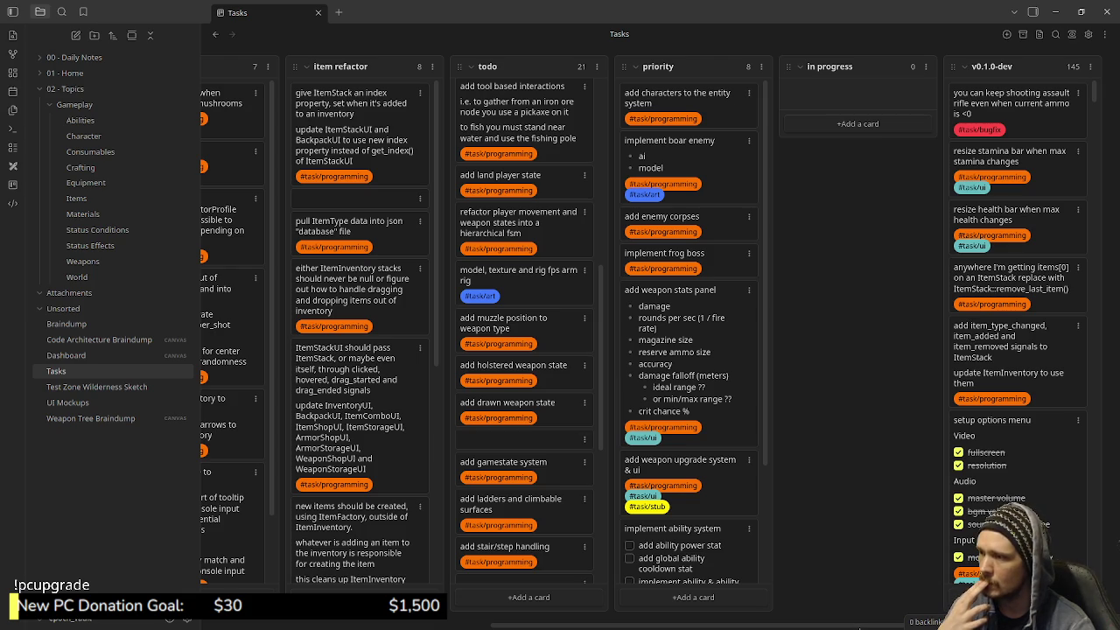
pyautogui.scroll(-5, 525, 333)
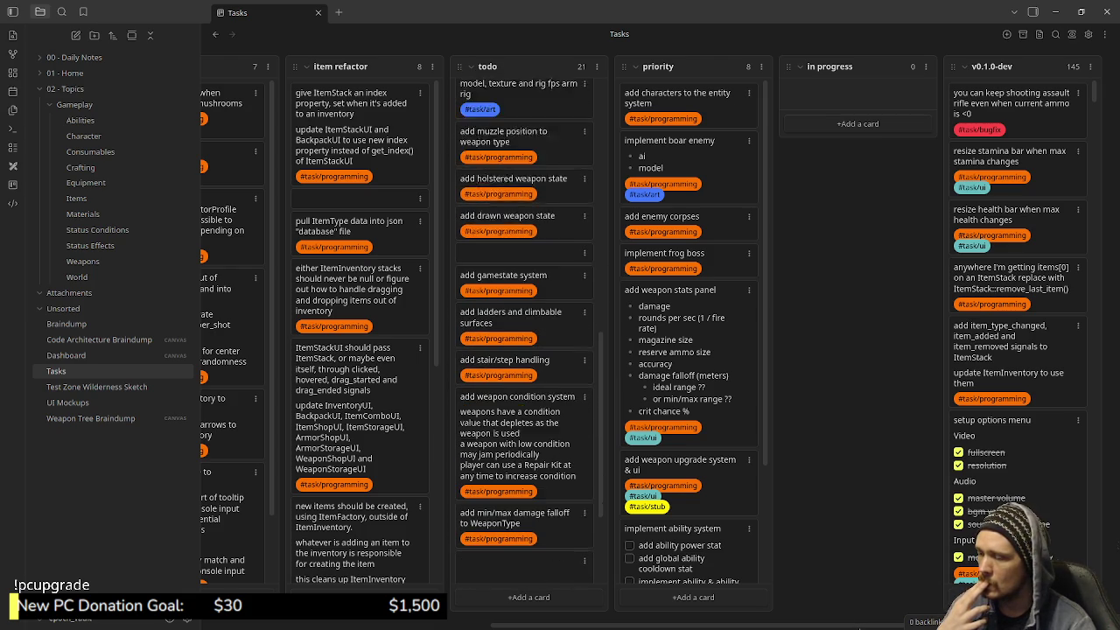
pyautogui.scroll(-2, 525, 333)
pyautogui.scroll(-2, 525, 332)
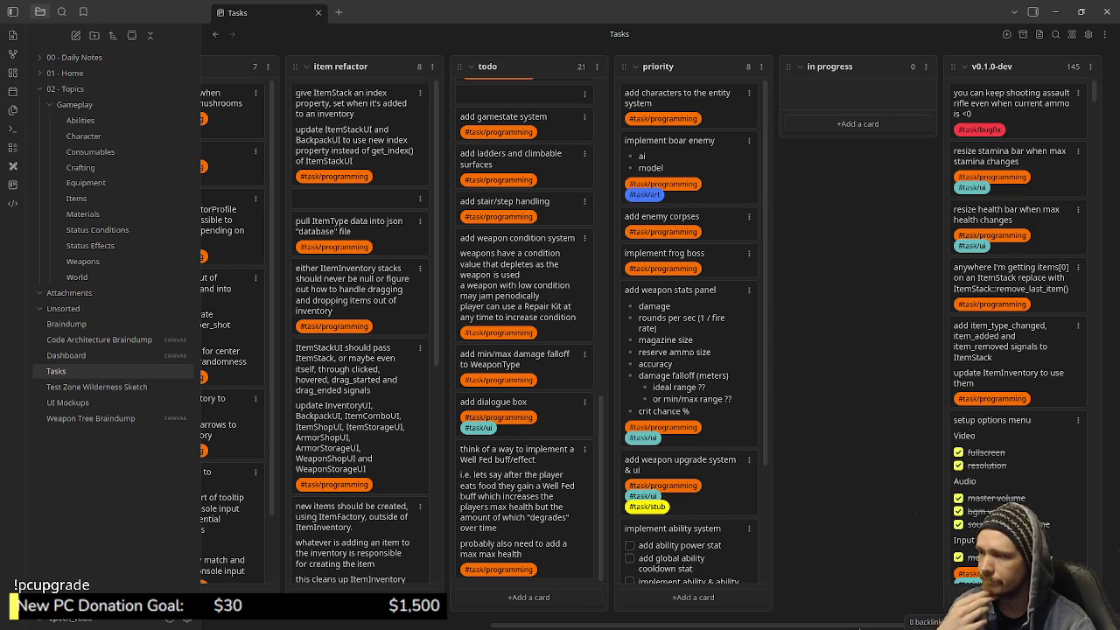
pyautogui.scroll(15, 525, 333)
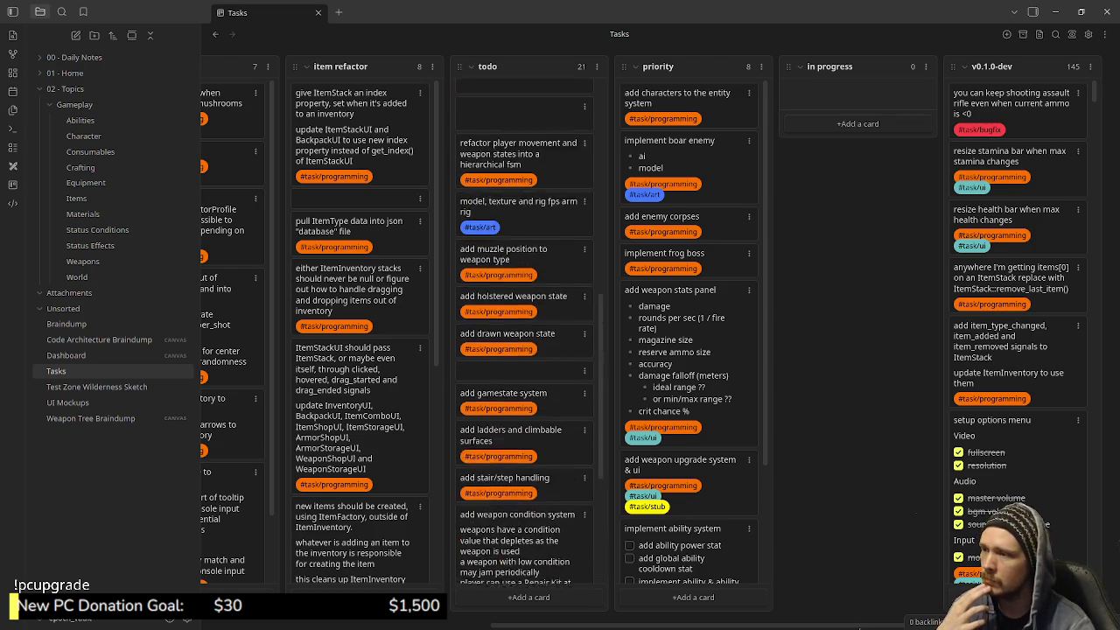
pyautogui.scroll(5, 525, 333)
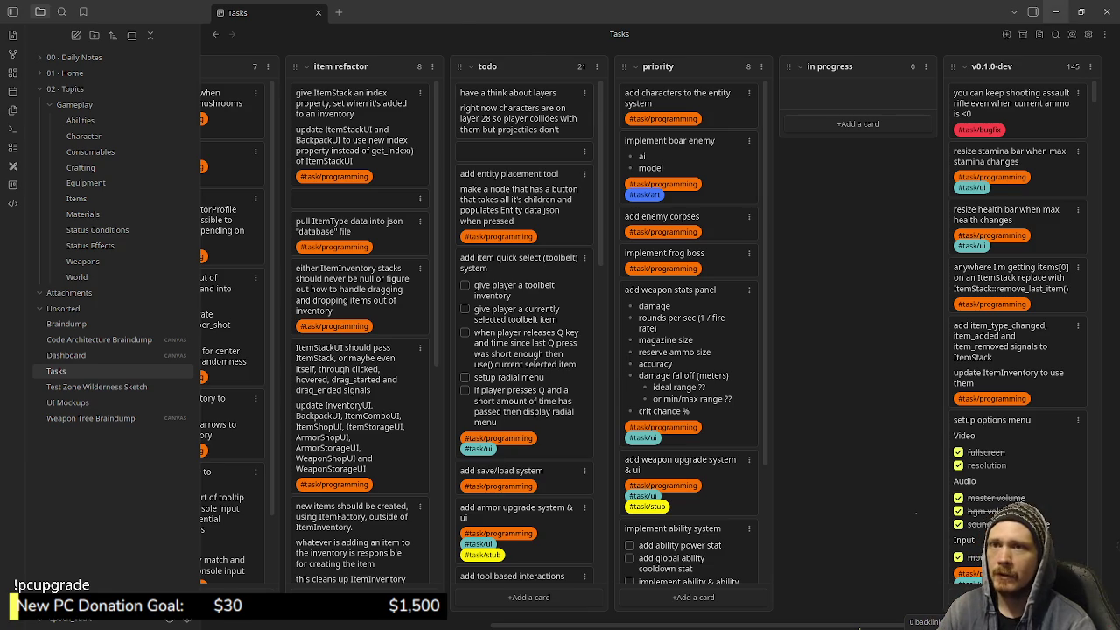
pyautogui.click(1055, 12)
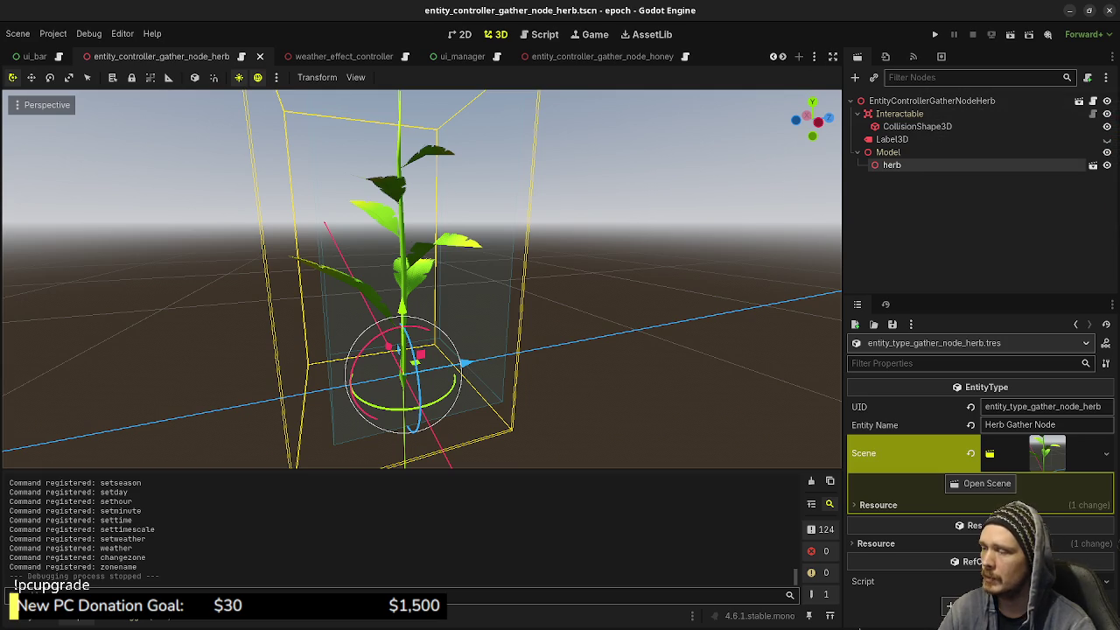
# Switch between the honey and iron_ore scene tabs, settling on the honey beehive and orbiting around it
pyautogui.scroll(-5, 420, 280)
pyautogui.moveTo(602, 56)
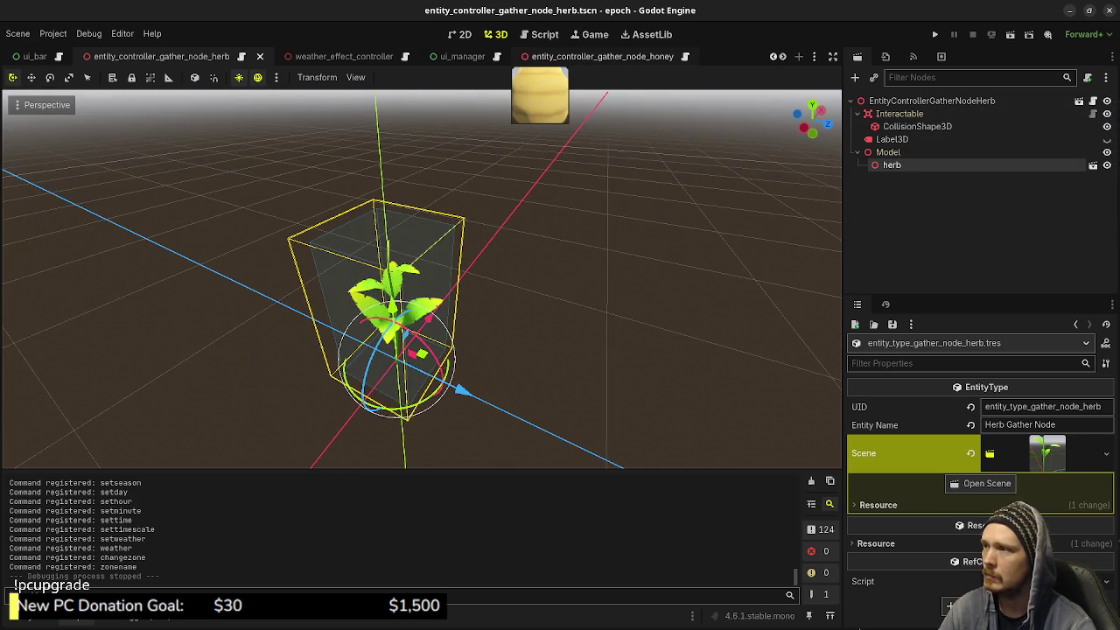
pyautogui.click(602, 56)
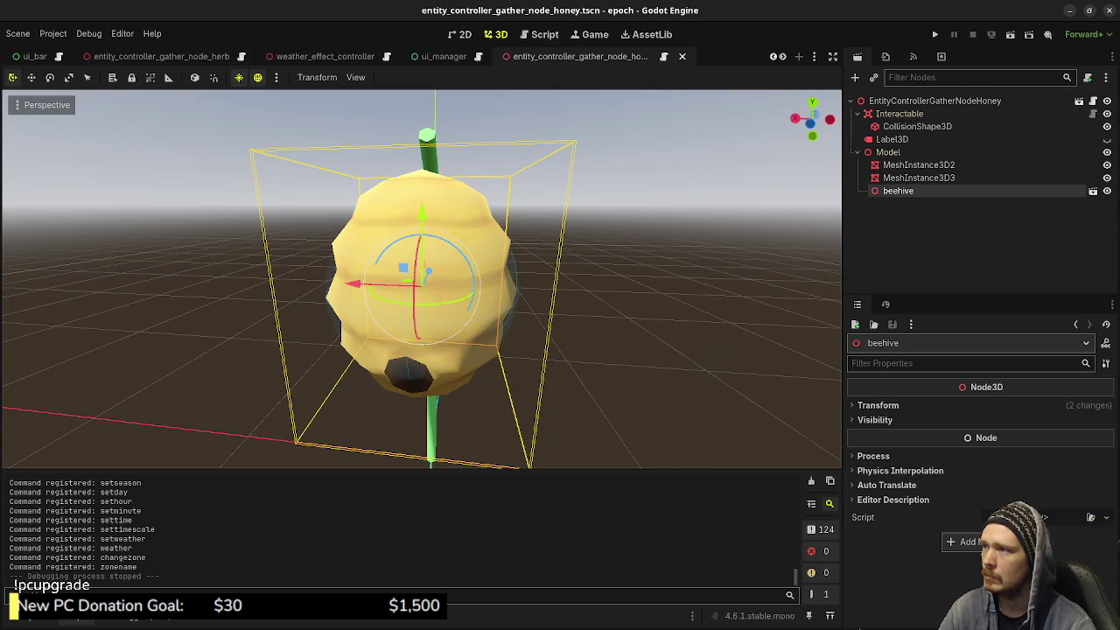
pyautogui.scroll(-4, 595, 56)
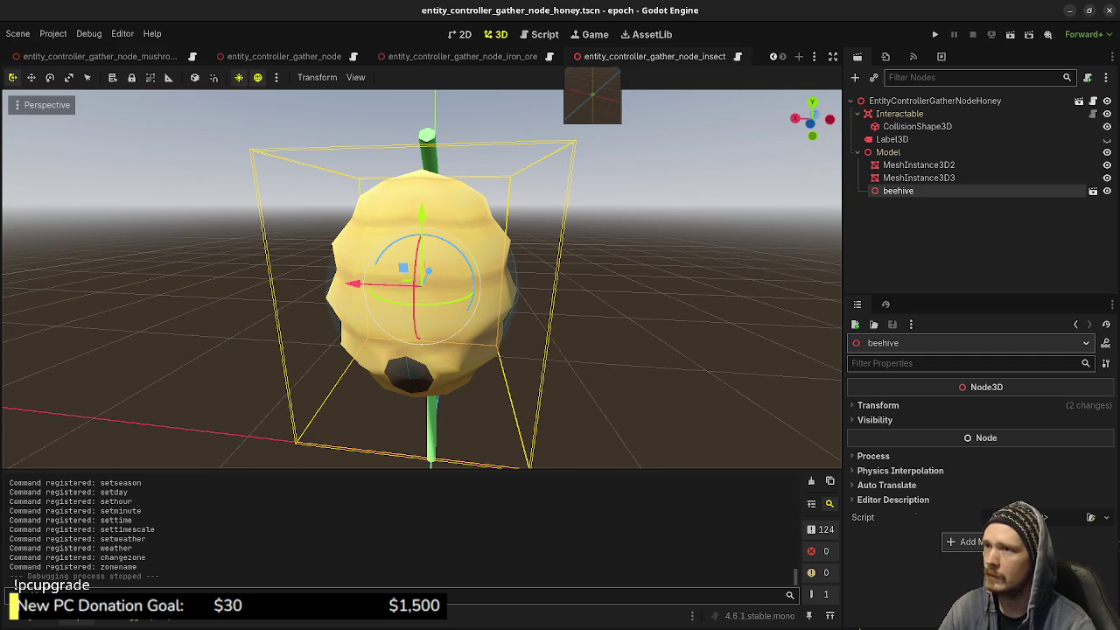
pyautogui.moveTo(359, 58)
pyautogui.click(455, 56)
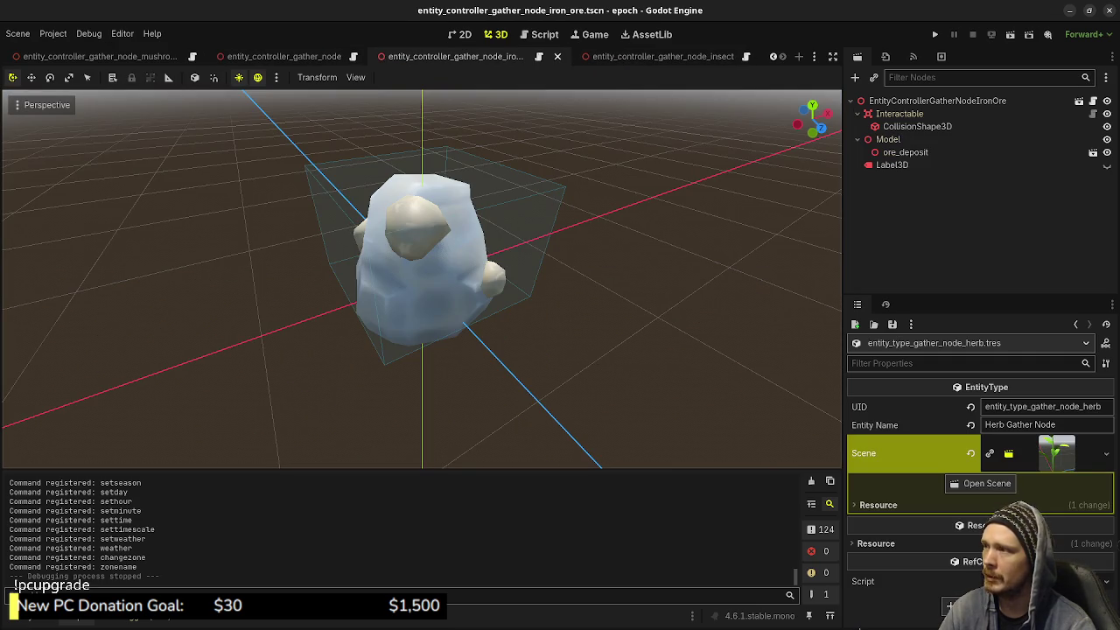
pyautogui.scroll(3, 88, 56)
pyautogui.click(324, 56)
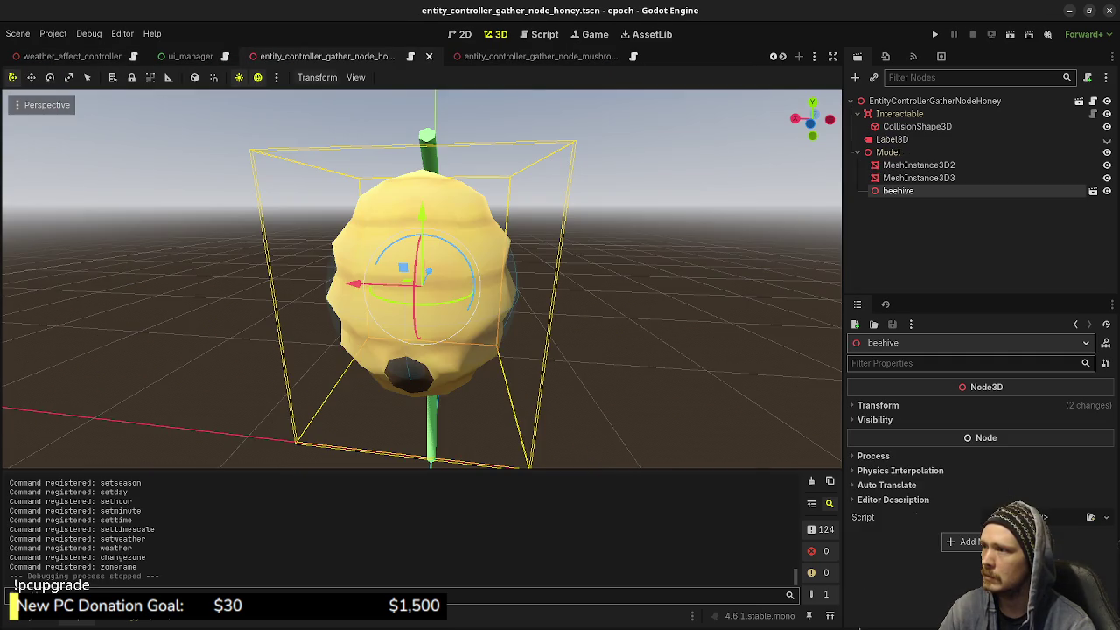
pyautogui.moveTo(613, 263); pyautogui.dragTo(368, 262)
pyautogui.moveTo(437, 263)
pyautogui.mouseDown()
pyautogui.moveTo(525, 263)
pyautogui.moveTo(456, 263)
pyautogui.mouseUp()
pyautogui.scroll(-2, 595, 56)
# Switch to the iron ore gather node scene and orbit around the ore deposit
pyautogui.scroll(-1, 604, 56)
pyautogui.click(455, 56)
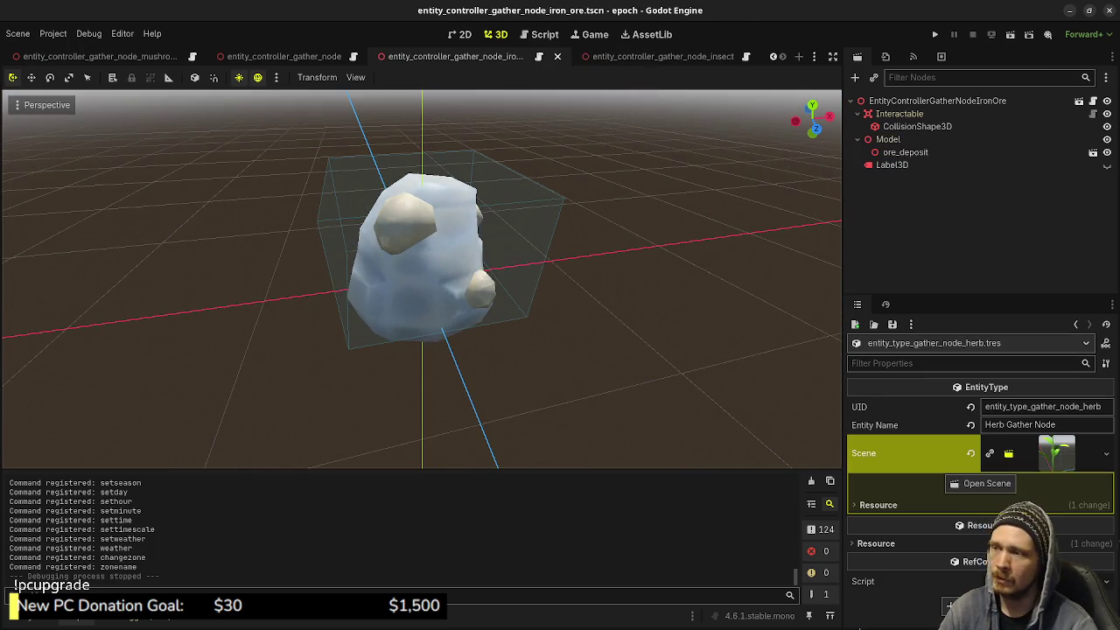
pyautogui.moveTo(568, 280); pyautogui.dragTo(490, 281)
pyautogui.scroll(3, 420, 280)
pyautogui.moveTo(420, 280); pyautogui.dragTo(613, 280)
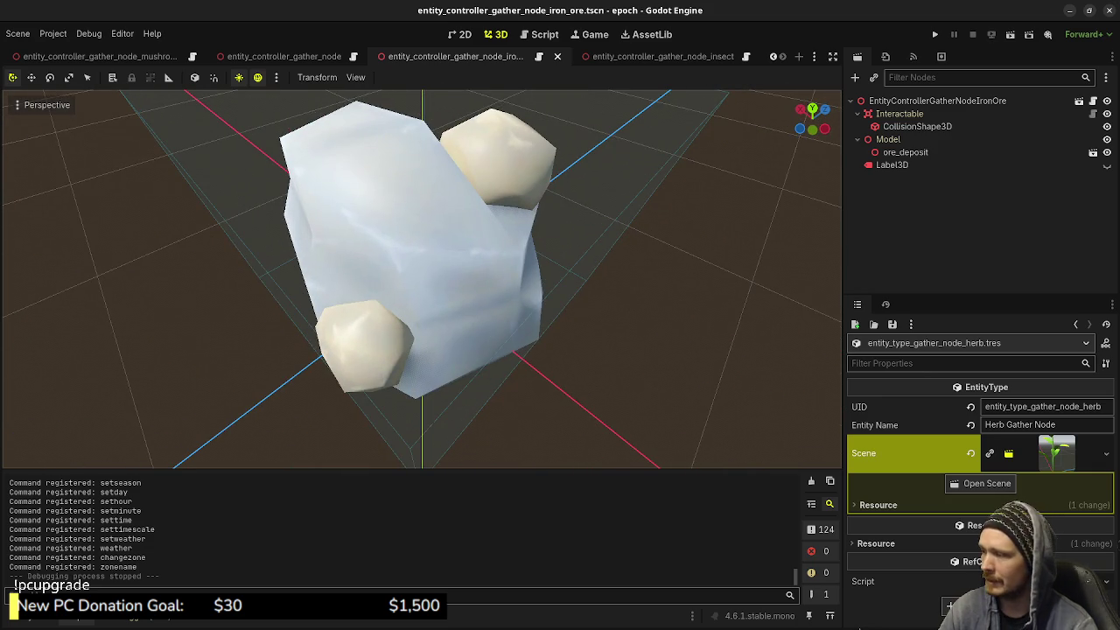
# Load assets/materials/ore_deposit_material.tres from the FileSystem into the Inspector
pyautogui.hotkey('alt', 'f')
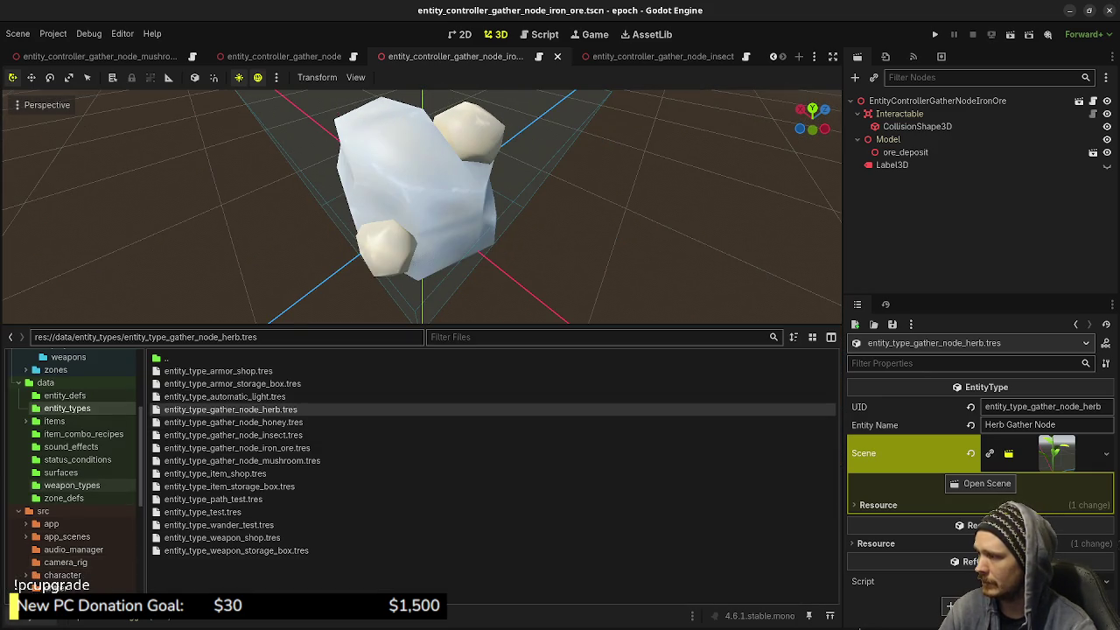
pyautogui.scroll(5, 79, 473)
pyautogui.click(61, 421)
pyautogui.click(212, 410)
# Adjust the ore_deposit material's Metallic Specular and Roughness values, then expand its Sampling settings
pyautogui.scroll(-1, 976, 455)
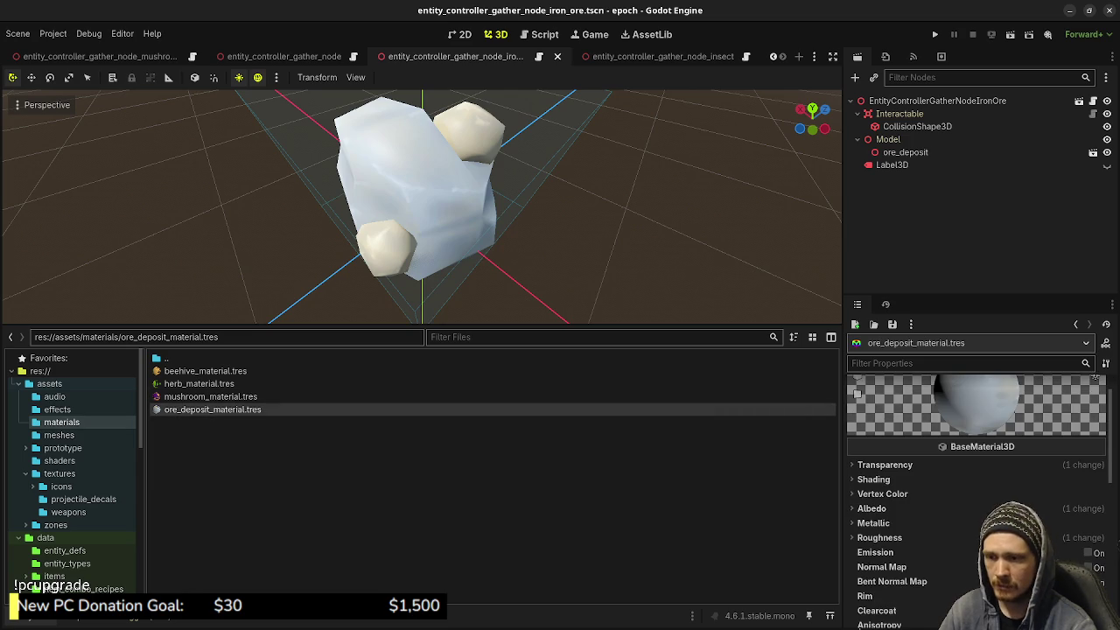
pyautogui.click(873, 523)
pyautogui.click(1067, 556)
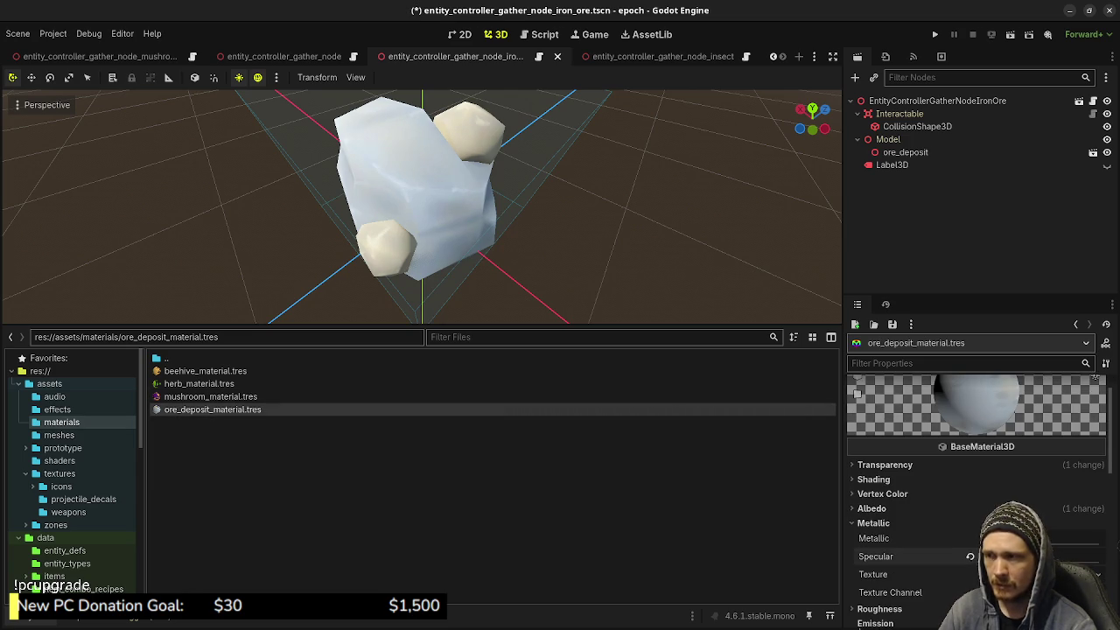
pyautogui.click(873, 523)
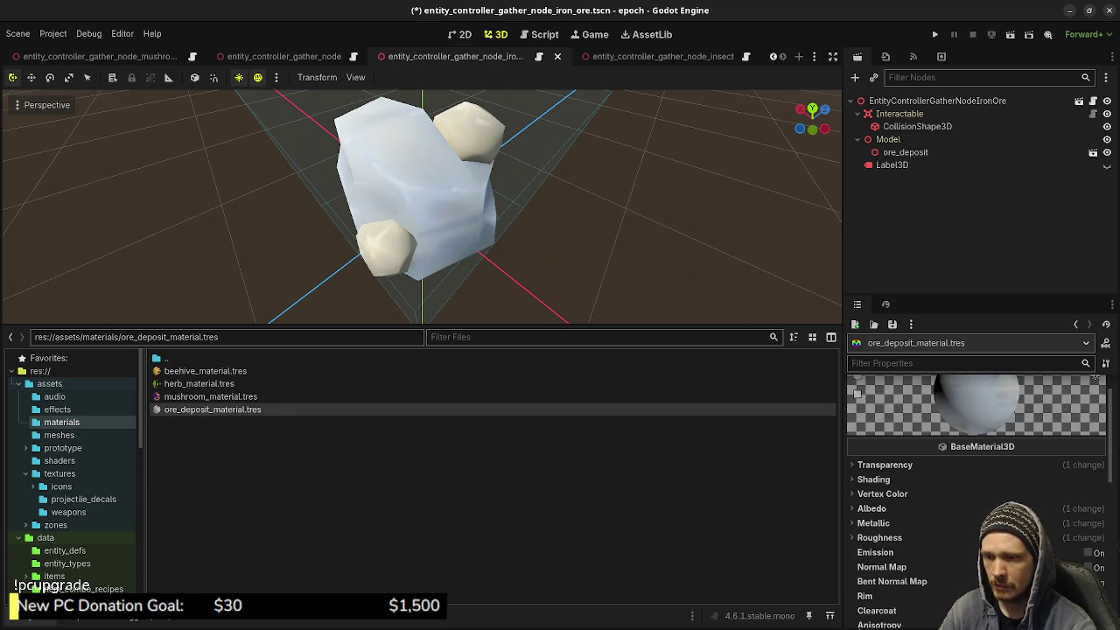
pyautogui.click(879, 537)
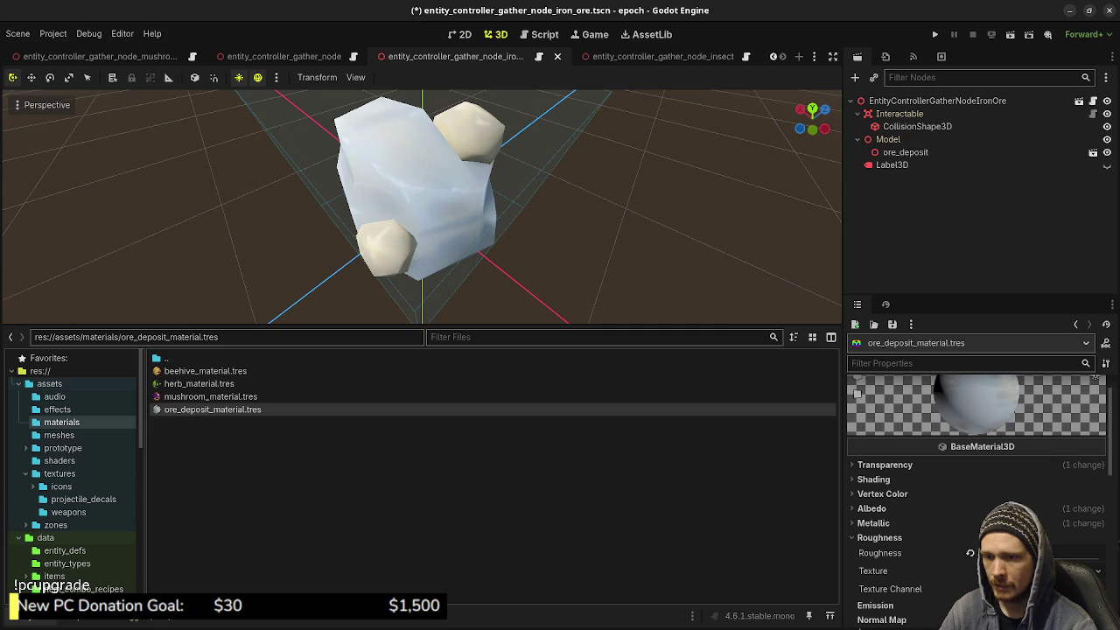
pyautogui.click(970, 553)
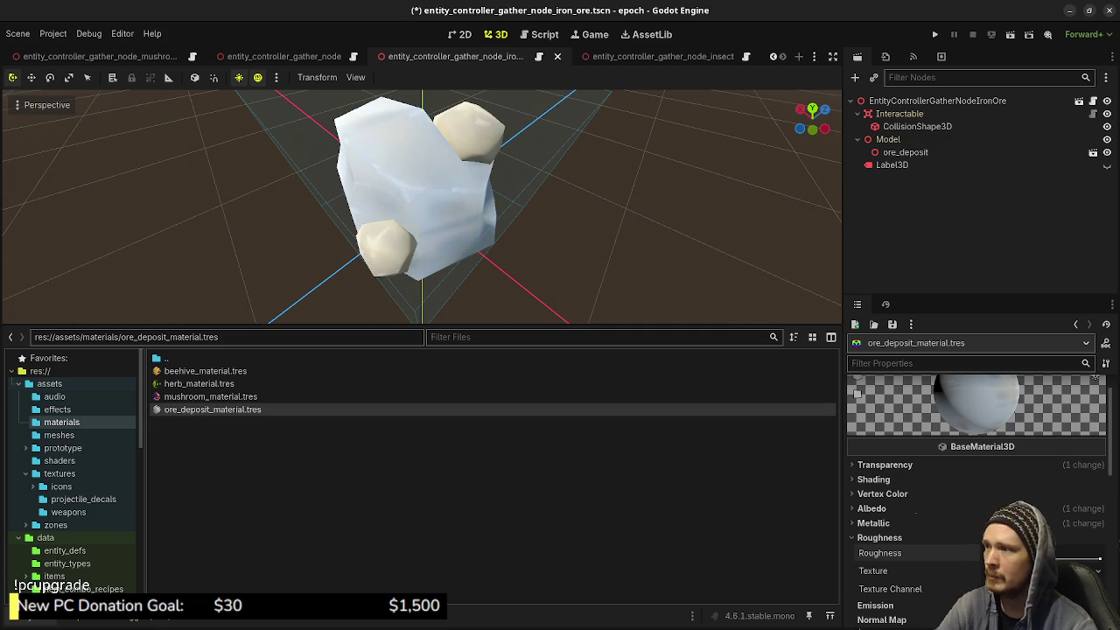
pyautogui.click(878, 537)
pyautogui.click(873, 523)
pyautogui.click(873, 522)
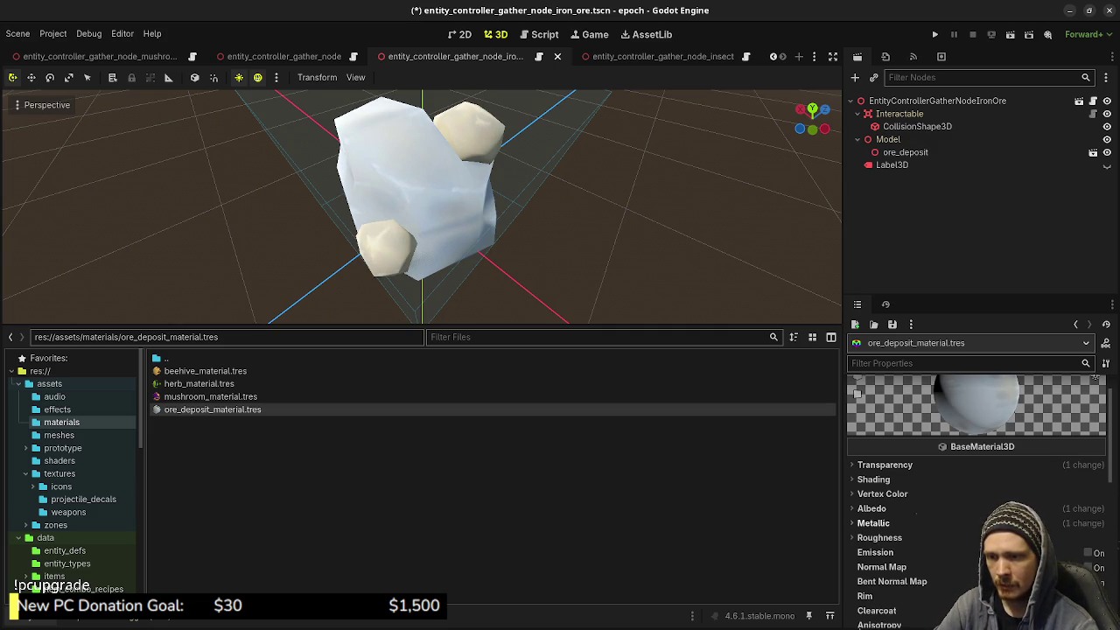
pyautogui.scroll(-5, 972, 490)
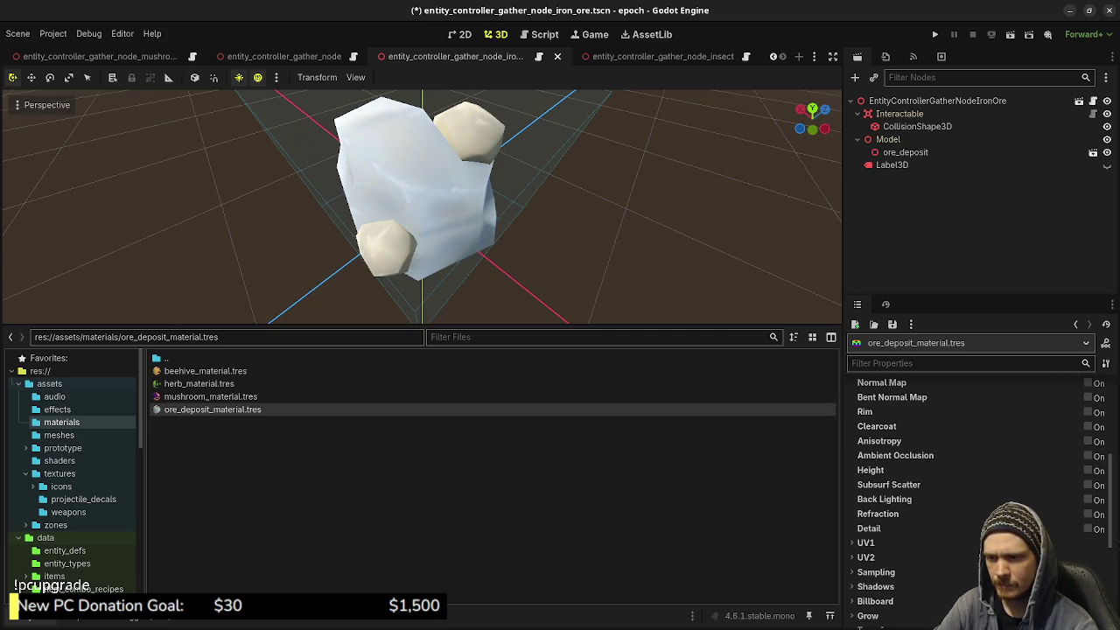
pyautogui.click(875, 572)
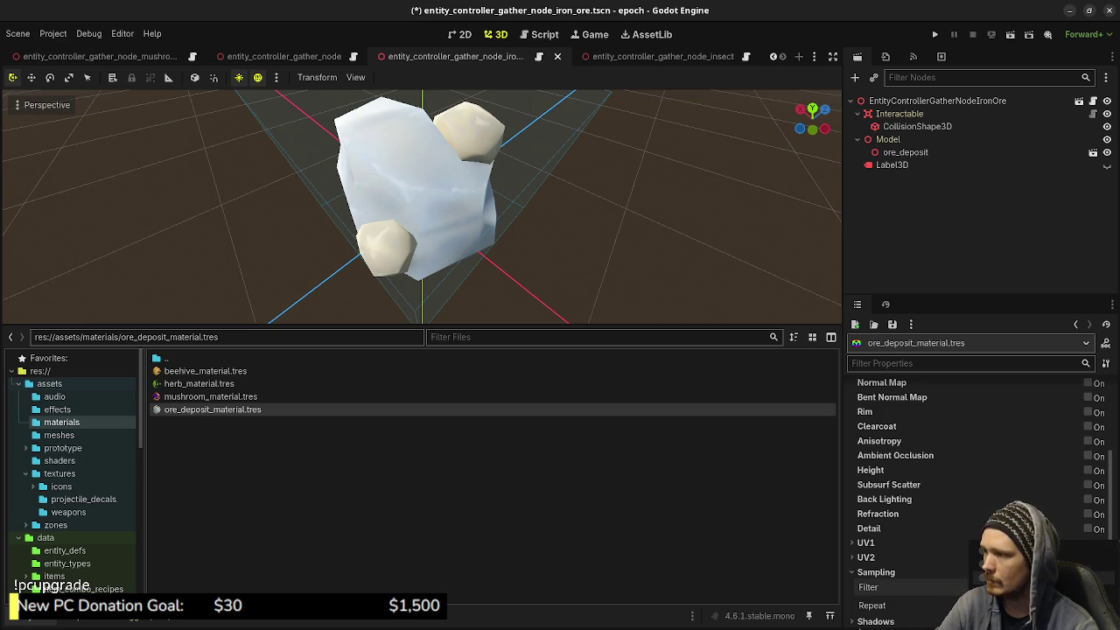
# Inspect mushroom_material and herb_material Roughness and Sampling settings for comparison
pyautogui.click(210, 397)
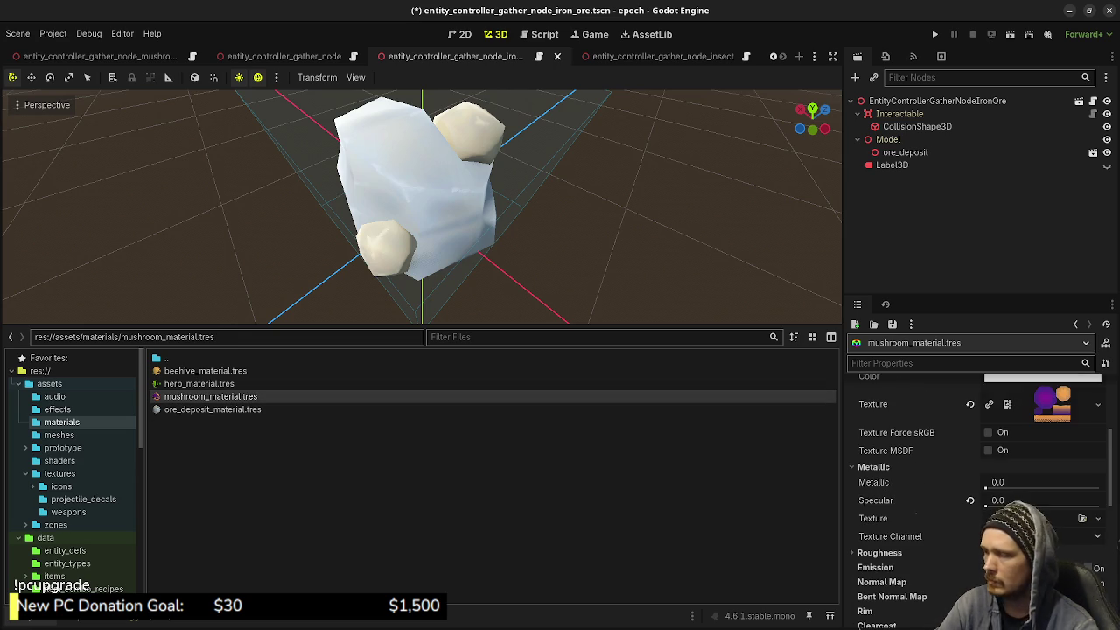
pyautogui.click(880, 553)
pyautogui.scroll(-8, 879, 553)
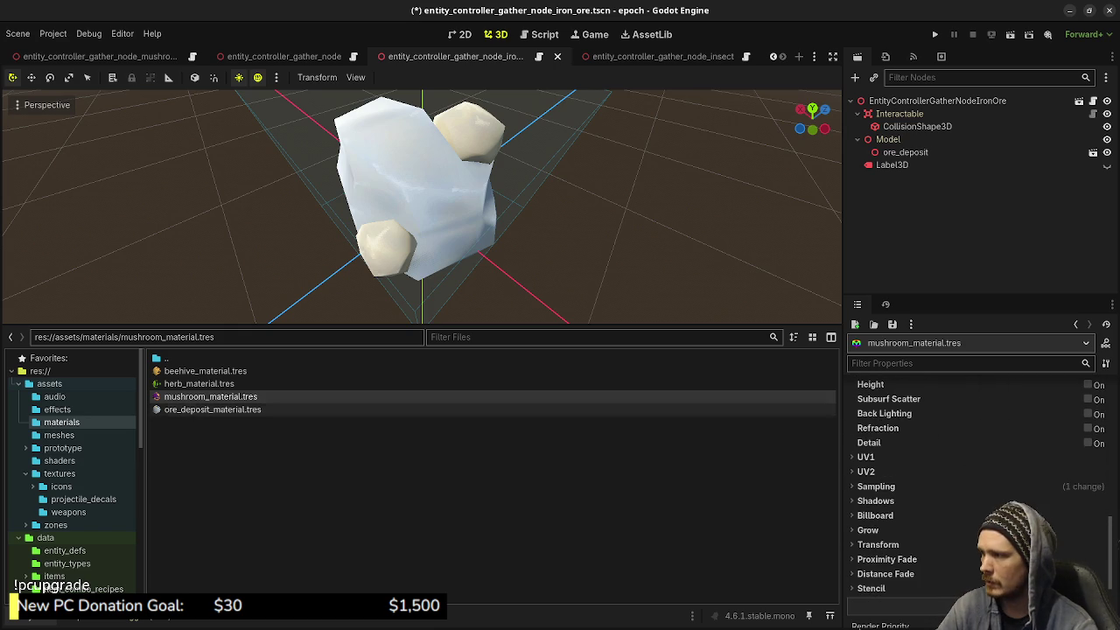
pyautogui.click(199, 383)
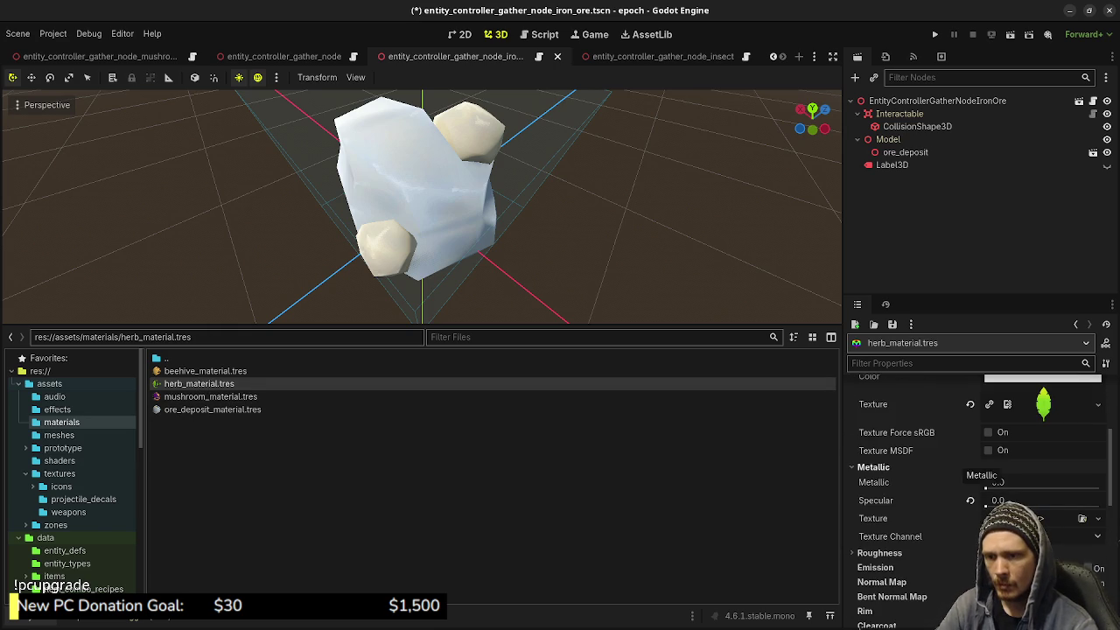
pyautogui.click(880, 553)
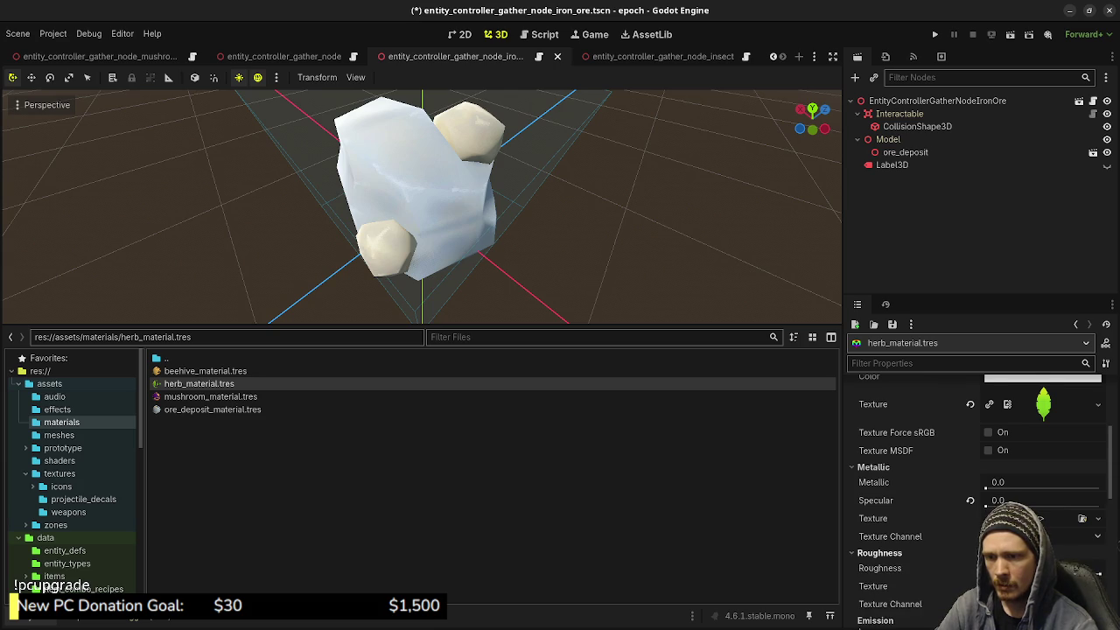
pyautogui.scroll(-5, 918, 490)
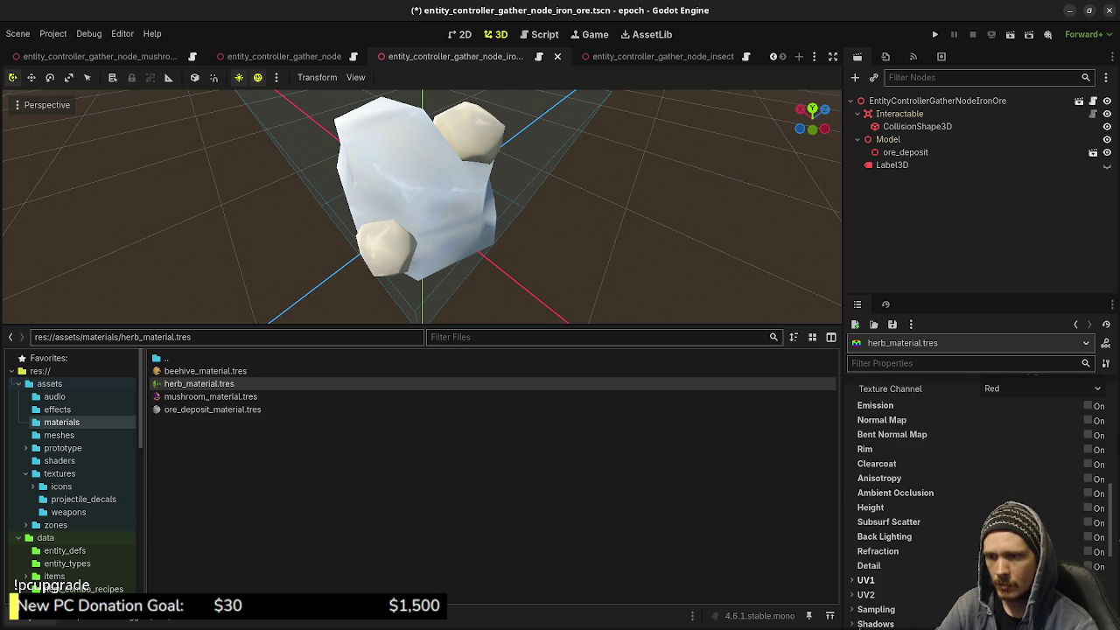
pyautogui.click(876, 610)
pyautogui.scroll(-2, 884, 567)
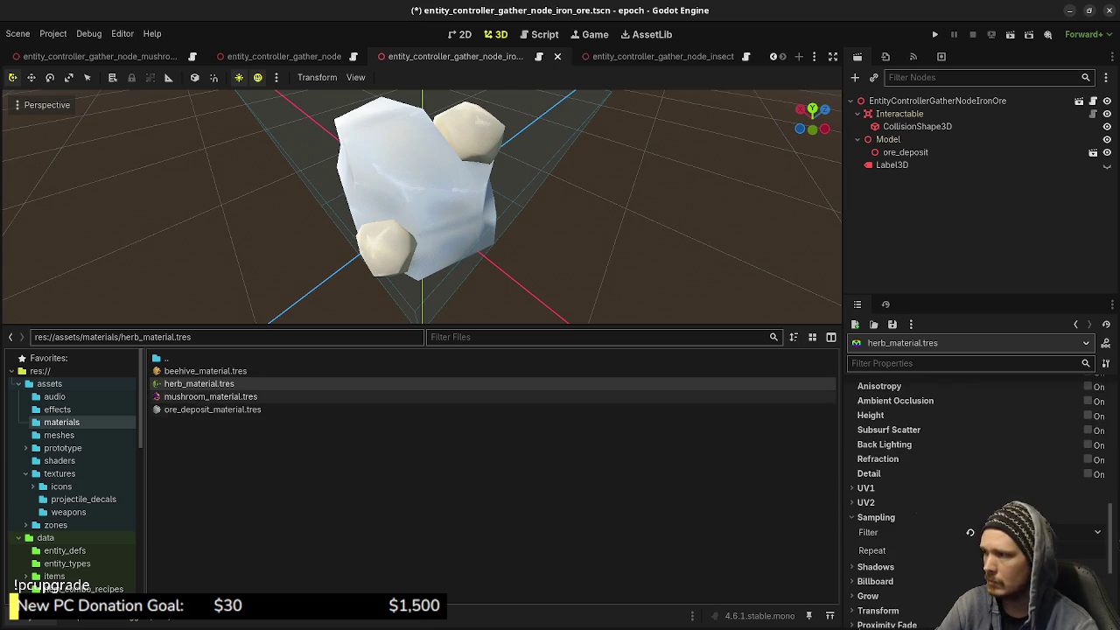
# Lower beehive_material's Metallic Specular value and check its Roughness and Sampling settings
pyautogui.click(205, 371)
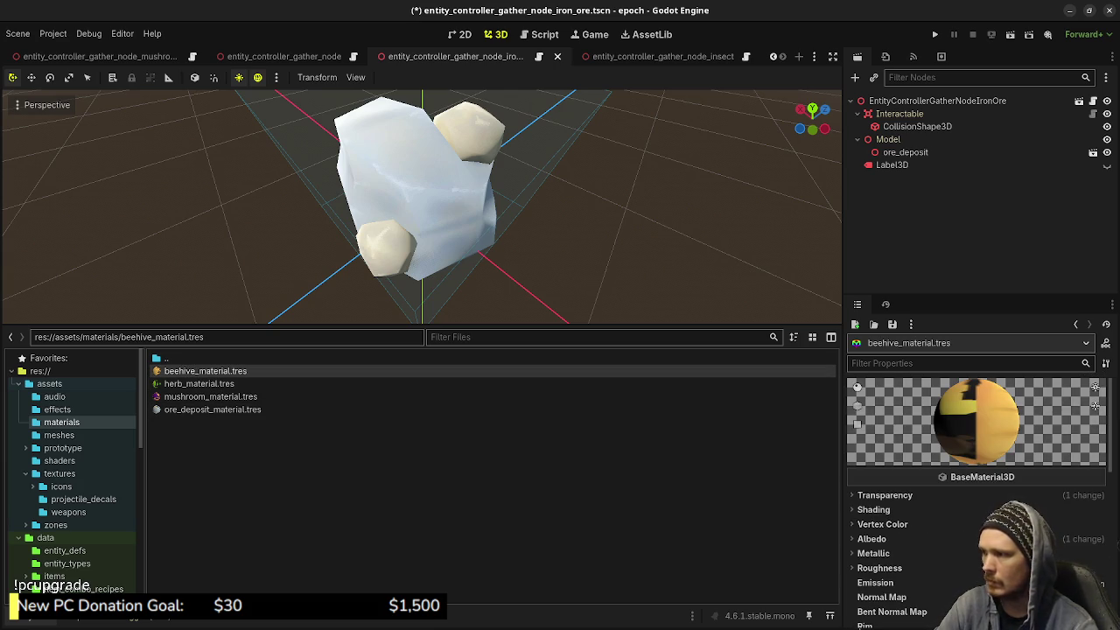
pyautogui.scroll(-2, 875, 503)
pyautogui.click(879, 507)
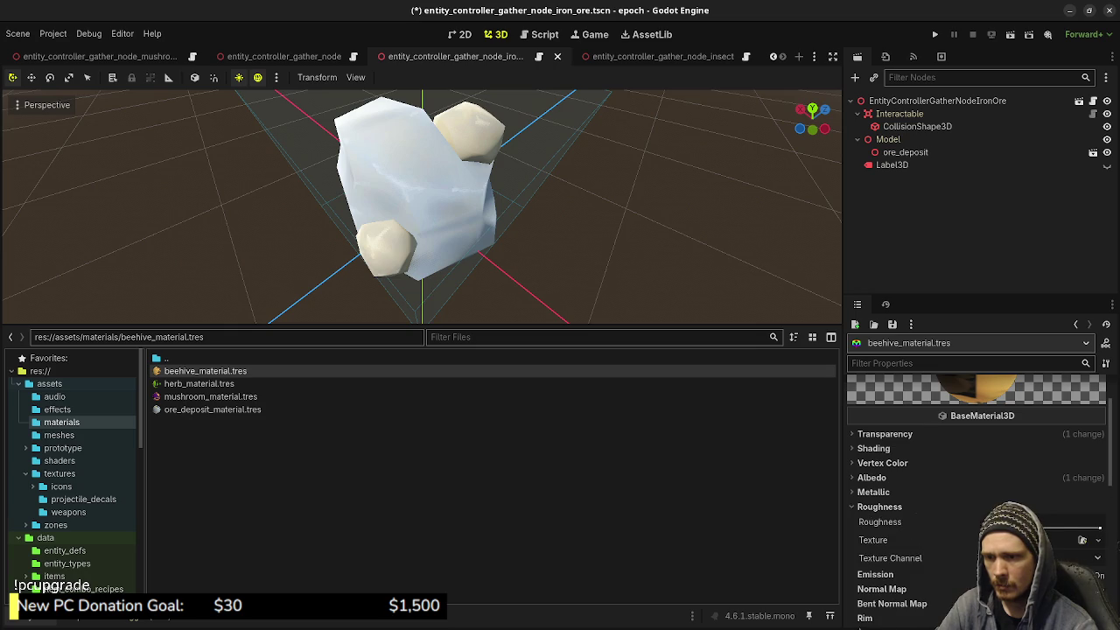
pyautogui.click(874, 492)
pyautogui.moveTo(1044, 528); pyautogui.dragTo(1033, 529)
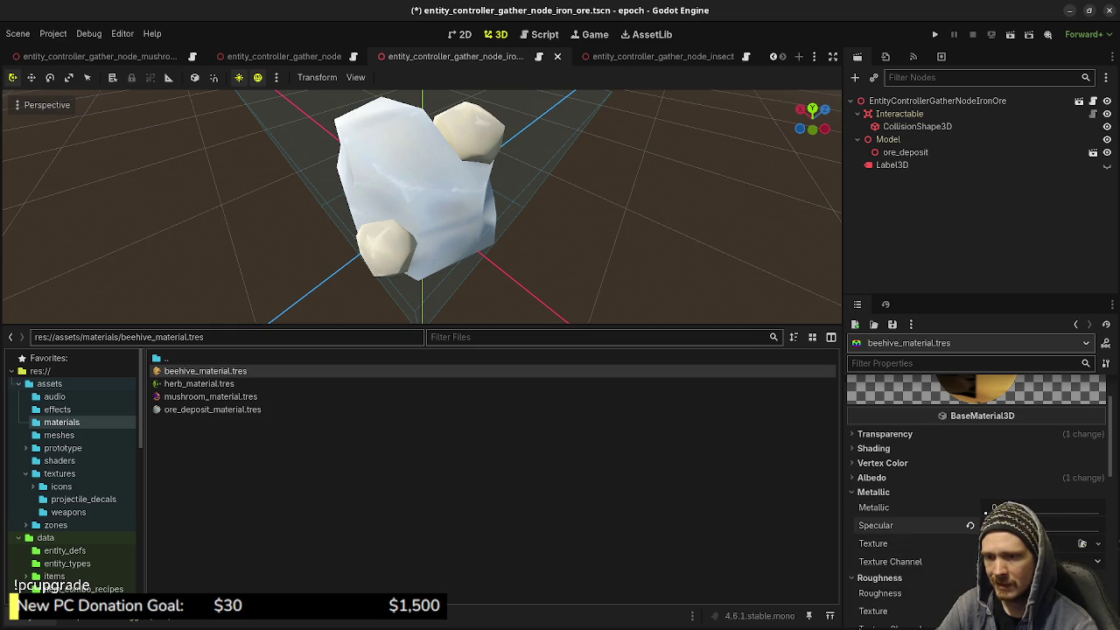
pyautogui.click(873, 492)
pyautogui.scroll(-2, 876, 492)
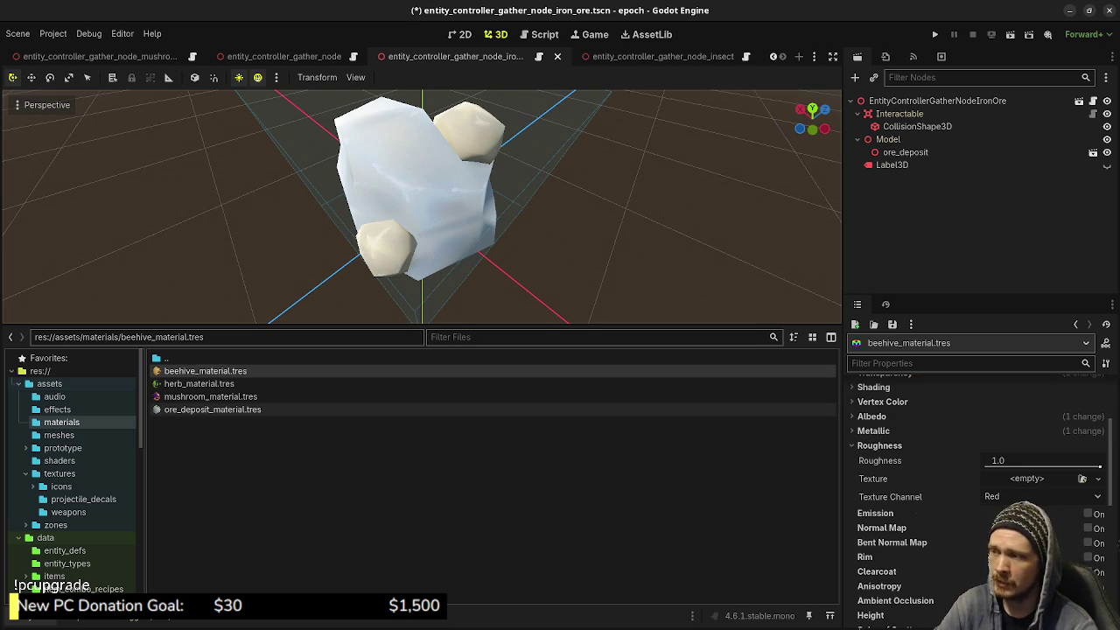
pyautogui.scroll(-5, 962, 499)
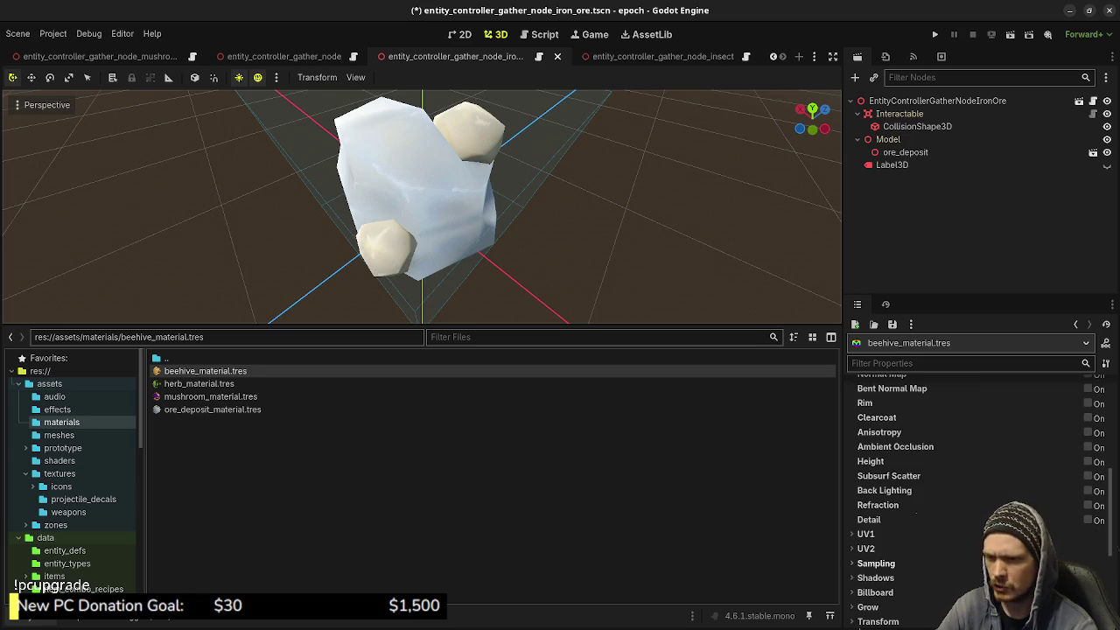
pyautogui.click(876, 563)
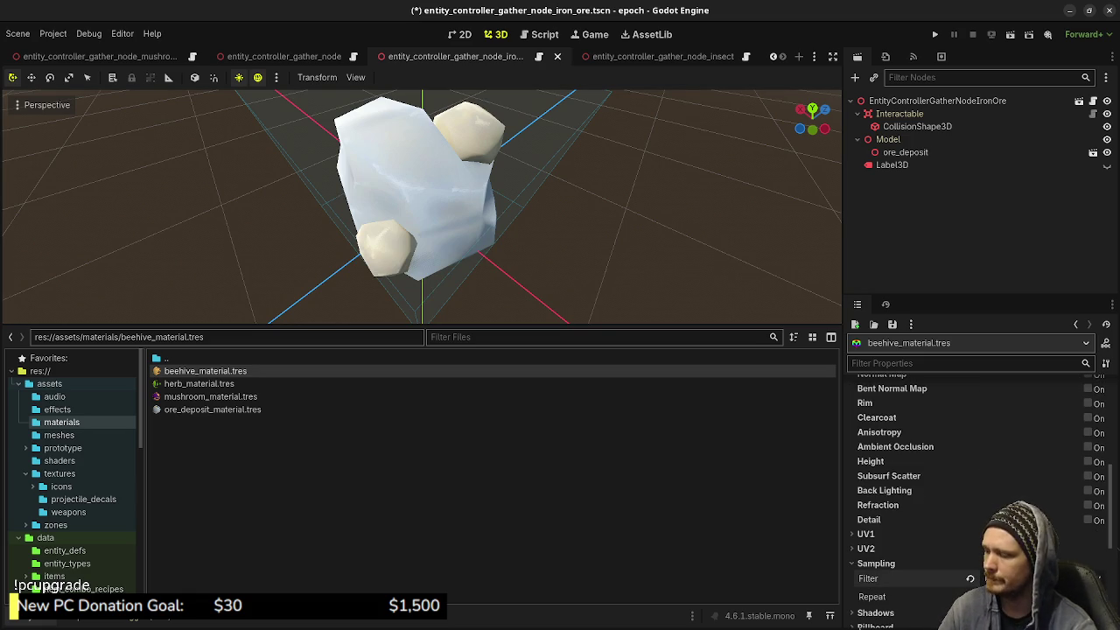
# Save the scene, start a new game, and sprint through Town and the tunnel into the Wilderness
pyautogui.hotkey('ctrl', 's')
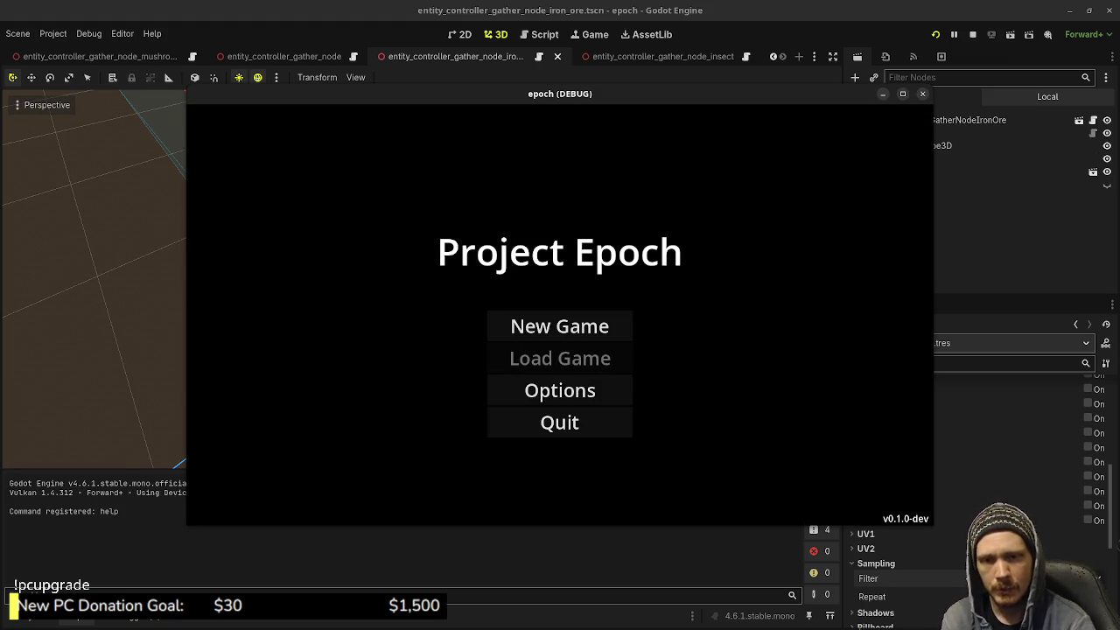
pyautogui.press('Return')
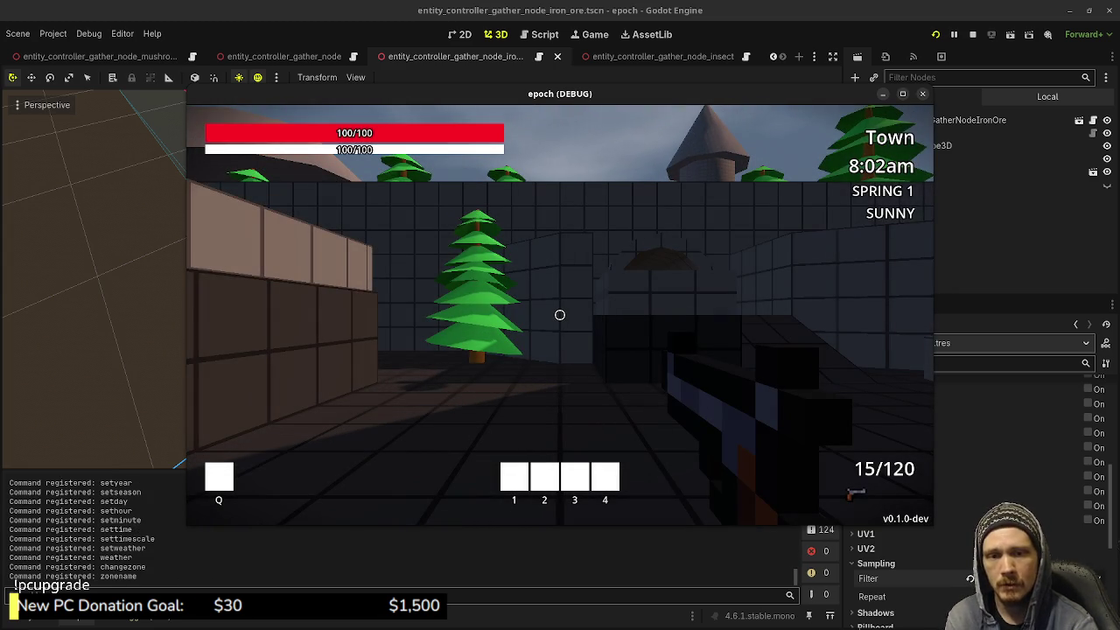
pyautogui.hotkey('shift', 'w')
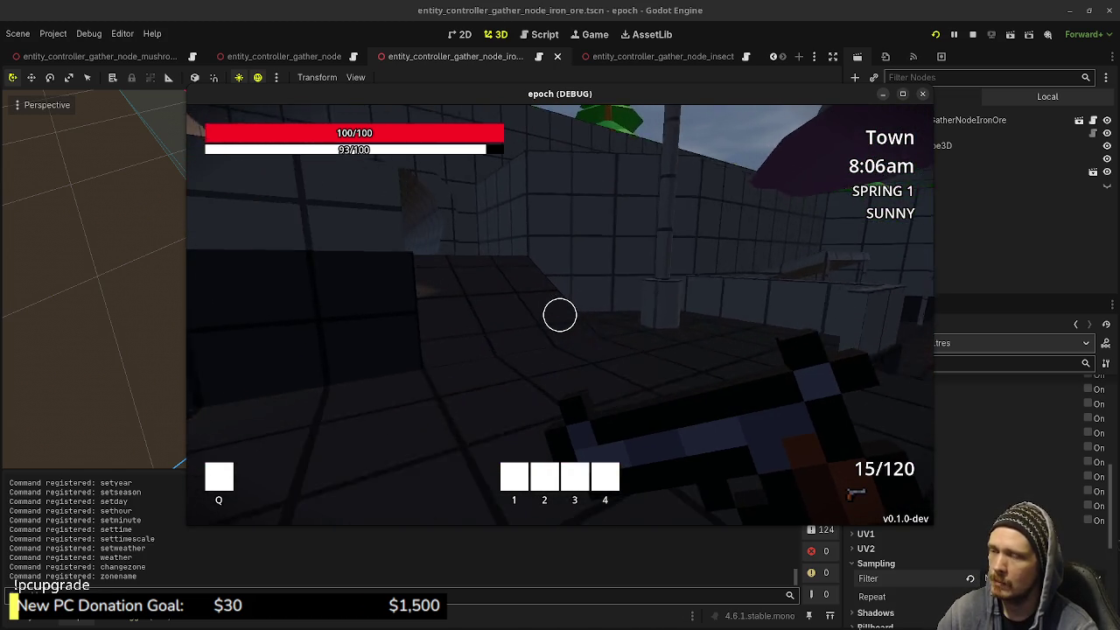
pyautogui.hotkey('shift', 'w')
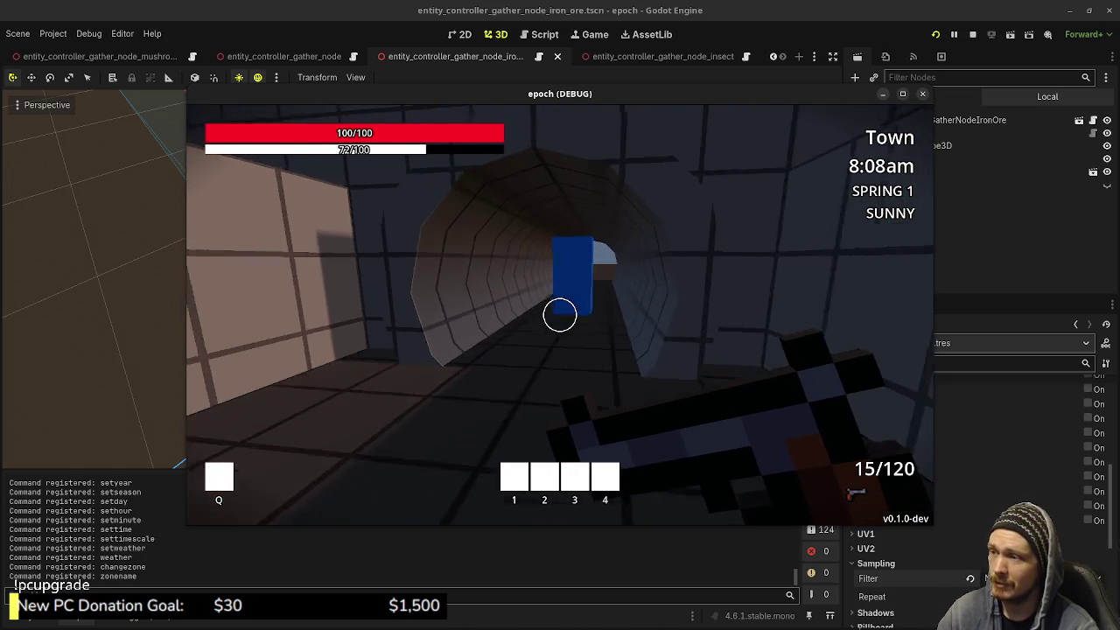
pyautogui.hotkey('shift', 'w')
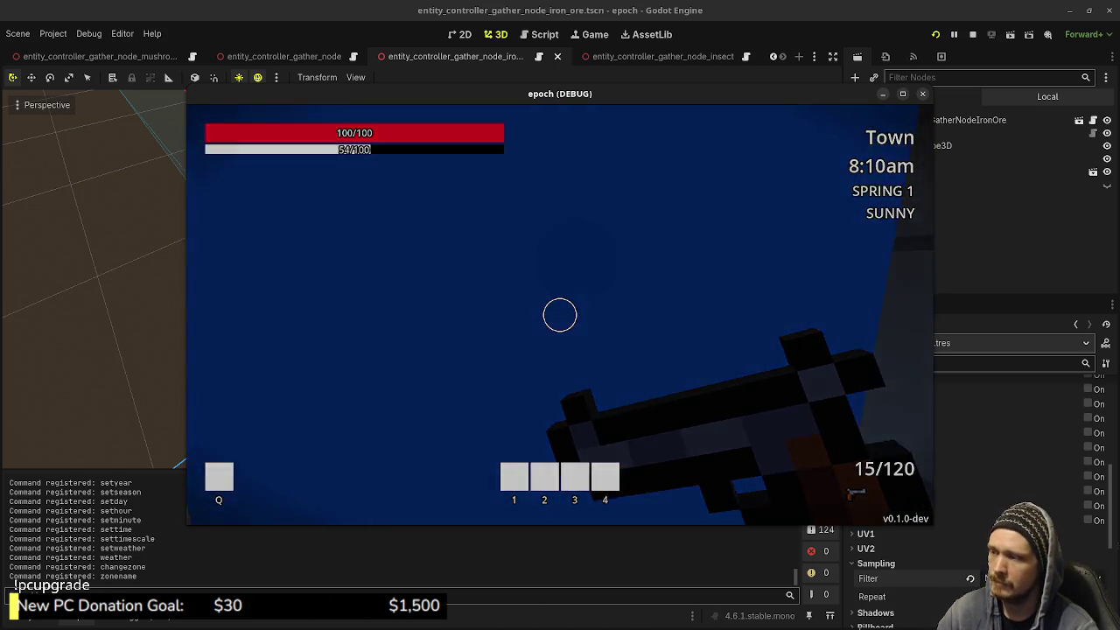
pyautogui.hotkey('shift', 's')
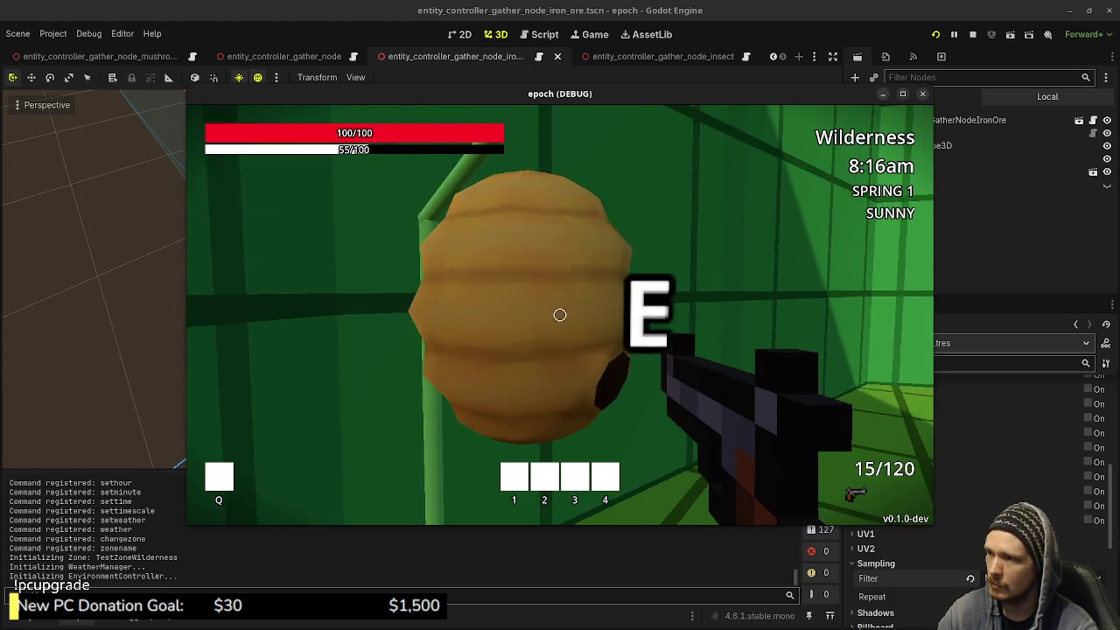
# Maximize the game window, then walk up to the grey rock and circle it to inspect it
pyautogui.press('super+Up')
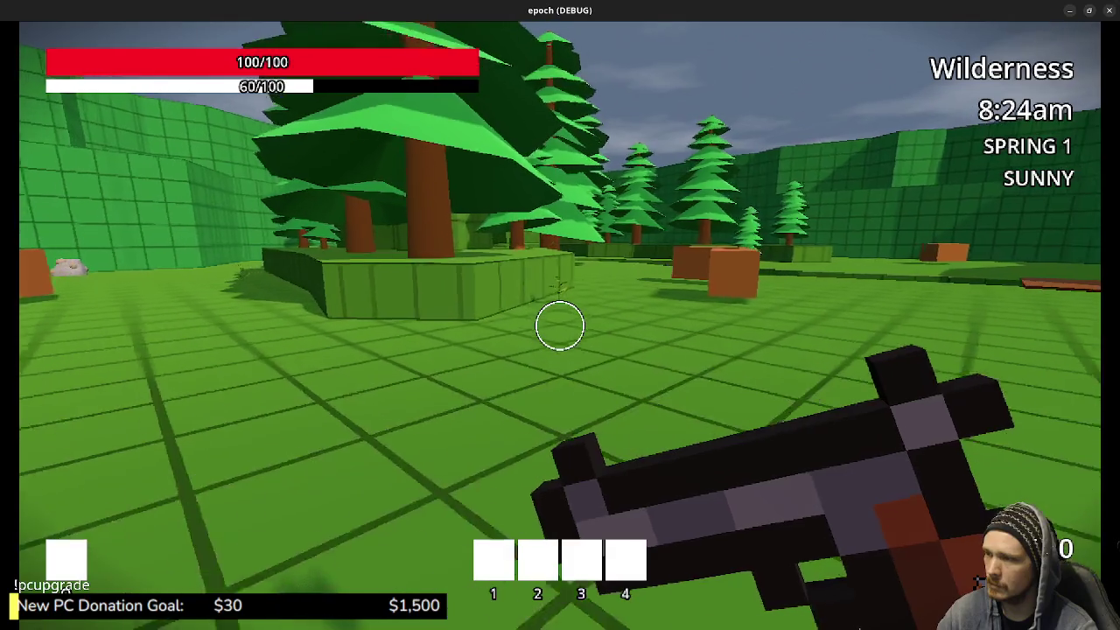
pyautogui.press('w')
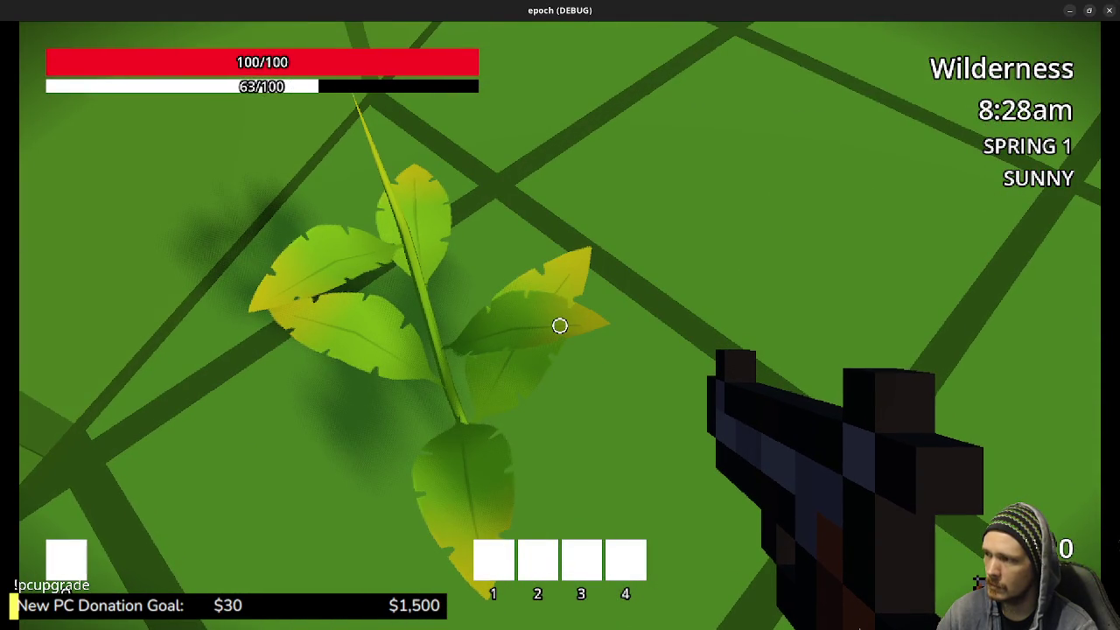
pyautogui.press('w')
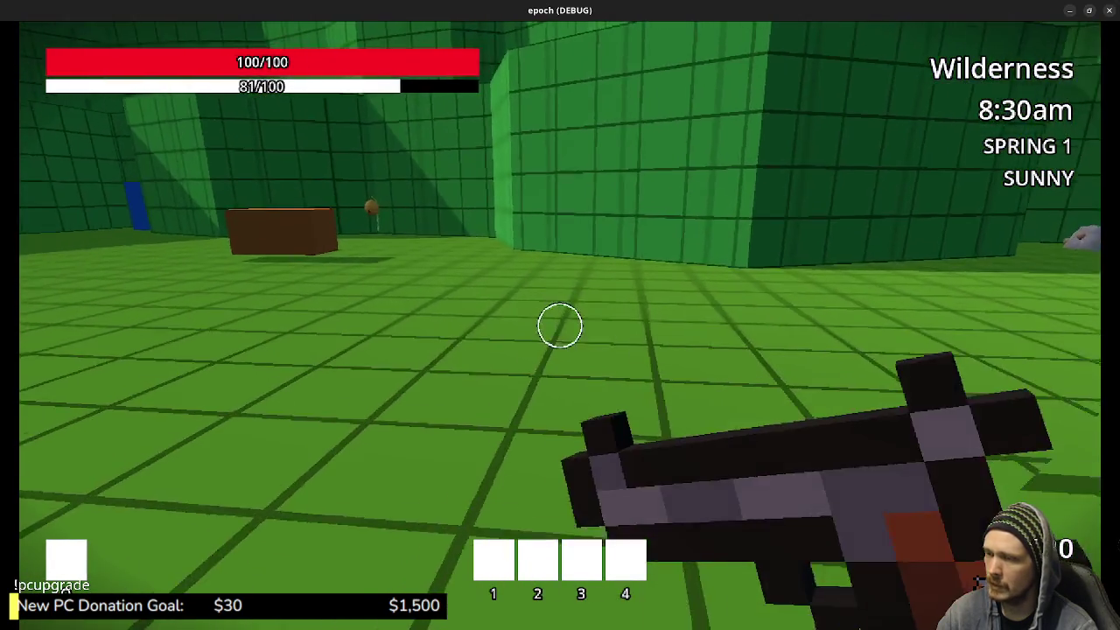
pyautogui.hotkey('shift', 'w')
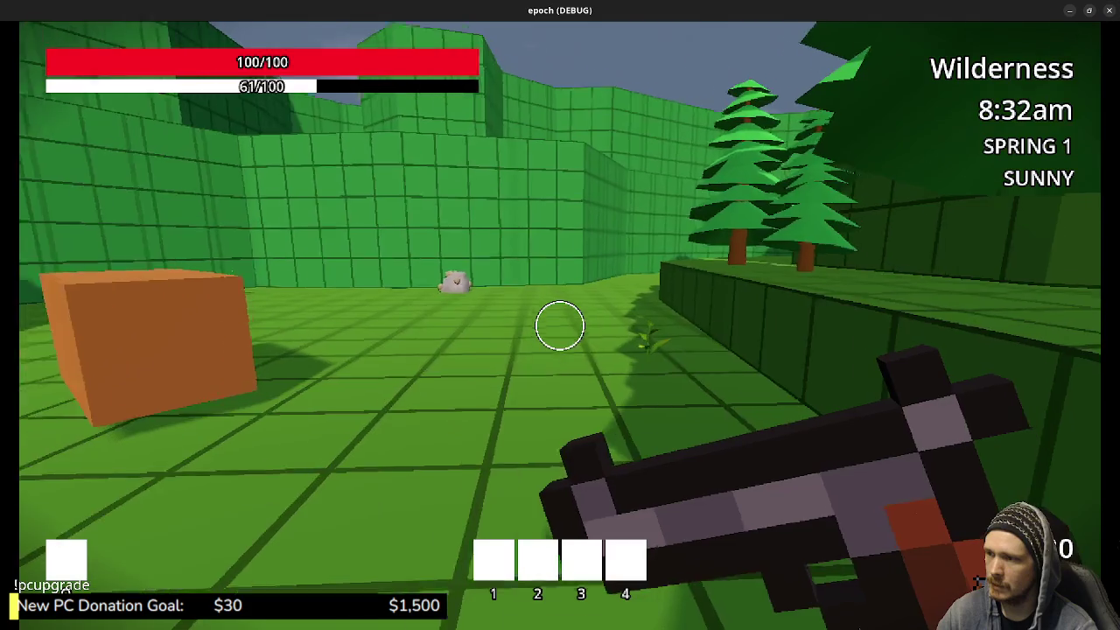
pyautogui.hotkey('shift', 'w')
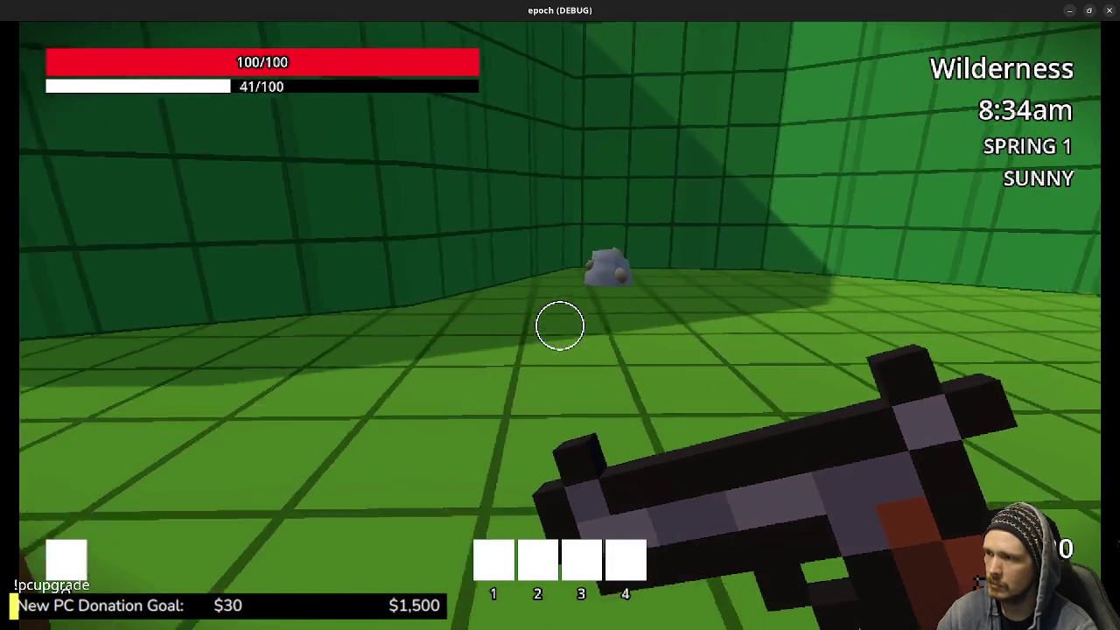
pyautogui.press('w')
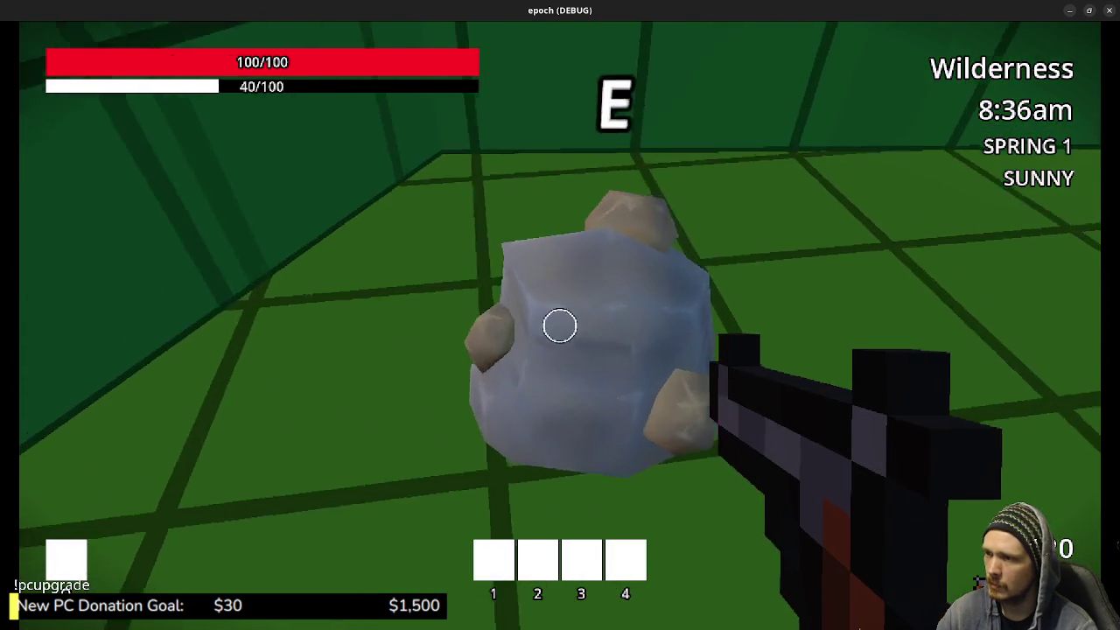
pyautogui.press('a')
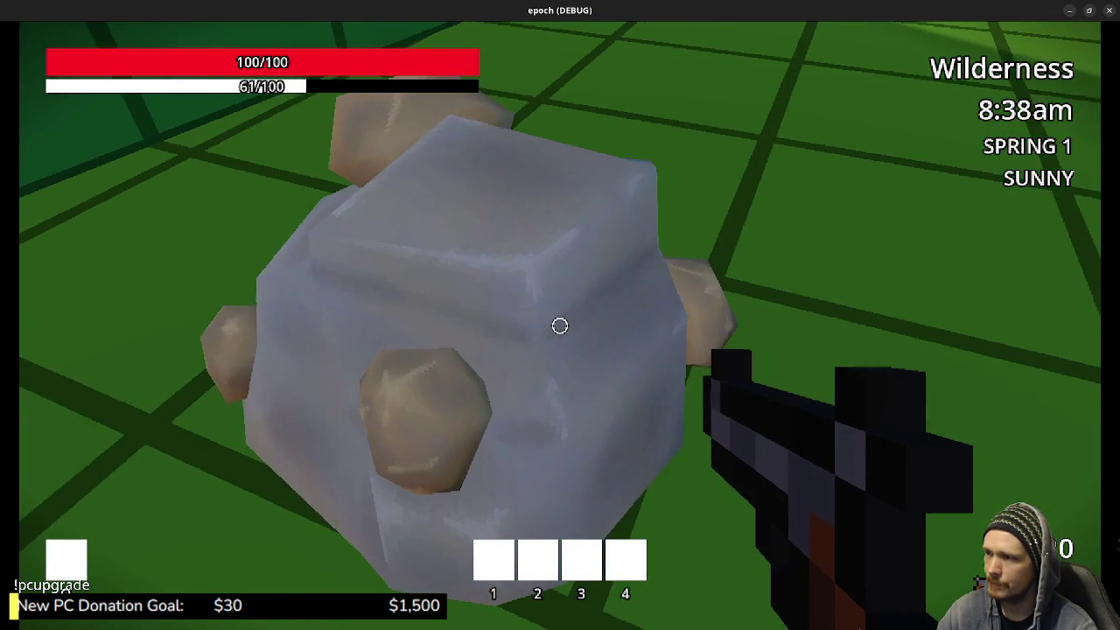
pyautogui.press('d')
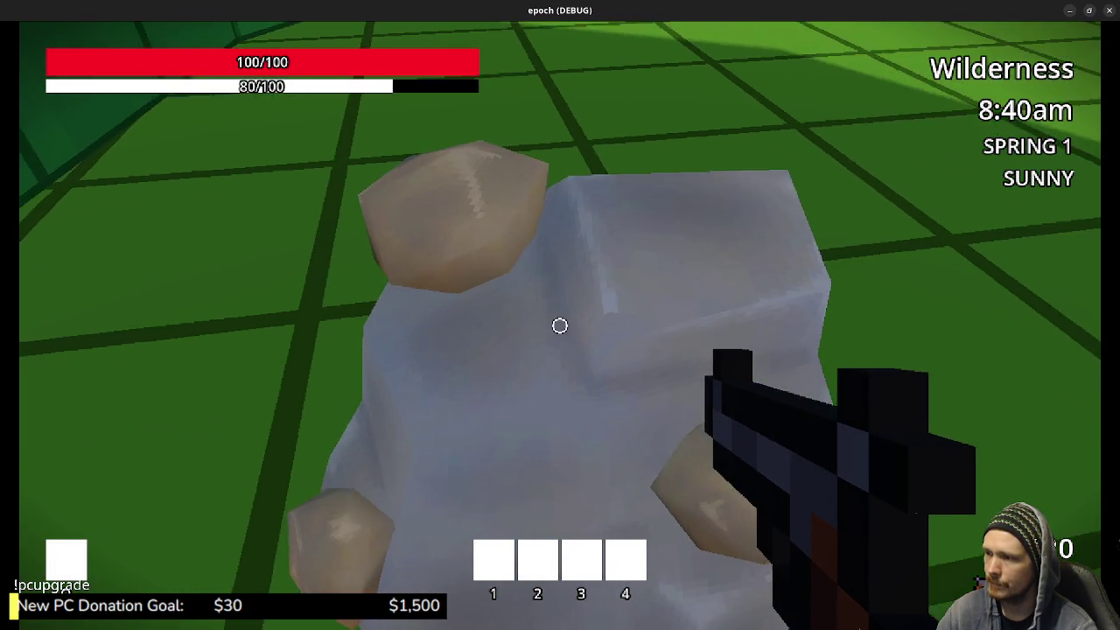
pyautogui.press('a')
pyautogui.press('s')
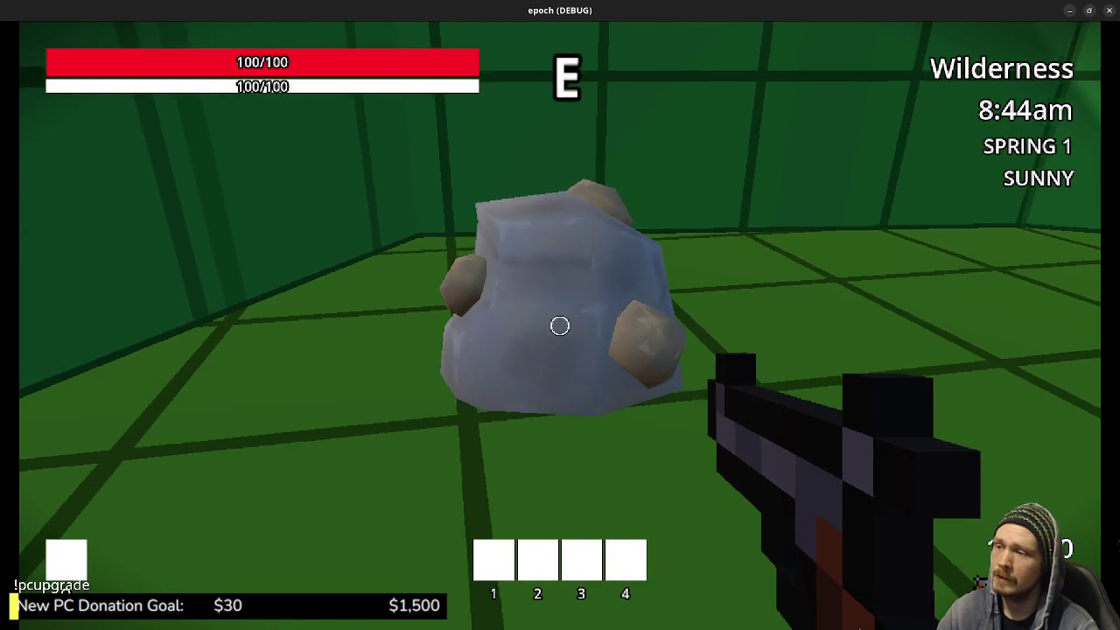
pyautogui.hotkey('shift', 's')
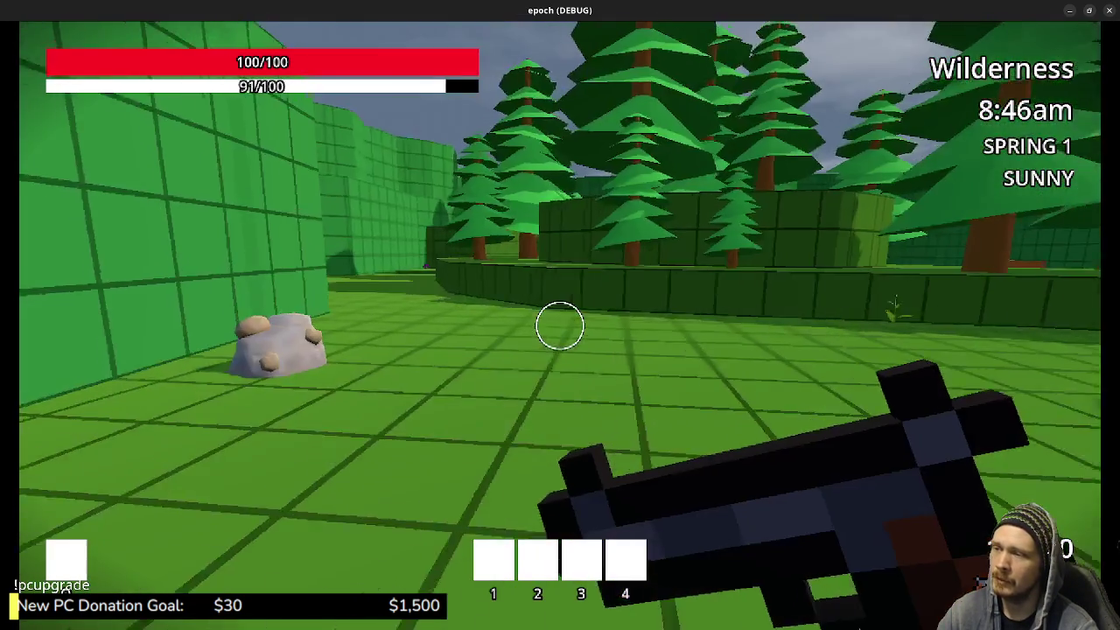
pyautogui.hotkey('shift', 'w')
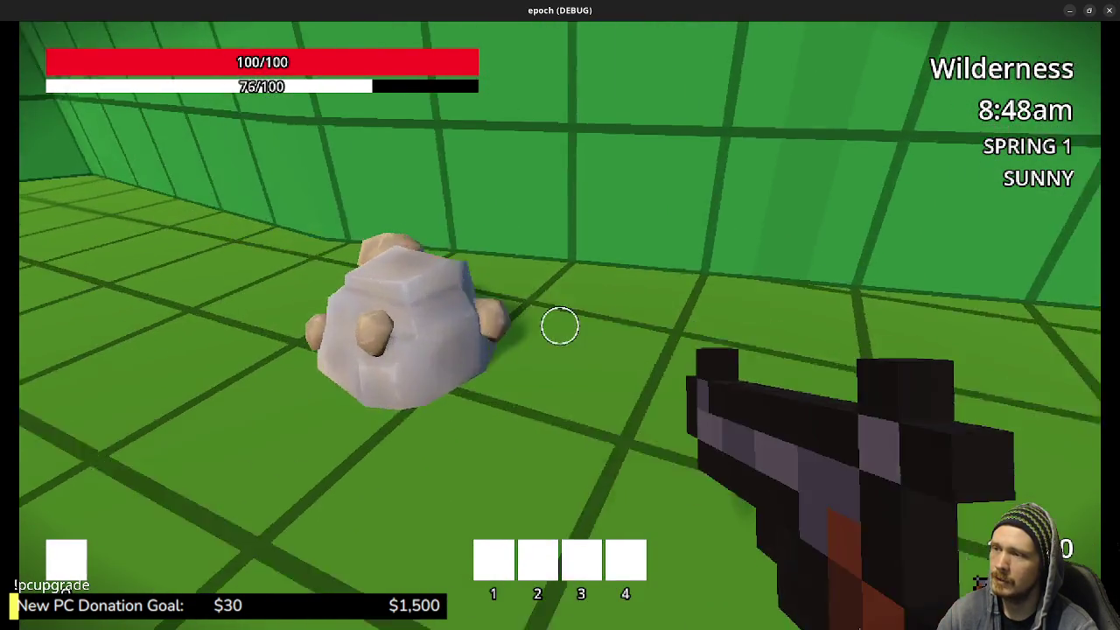
# Sprint through the walled corridor and across the water to the purple mushroom
pyautogui.hotkey('shift', 'w')
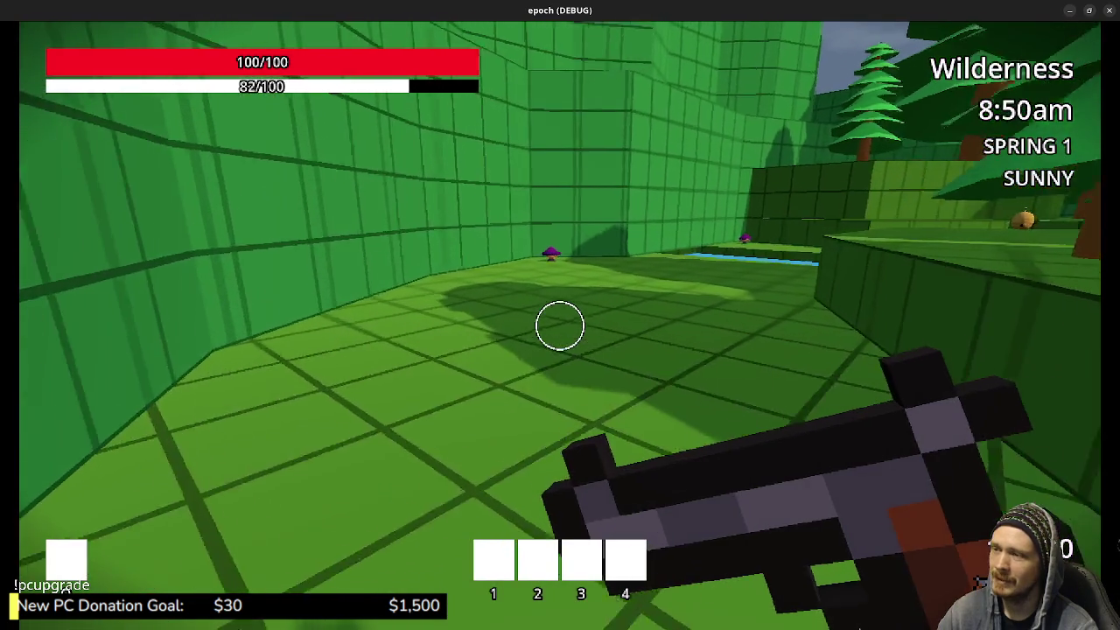
pyautogui.hotkey('shift', 'w')
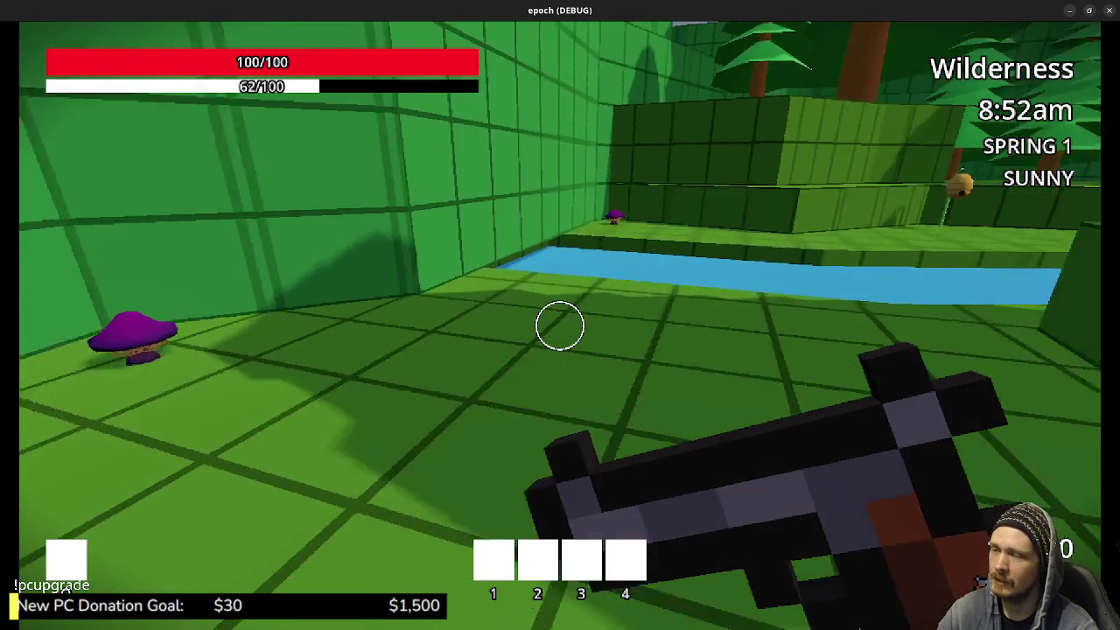
pyautogui.hotkey('shift', 'w')
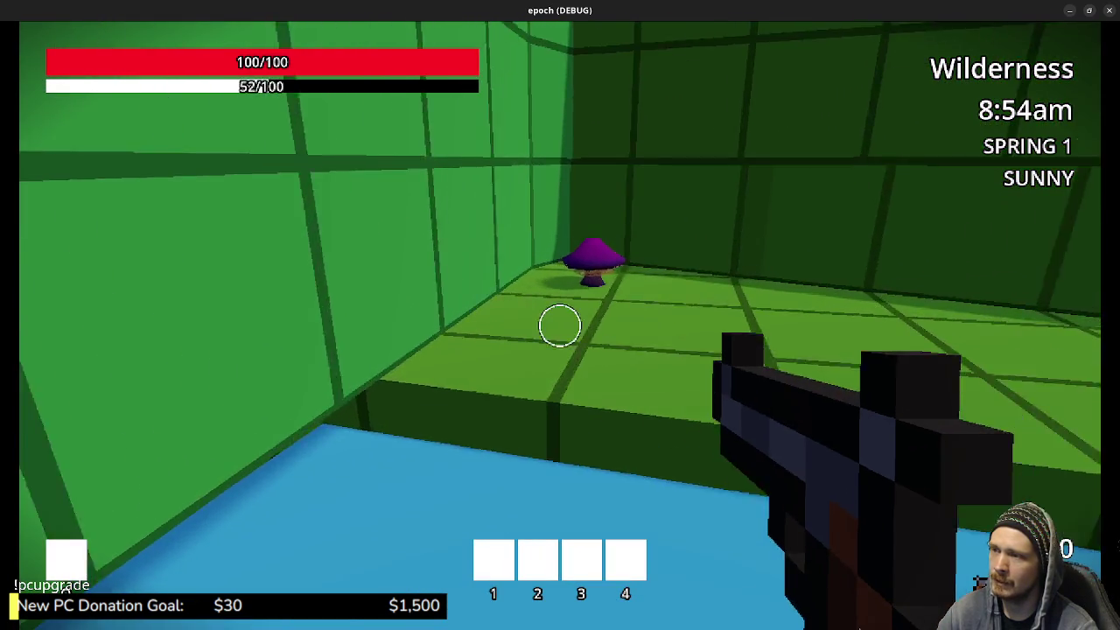
pyautogui.press('w')
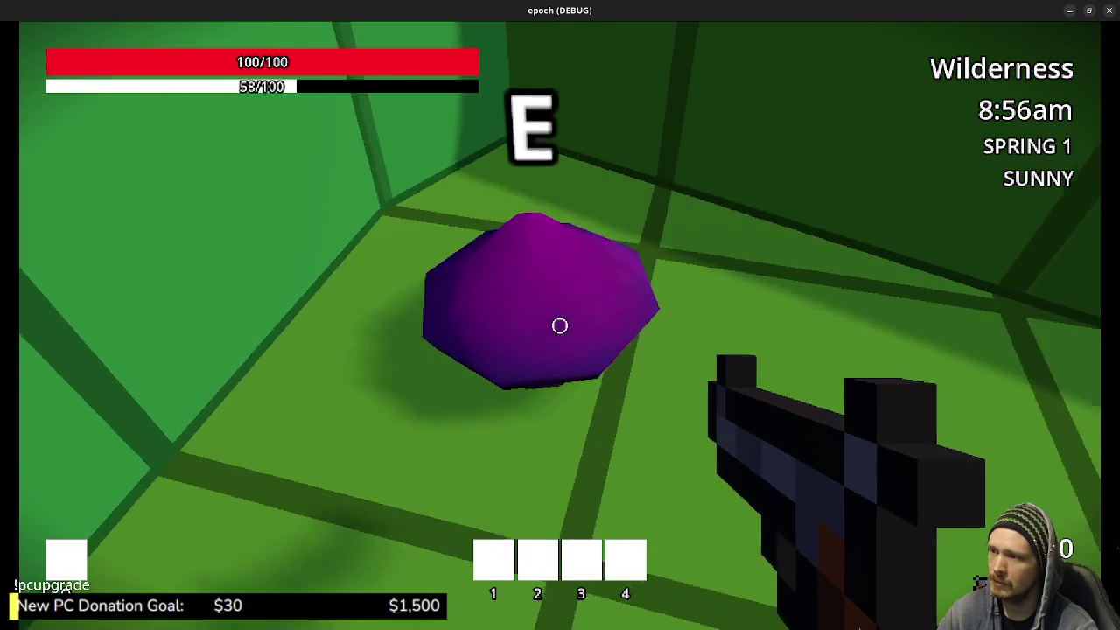
pyautogui.press('w')
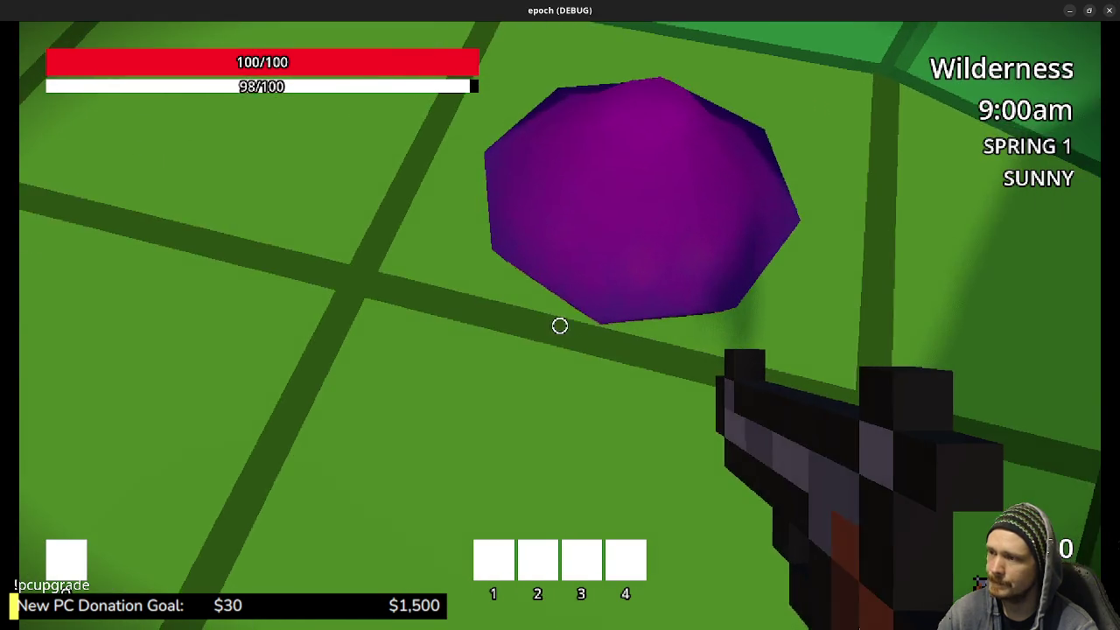
pyautogui.press('space')
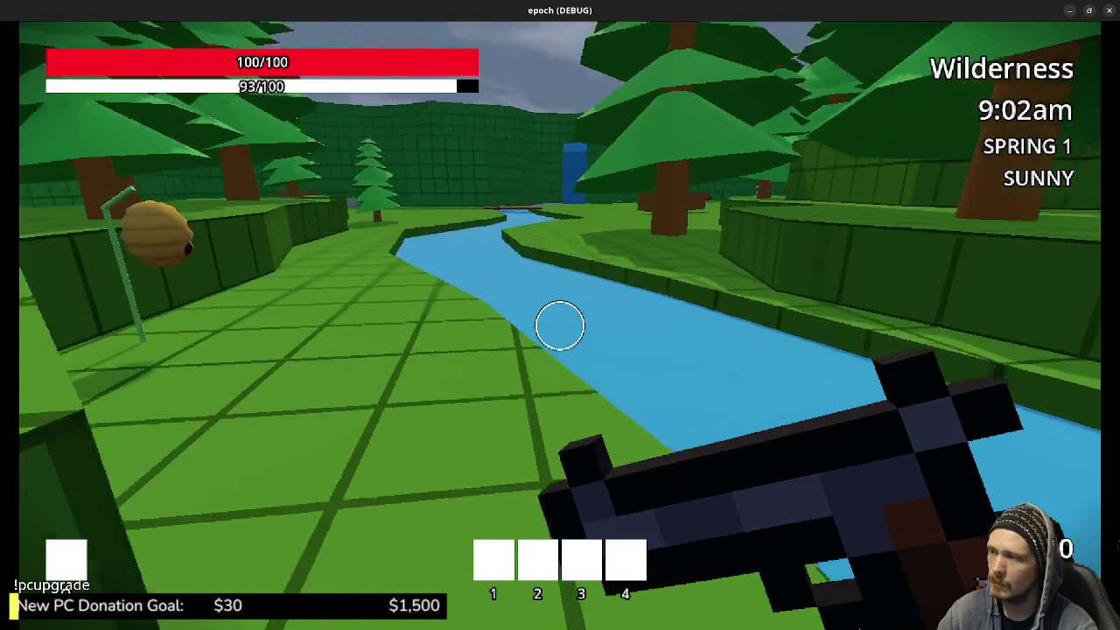
# Run along the riverbank and corridor, then cross the river to the herb plant by the brown blocks
pyautogui.hotkey('shift', 'w')
pyautogui.hotkey('shift', 'w')
pyautogui.hotkey('shift', 'w')
pyautogui.hotkey('shift', 'w')
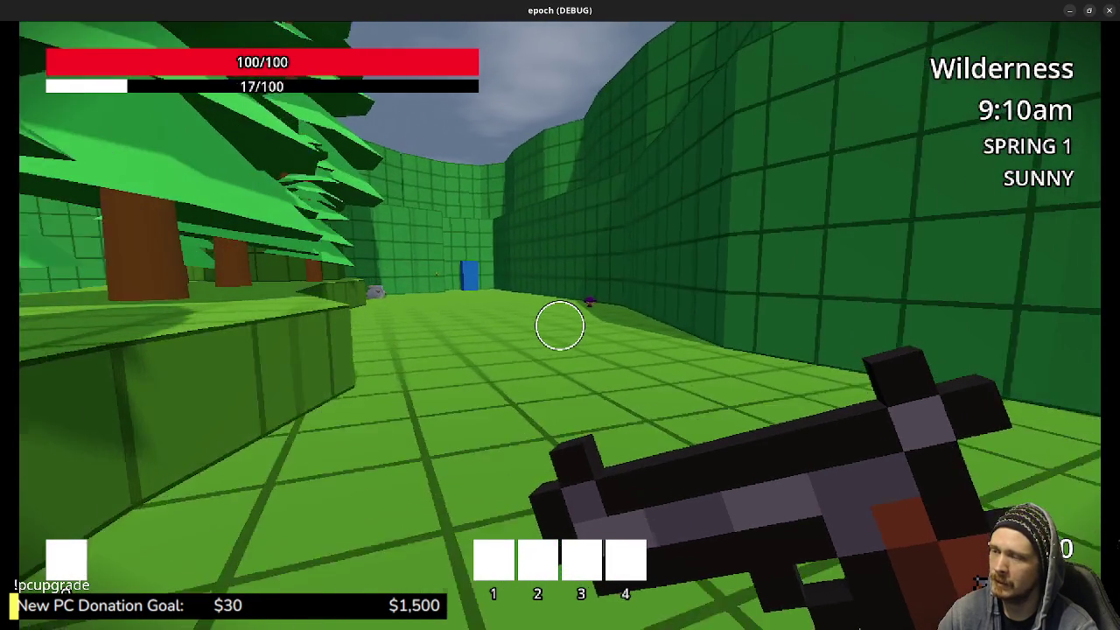
pyautogui.hotkey('shift', 'w')
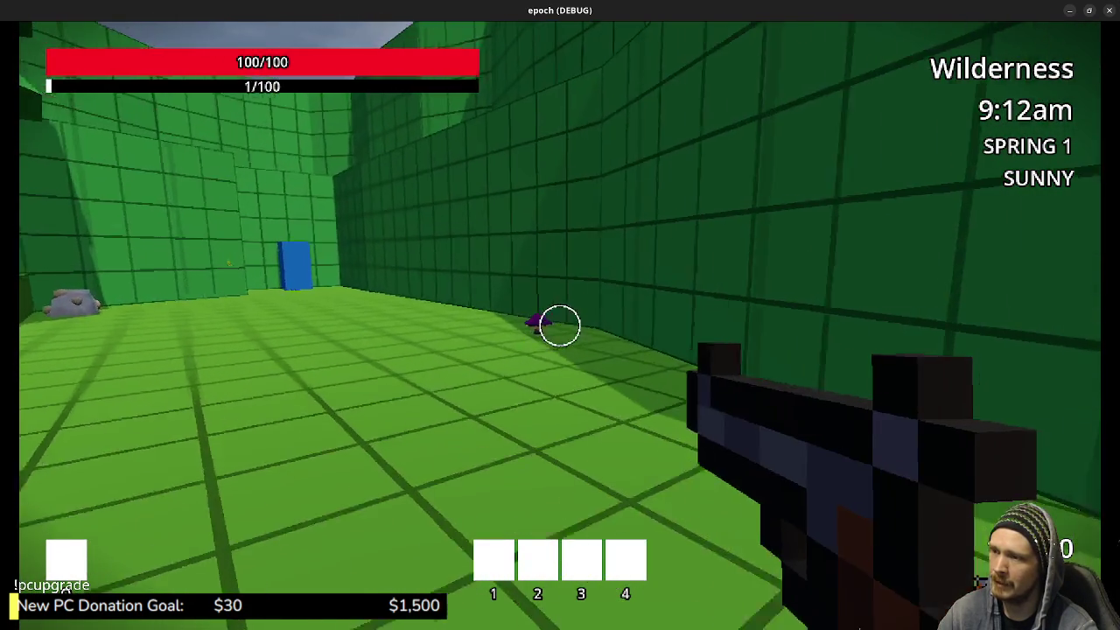
pyautogui.press('w')
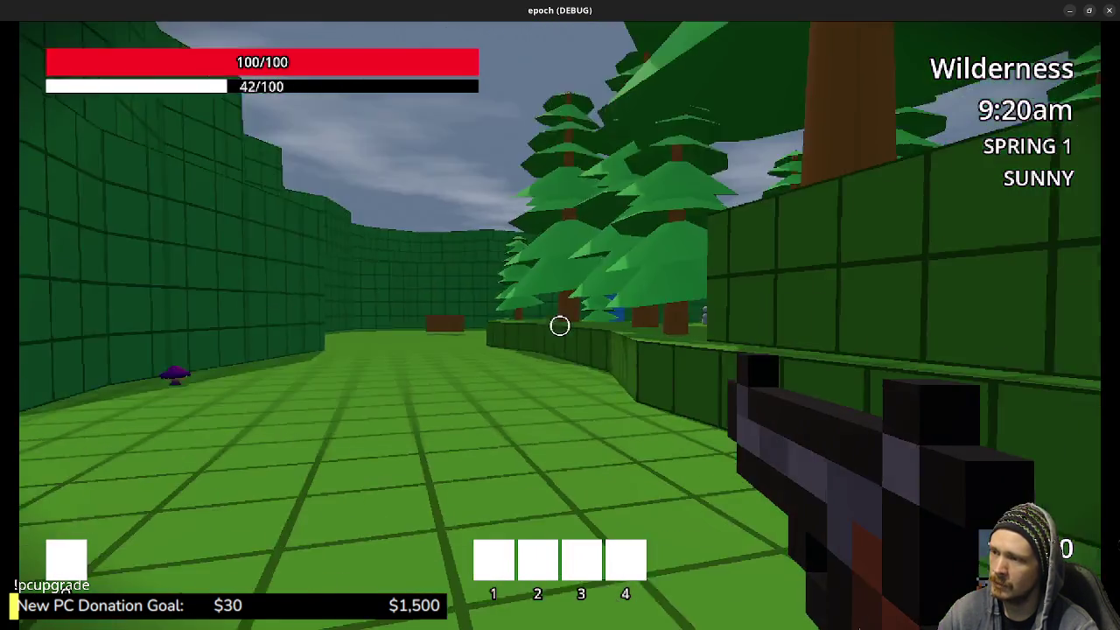
pyautogui.press('w')
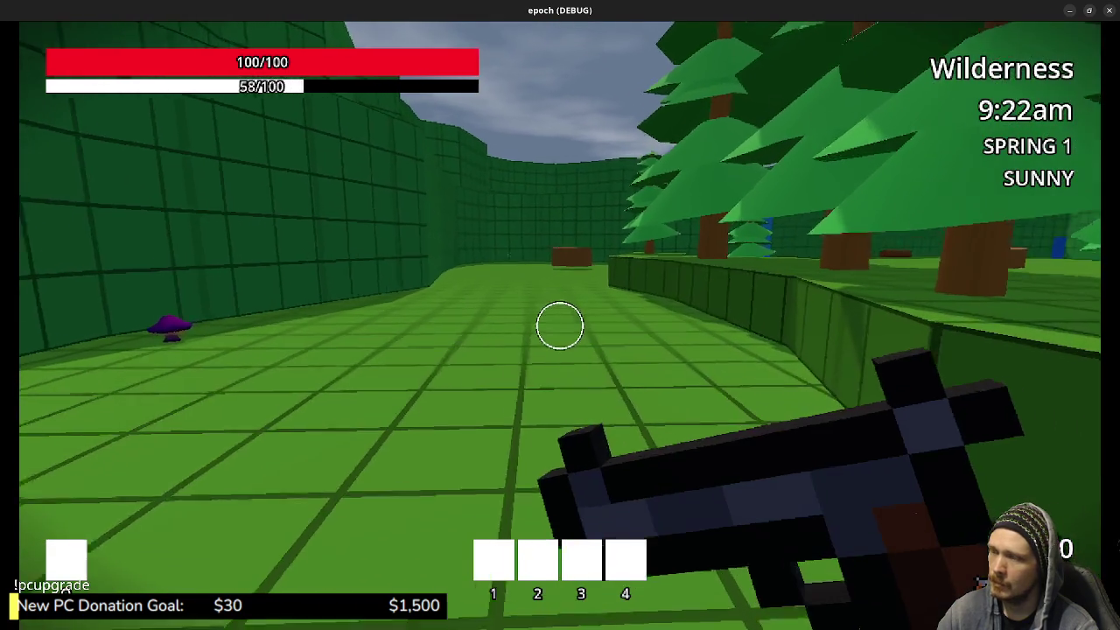
pyautogui.hotkey('shift', 'w')
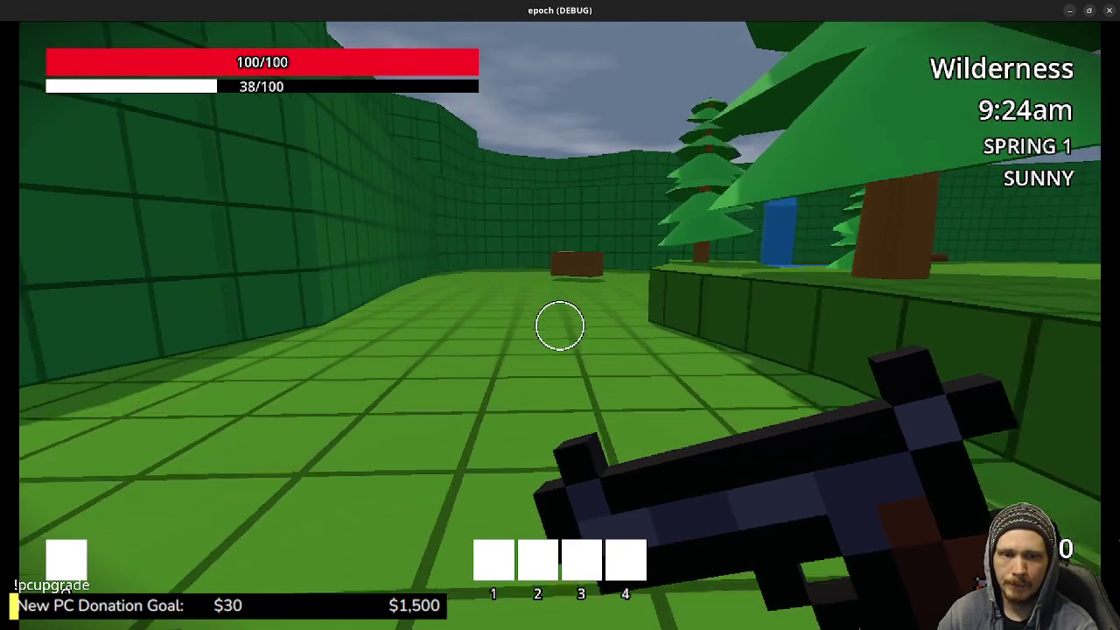
pyautogui.hotkey('shift', 'w')
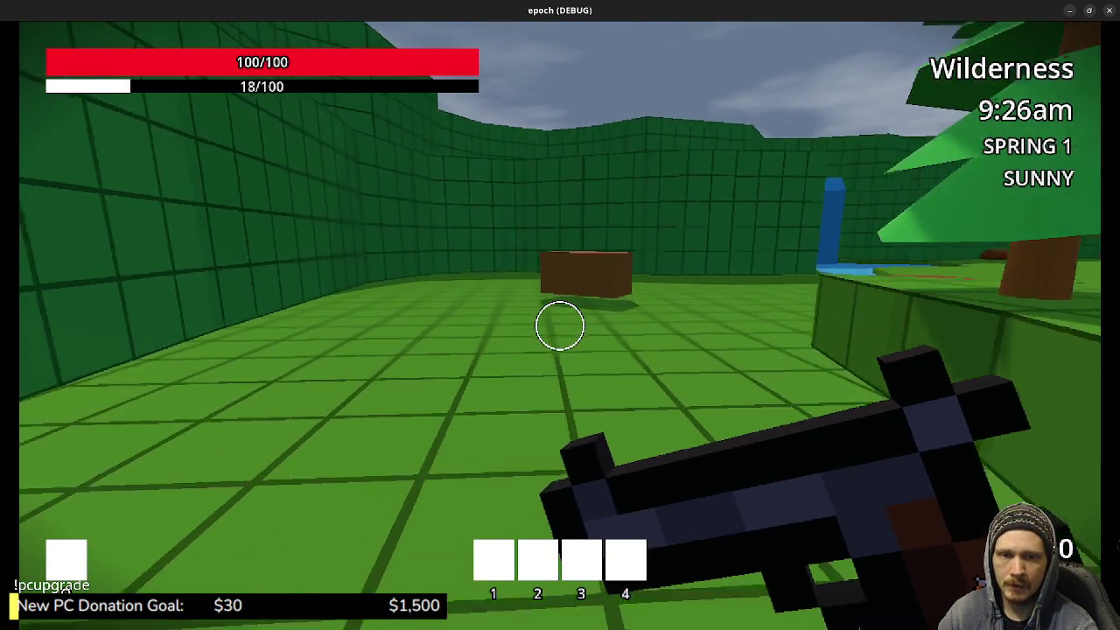
pyautogui.press('w')
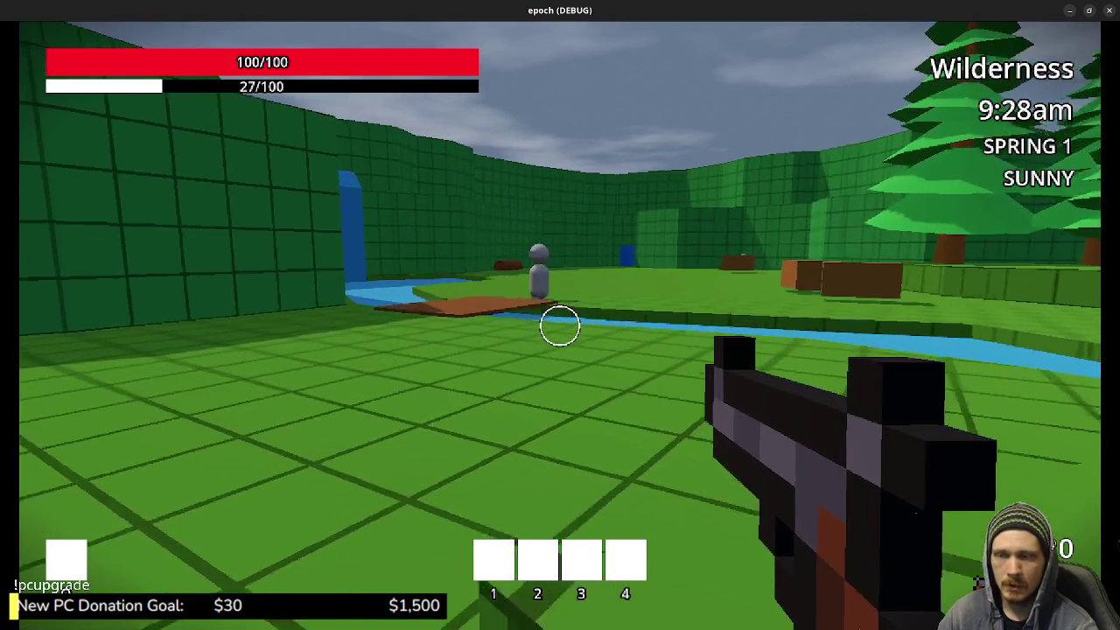
pyautogui.hotkey('shift', 'w')
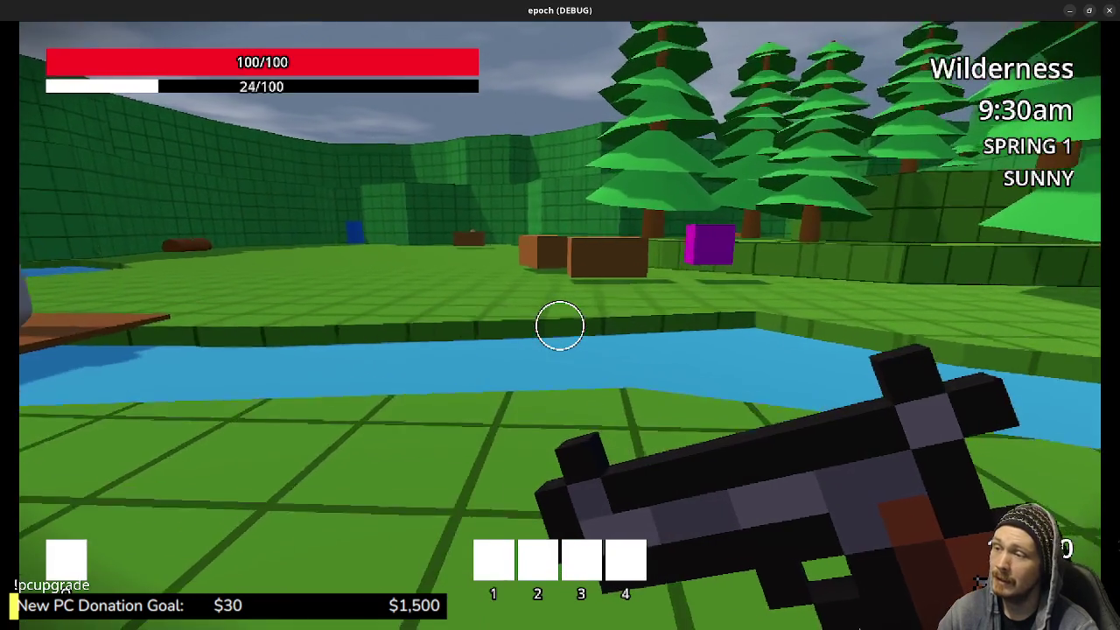
pyautogui.hotkey('shift', 'w')
pyautogui.hotkey('shift', 'w')
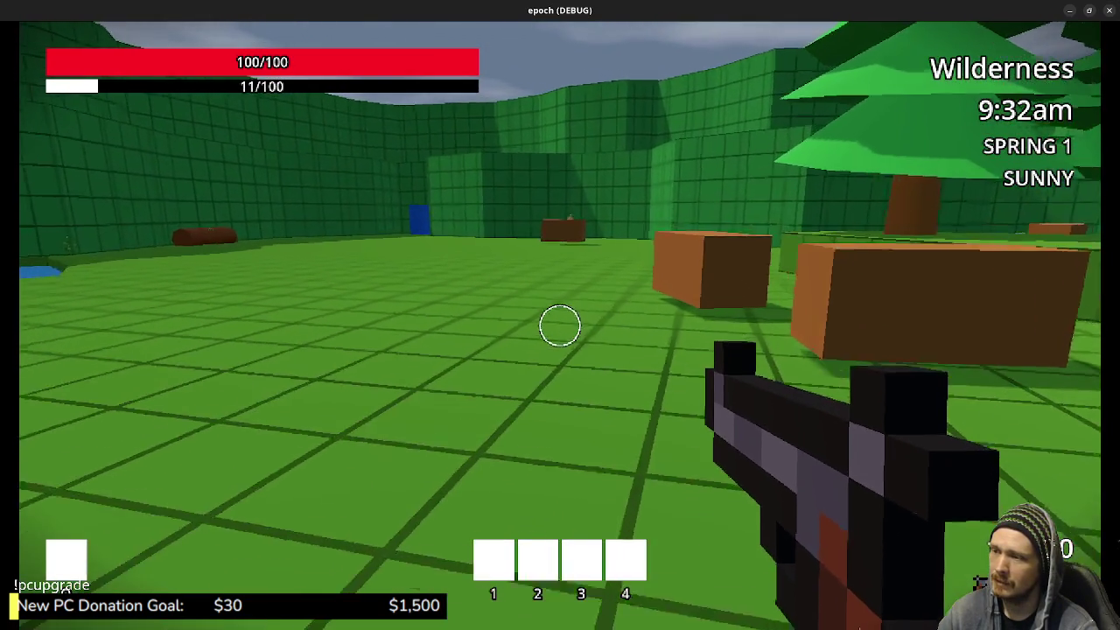
pyautogui.hotkey('shift', 'w')
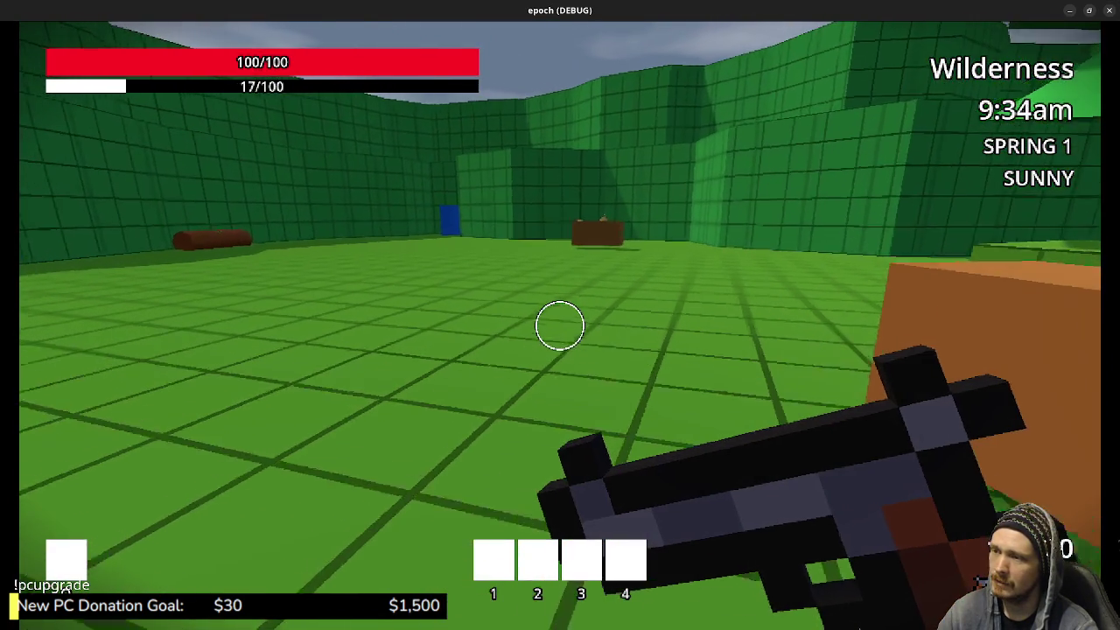
pyautogui.press('w')
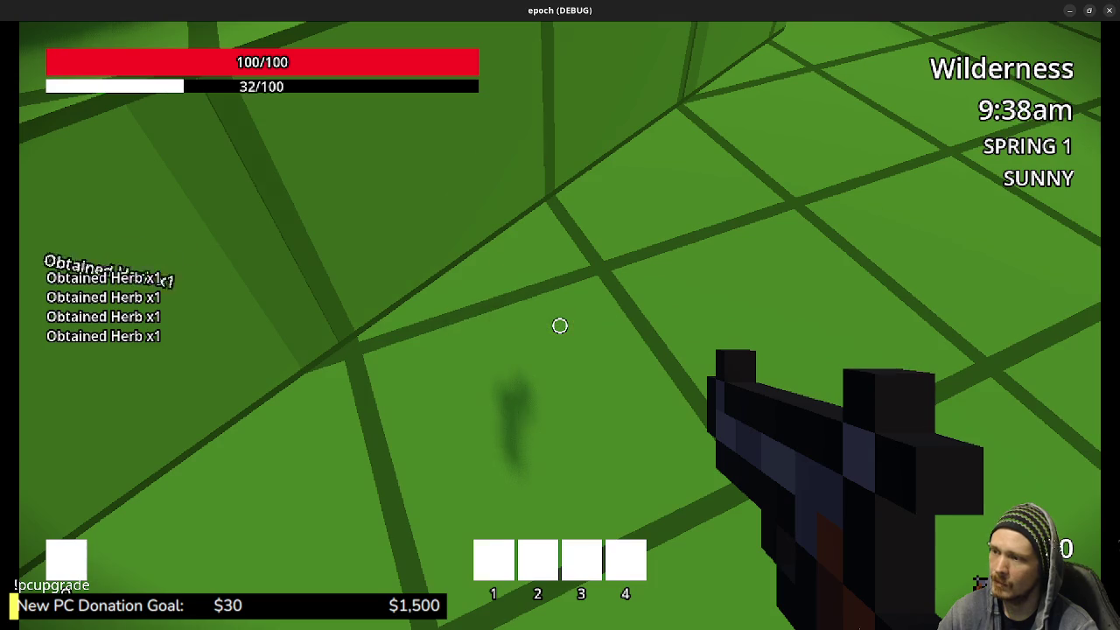
# Walk across the Wilderness field past the tree platform and brown boxes to the blue pillar
pyautogui.press('w')
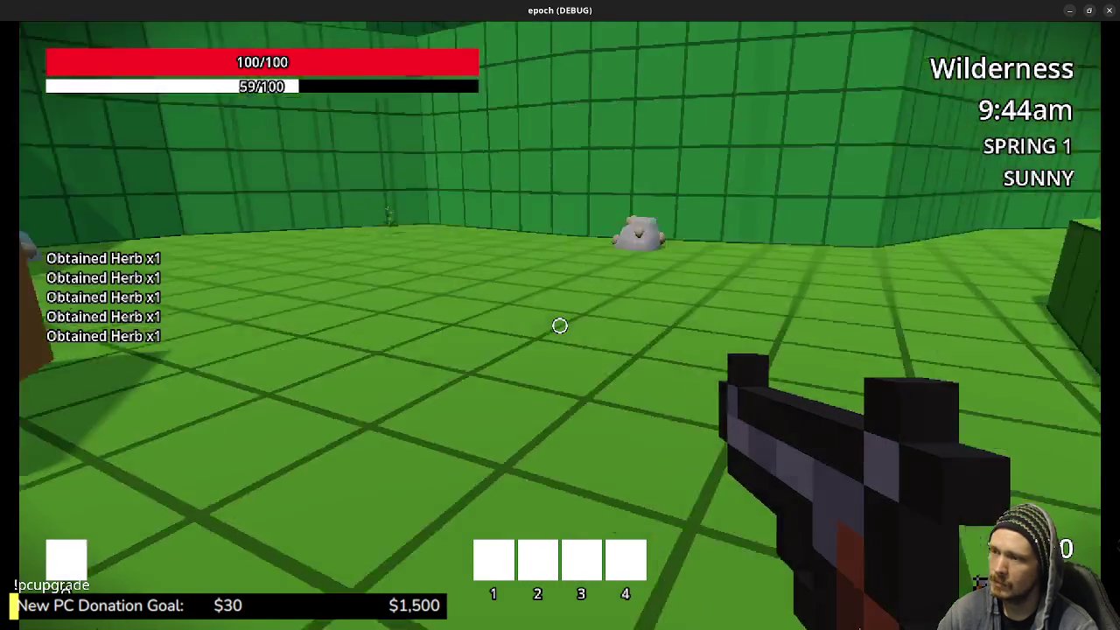
pyautogui.press('w')
pyautogui.press('w')
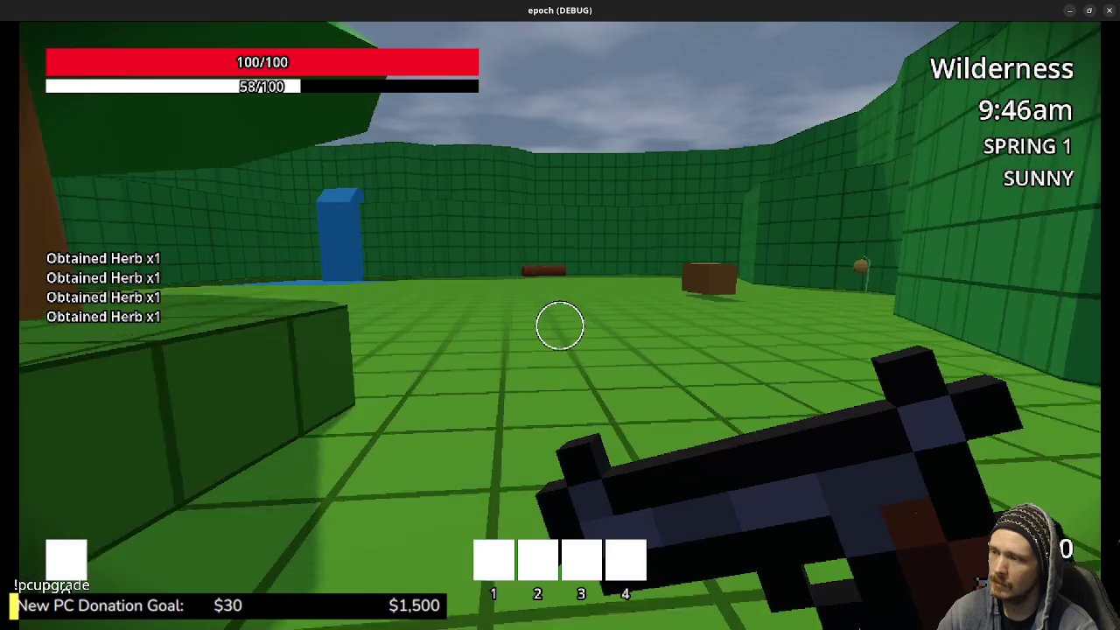
pyautogui.press('w')
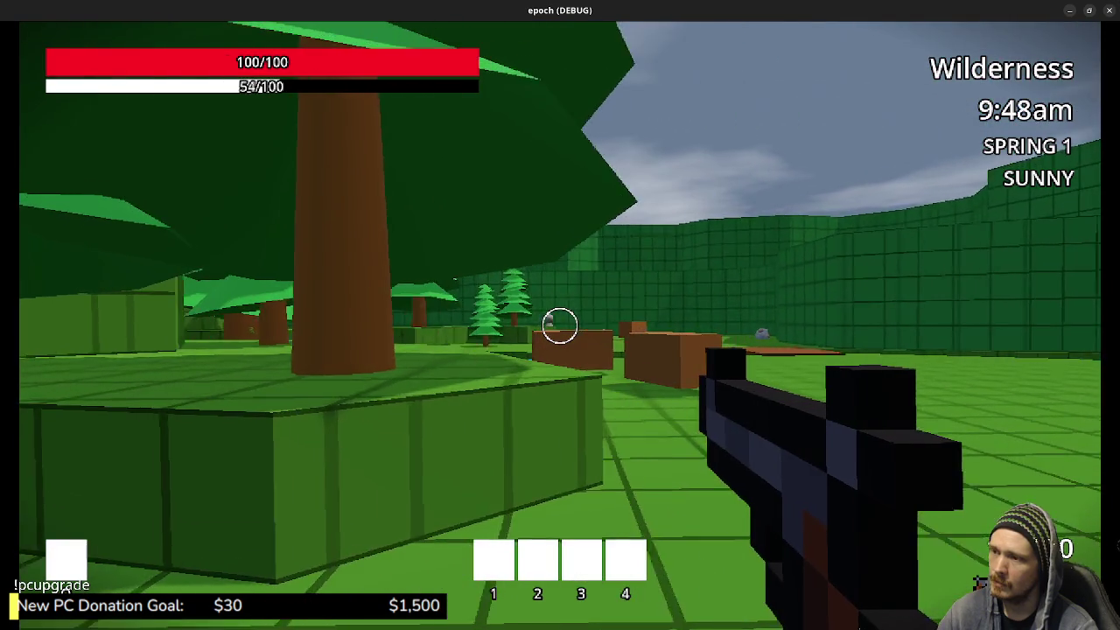
pyautogui.press('w')
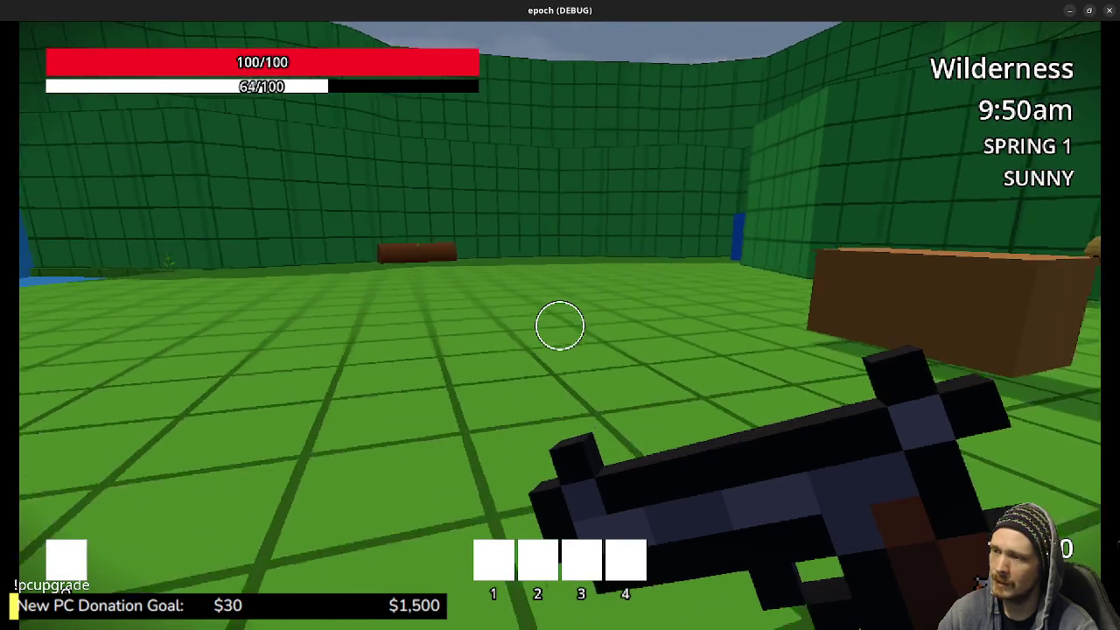
pyautogui.press('w')
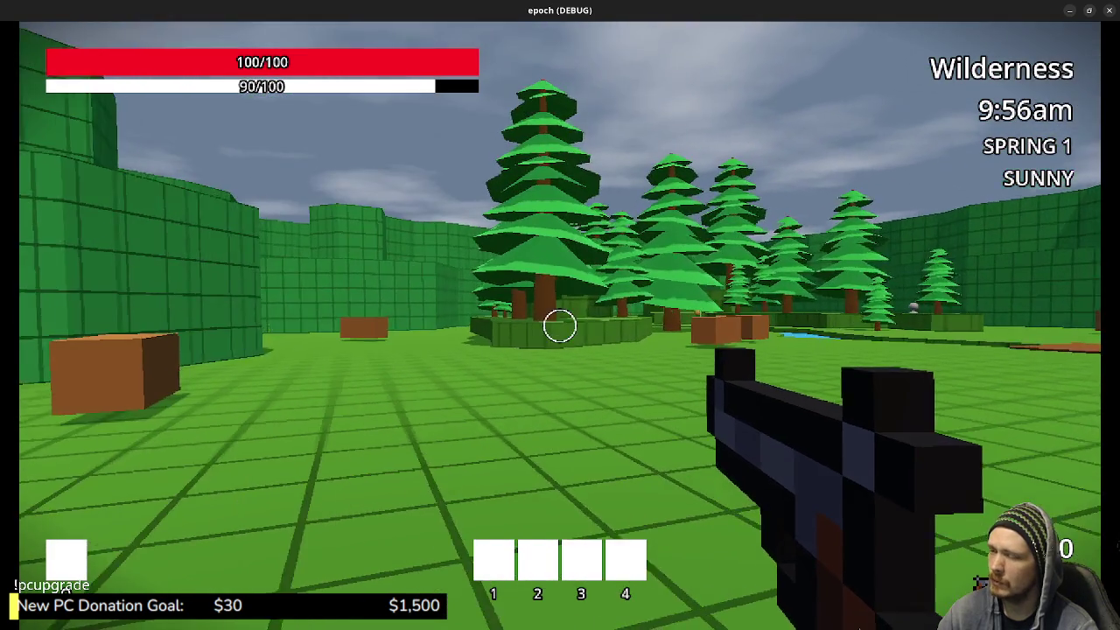
pyautogui.press('w')
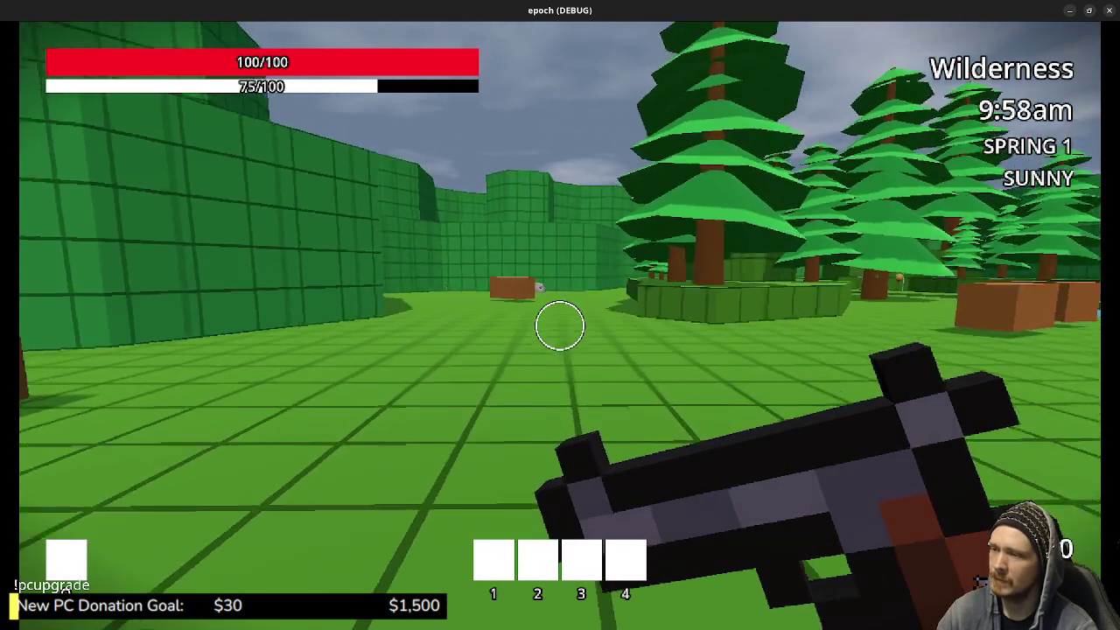
pyautogui.press('w')
pyautogui.press('w')
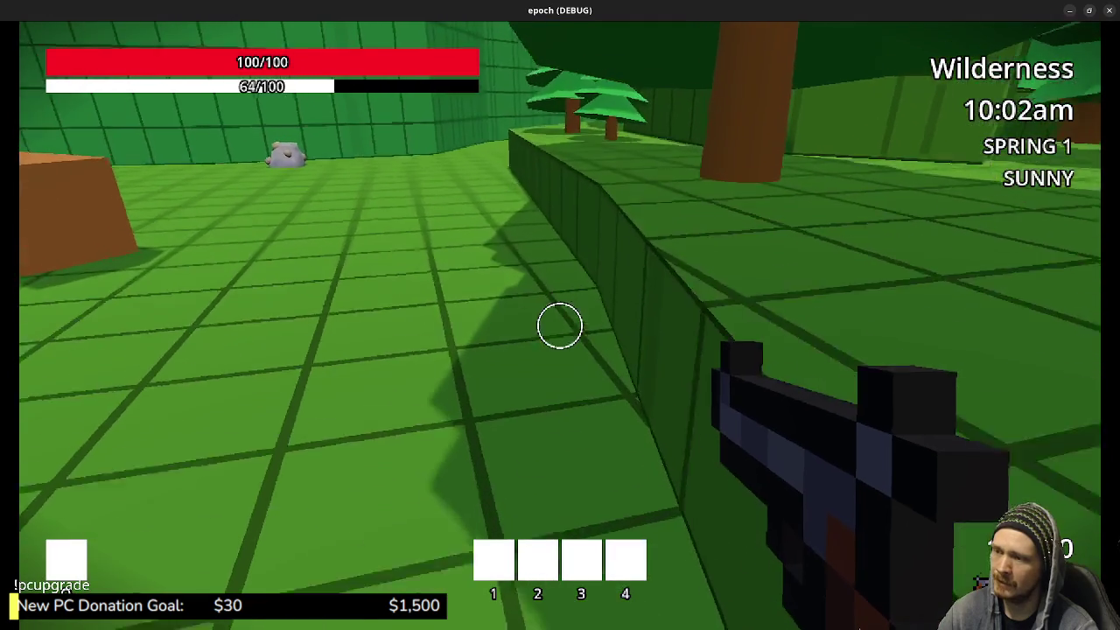
pyautogui.press('w')
pyautogui.press('w')
pyautogui.press('w')
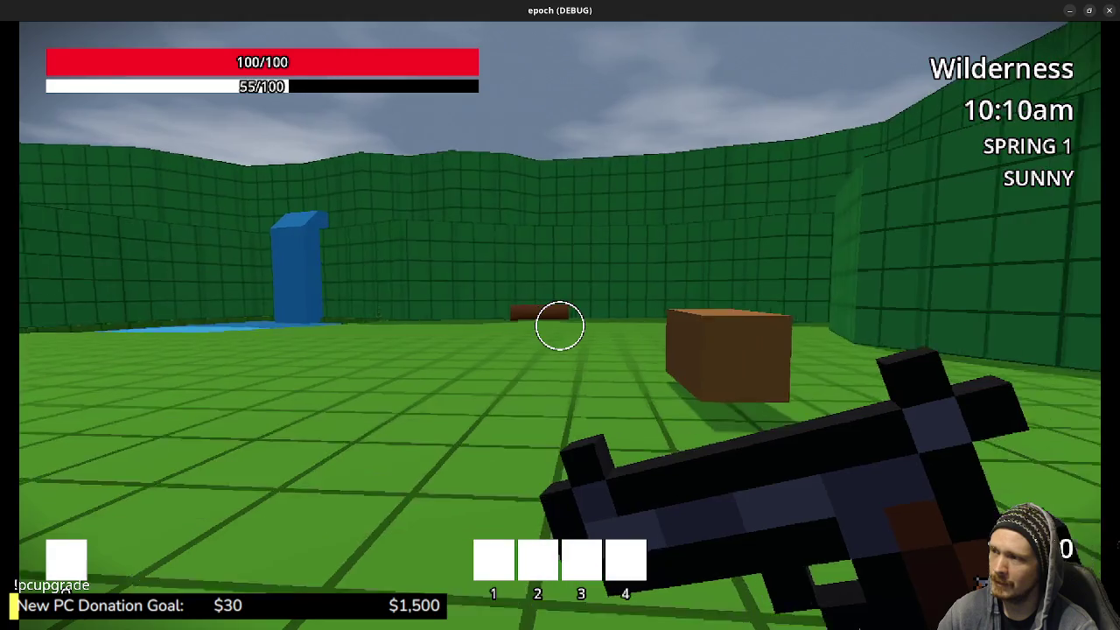
pyautogui.press('w')
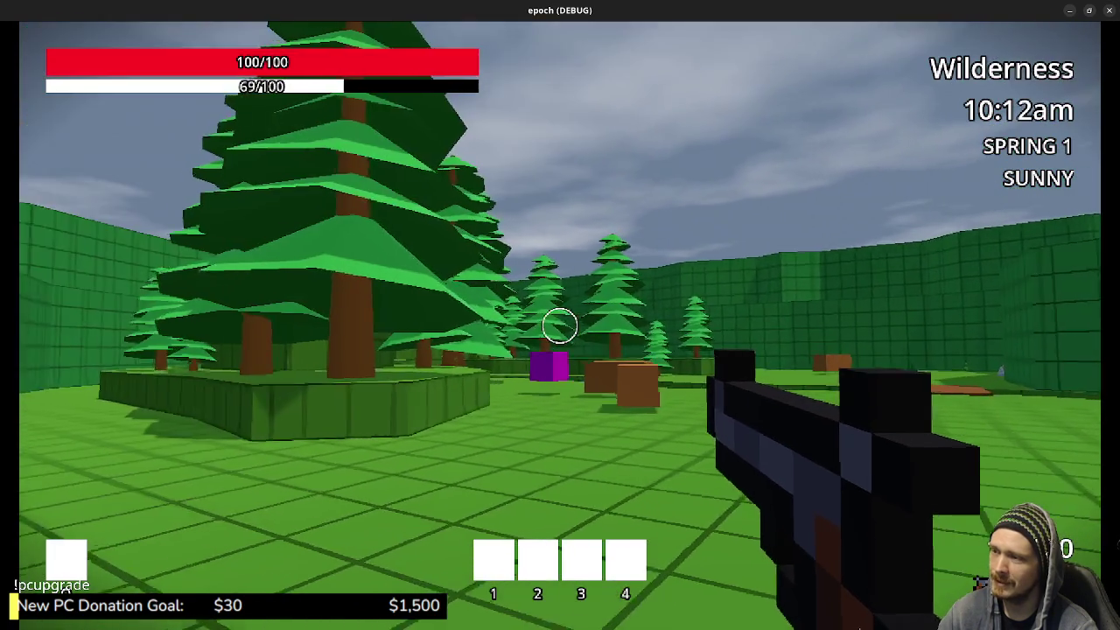
# Fire the pistol at the brown box, reload the rifle, then walk into the blue pillar
pyautogui.press('w')
pyautogui.press('2')
pyautogui.click(560, 325)
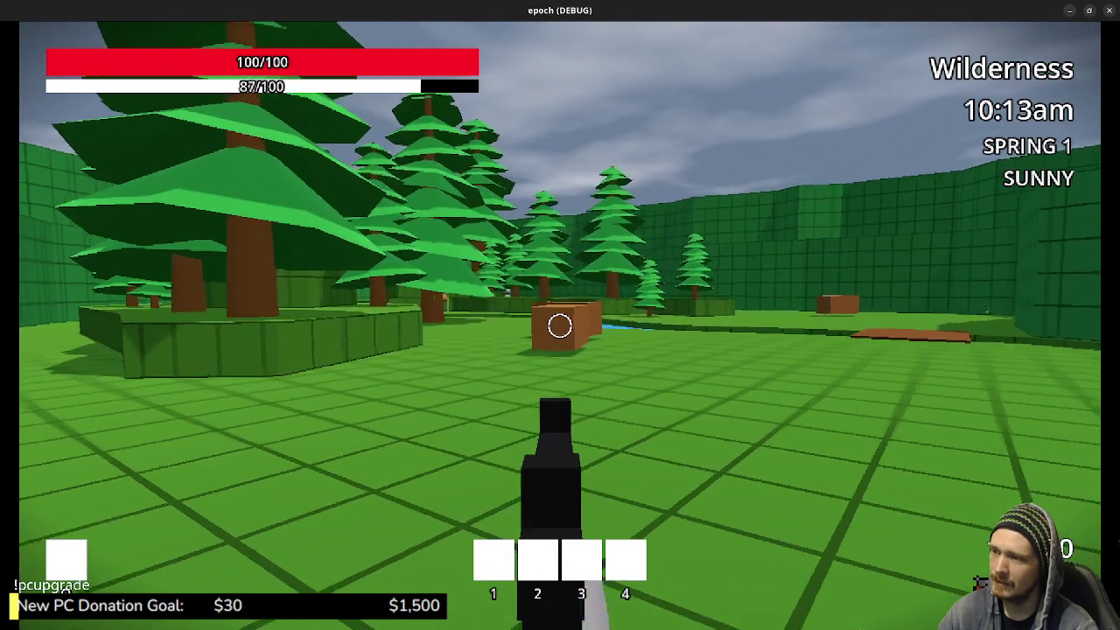
pyautogui.press('1')
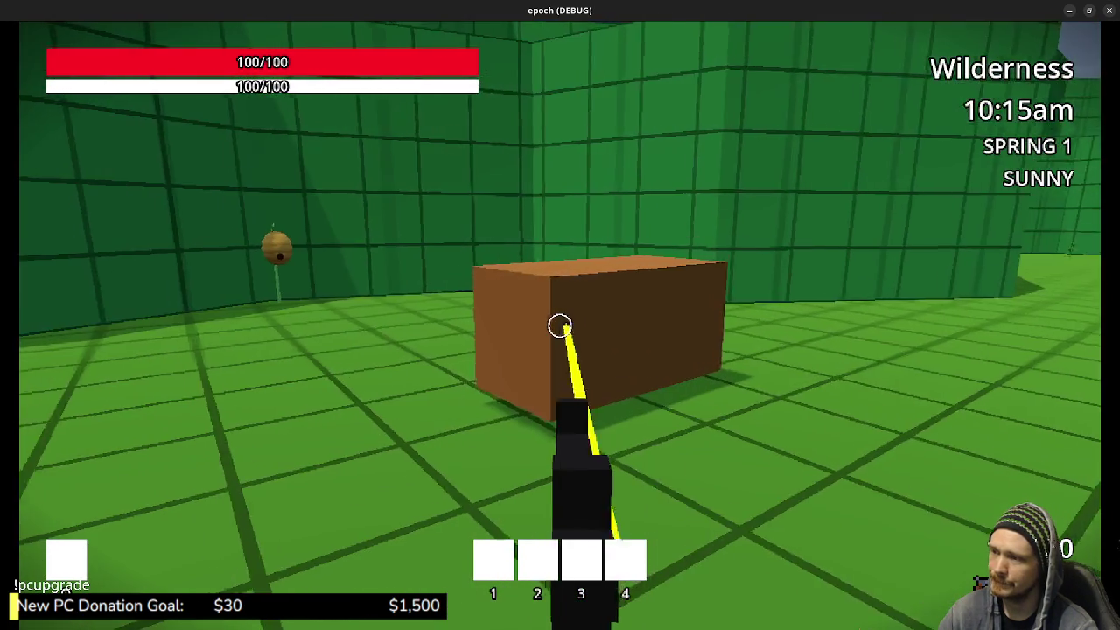
pyautogui.press('w')
pyautogui.press('r')
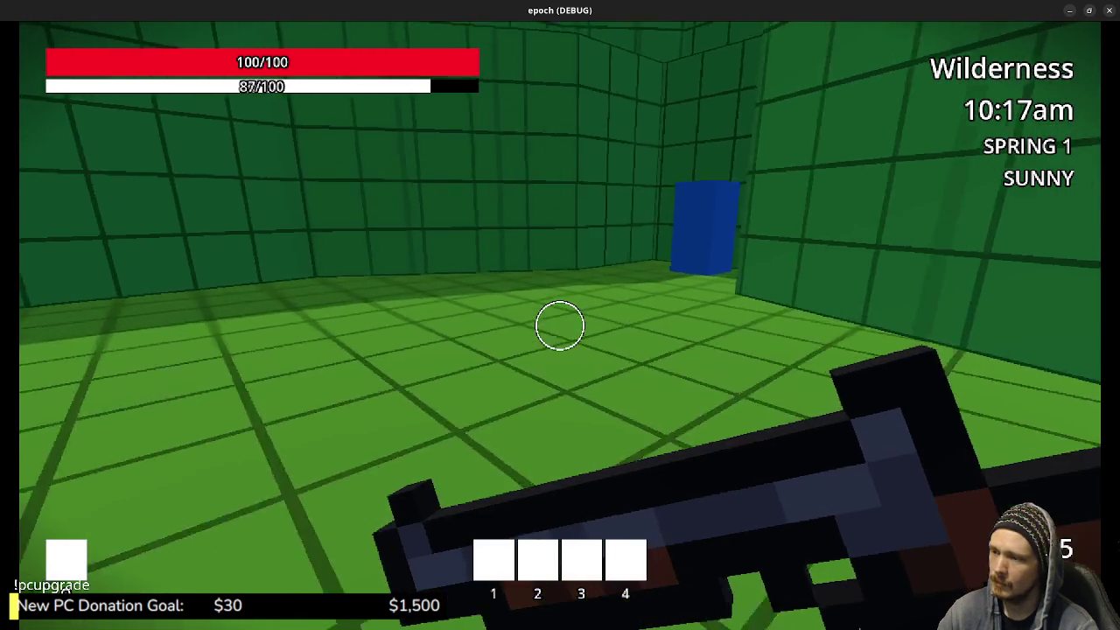
pyautogui.press('w')
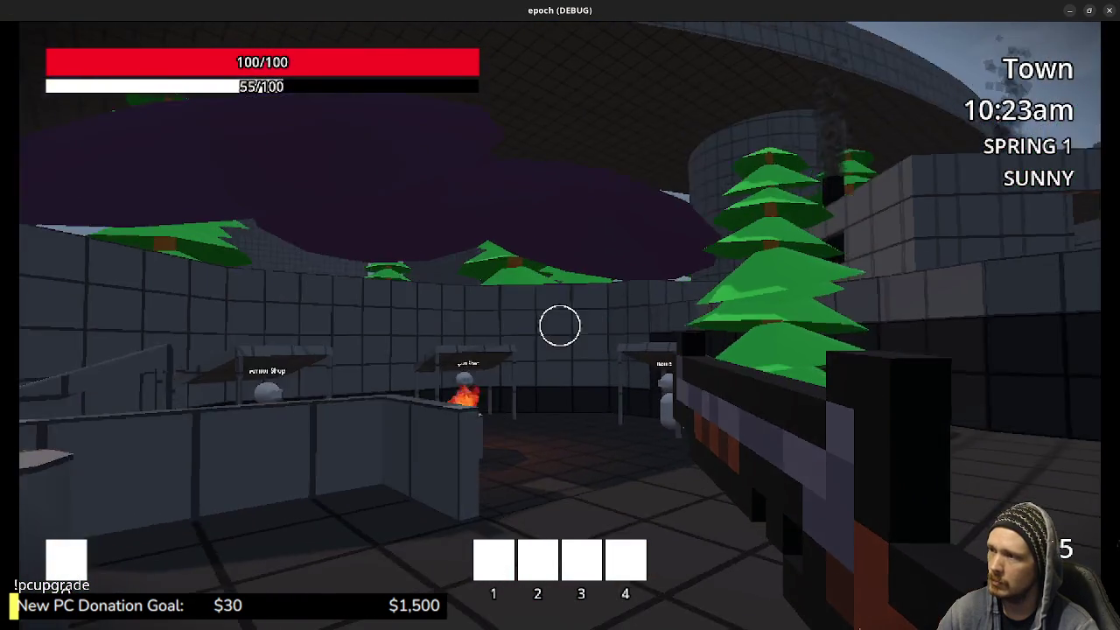
# Look down into the Town courtyard, then stop the running game with F8
pyautogui.press('w')
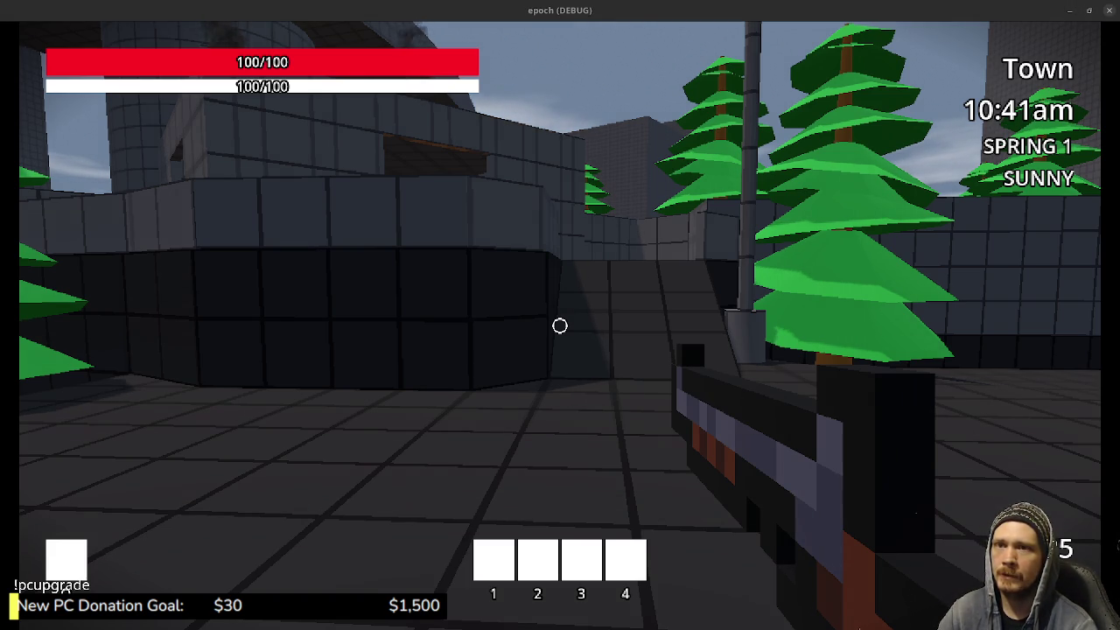
pyautogui.press('F8')
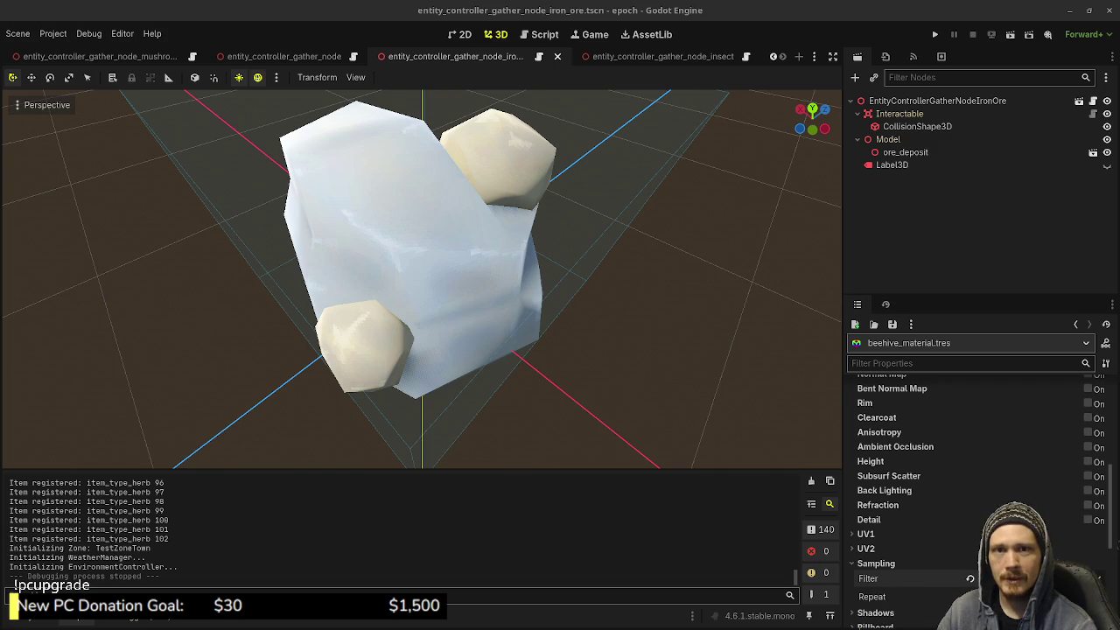
# Switch from Godot to the Chrome window showing the Twitch pixel-art creature stream
pyautogui.hotkey('alt', 'Tab')
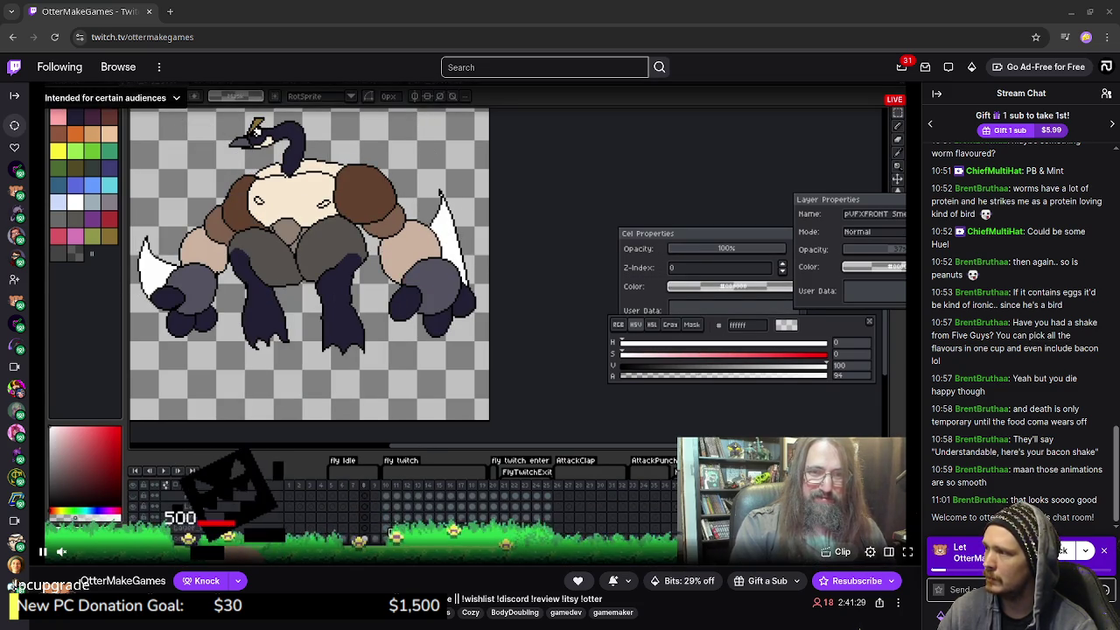
# Open a different followed channel's stream from the Twitch sidebar
pyautogui.moveTo(15, 213)
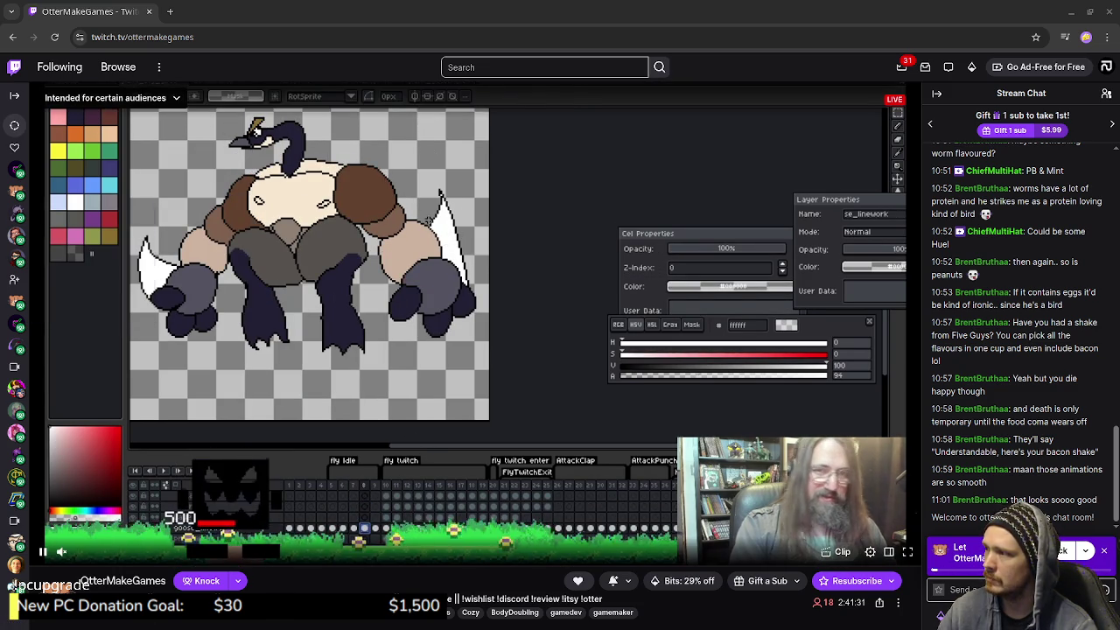
pyautogui.click(16, 213)
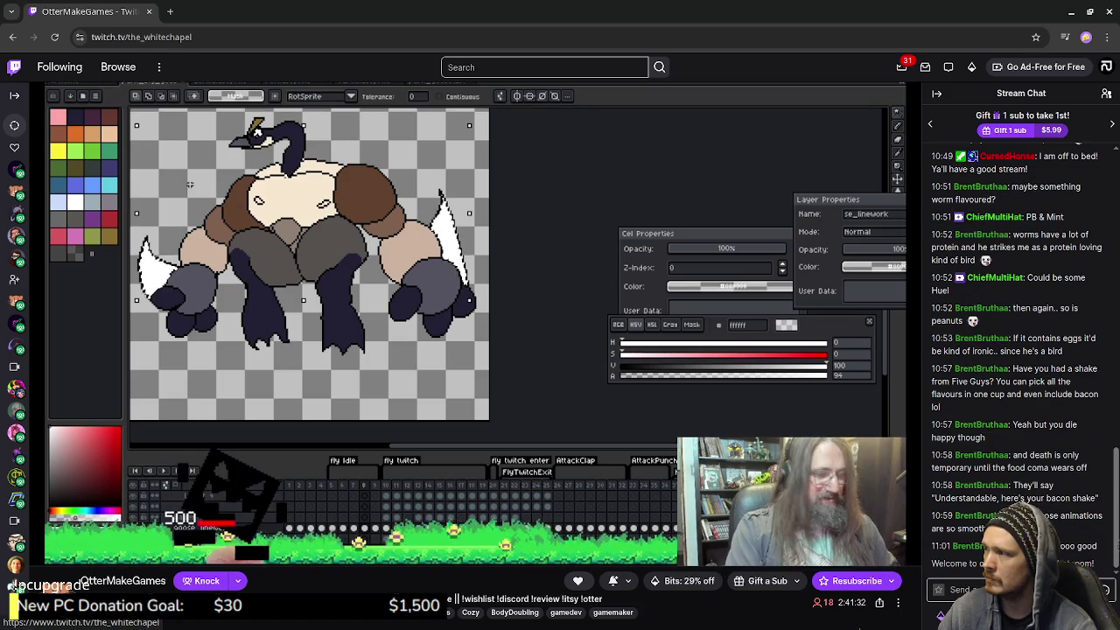